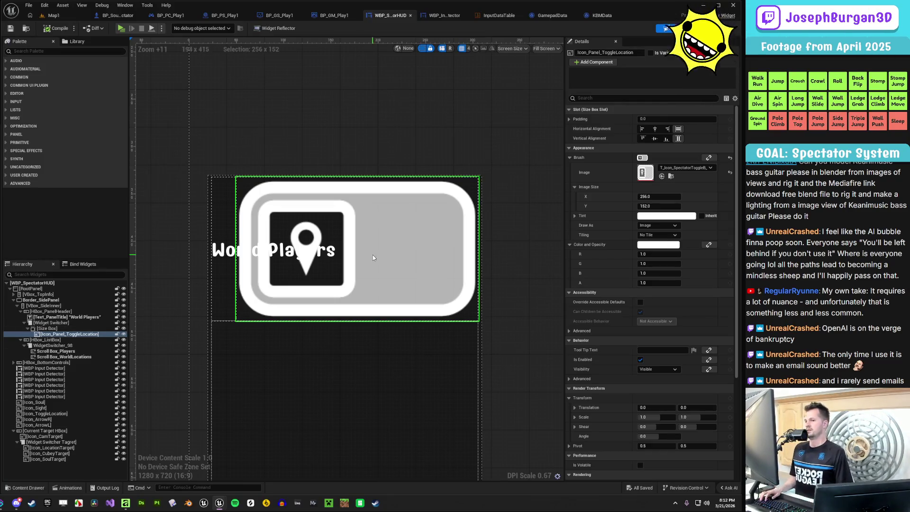
# Enable Width Override on the toggle icon's Size Box and drag it to about 157.58
pyautogui.scroll(-3, 358, 250)
pyautogui.scroll(-2, 358, 252)
pyautogui.scroll(5, 330, 273)
pyautogui.scroll(-3, 330, 272)
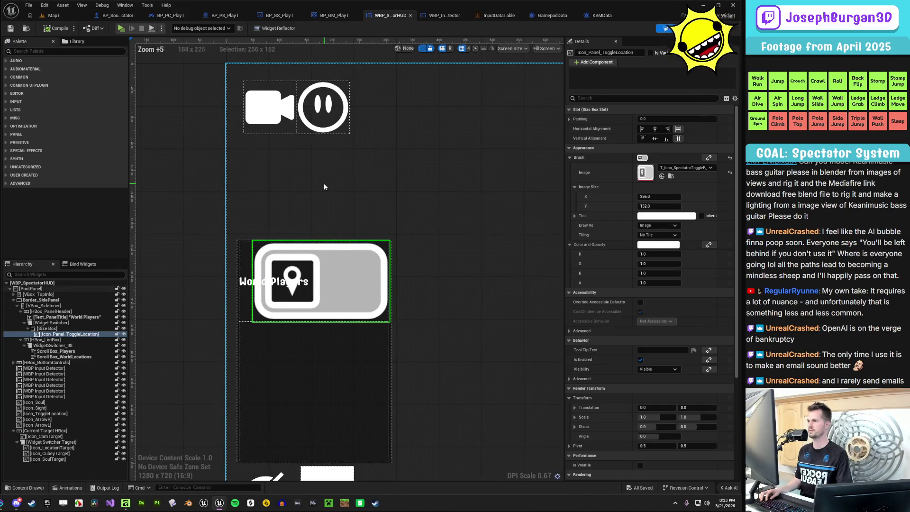
pyautogui.scroll(3, 323, 183)
pyautogui.scroll(-3, 324, 208)
pyautogui.scroll(4, 298, 206)
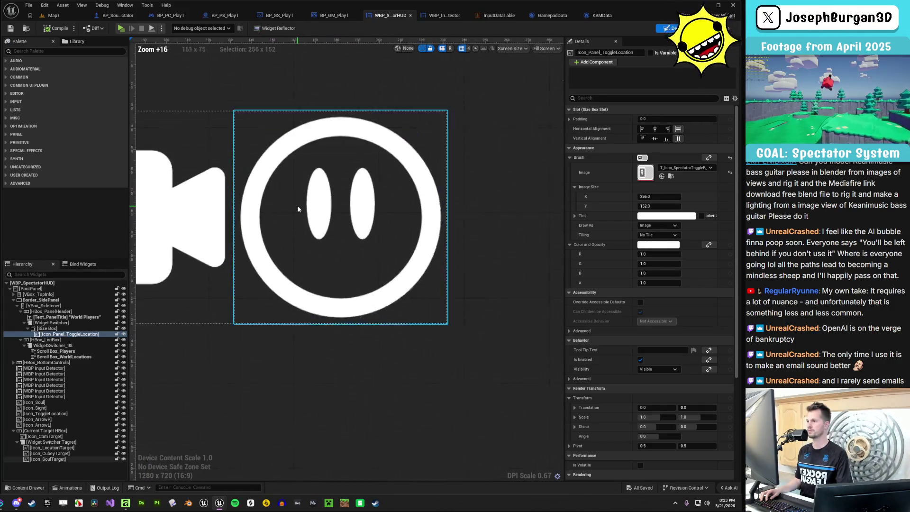
pyautogui.scroll(-2, 299, 240)
pyautogui.scroll(-2, 289, 293)
pyautogui.scroll(4, 289, 410)
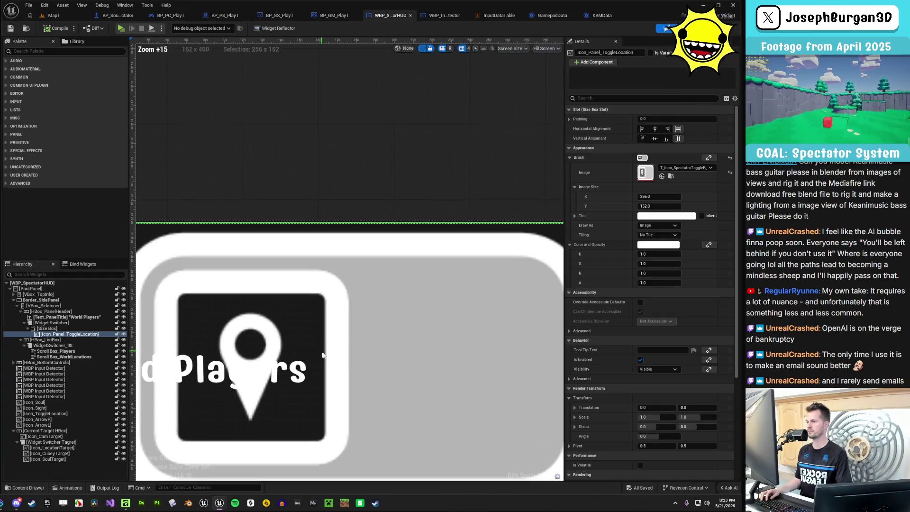
pyautogui.scroll(-2, 365, 274)
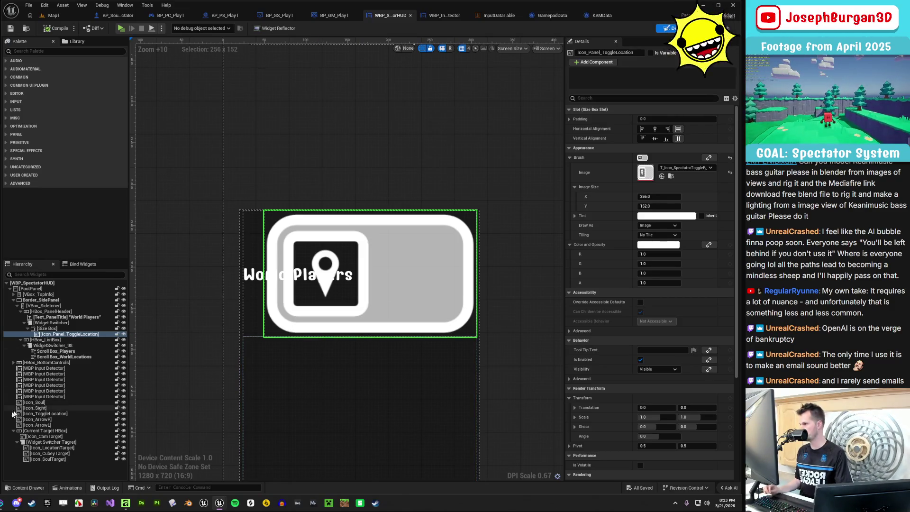
pyautogui.click(69, 328)
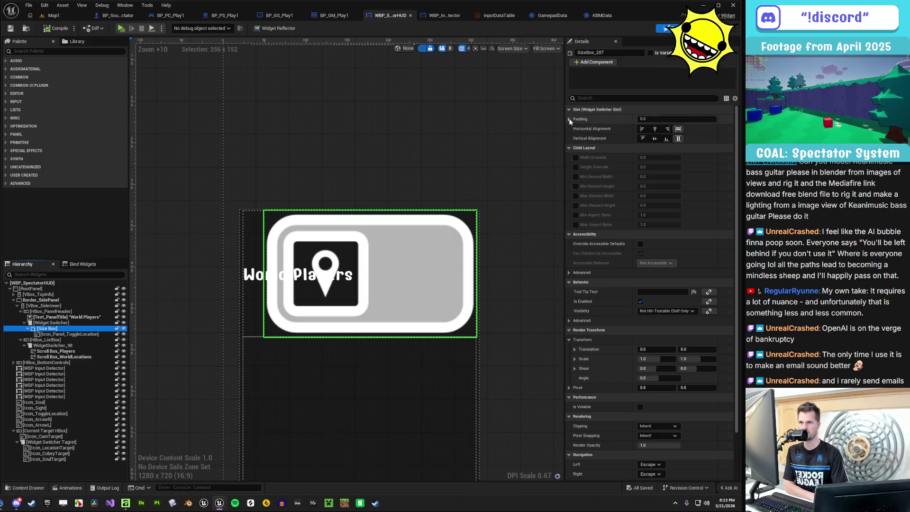
pyautogui.click(575, 158)
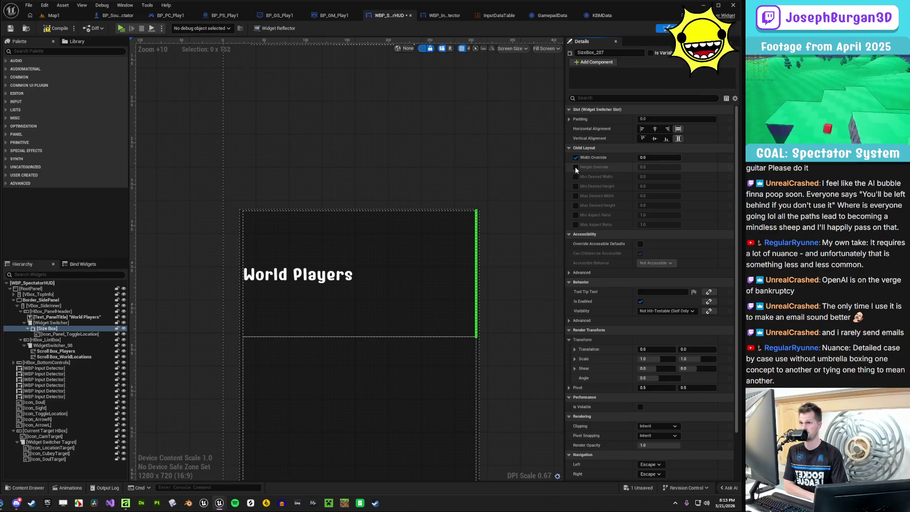
pyautogui.moveTo(659, 157); pyautogui.dragTo(733, 157)
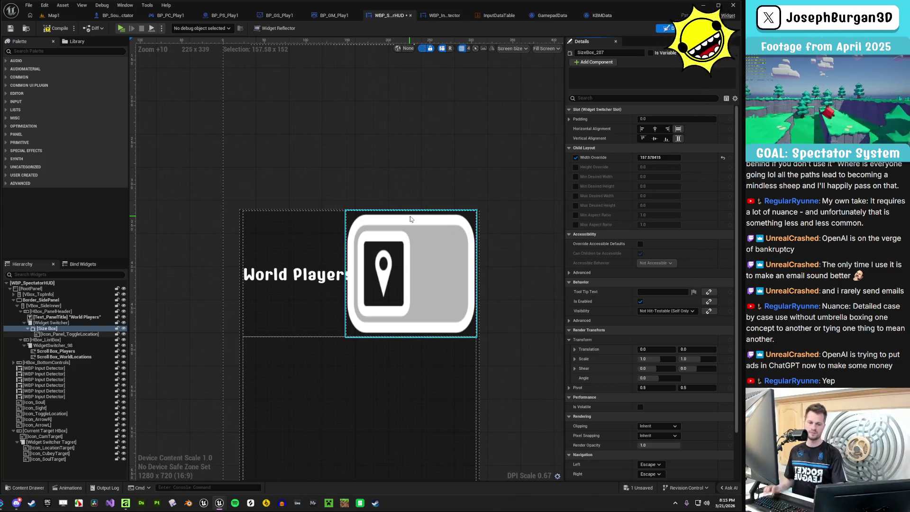
# Select Icon_Panel_ToggleLocation inside its size box beside the World Players title
pyautogui.scroll(4, 425, 320)
pyautogui.scroll(-2, 423, 316)
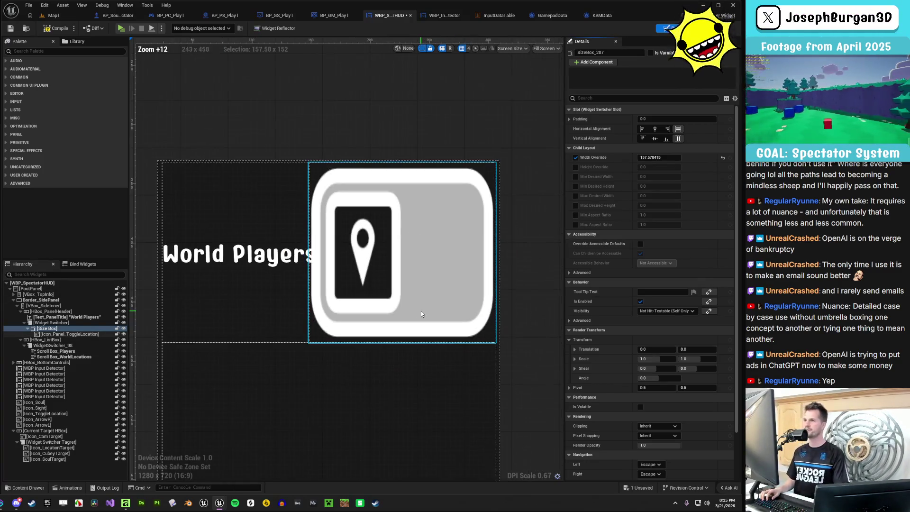
pyautogui.click(419, 310)
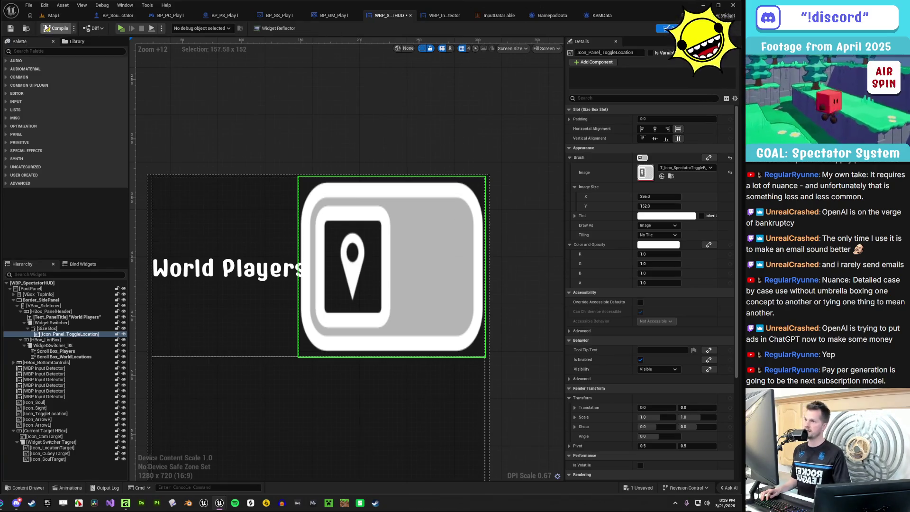
# Compile and save the HUD, then undo a trial icon height change to keep 256×152
pyautogui.click(54, 29)
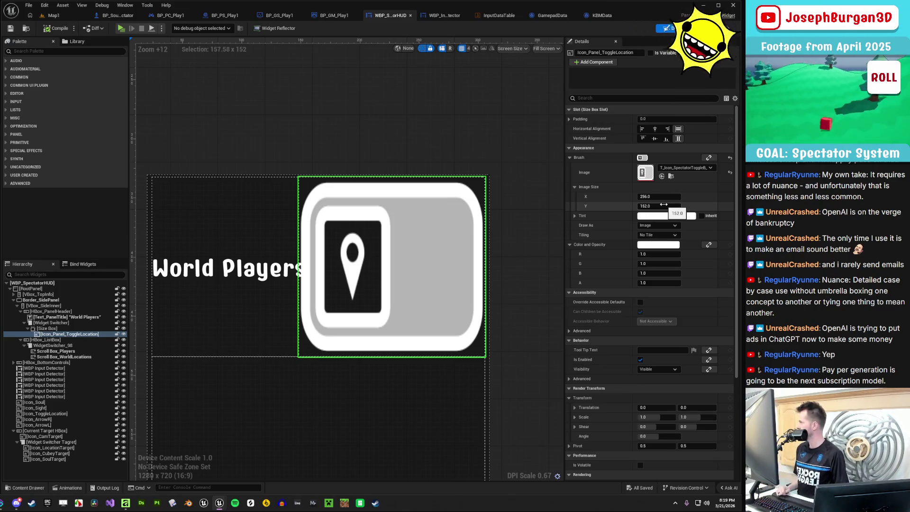
pyautogui.moveTo(664, 205)
pyautogui.mouseDown()
pyautogui.moveTo(682, 206)
pyautogui.moveTo(645, 206)
pyautogui.moveTo(661, 205)
pyautogui.mouseUp()
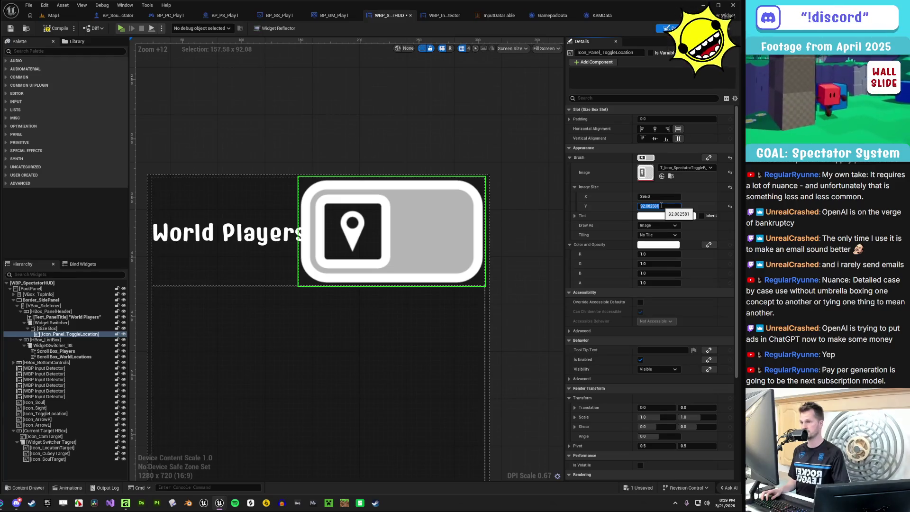
pyautogui.hotkey('ctrl', 'z')
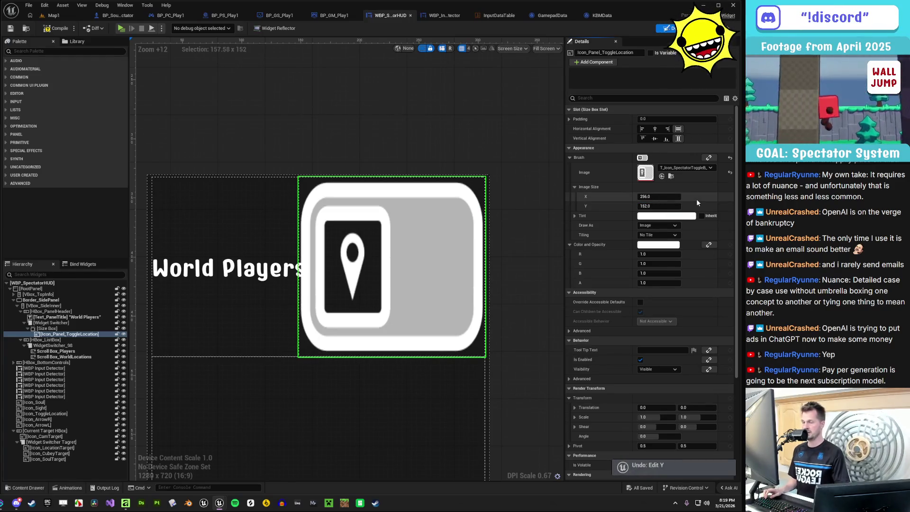
pyautogui.hotkey('ctrl', 'z')
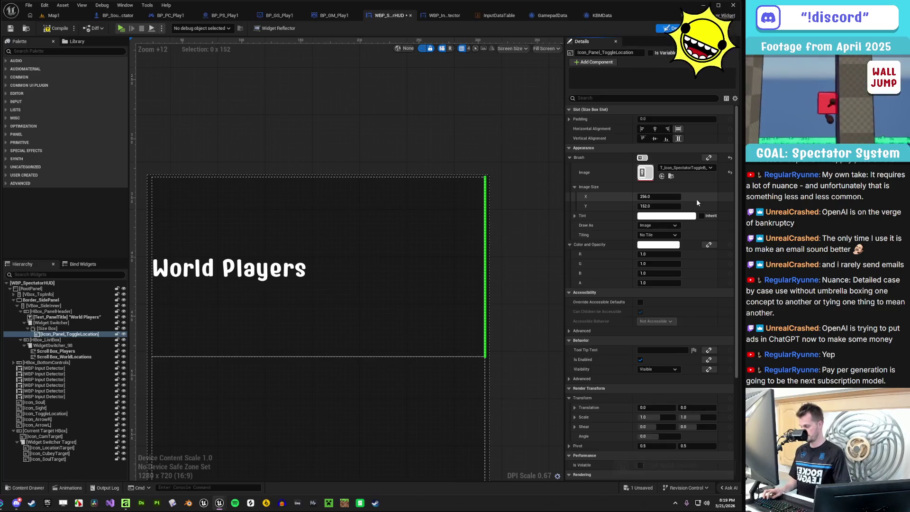
pyautogui.hotkey('ctrl', 'y')
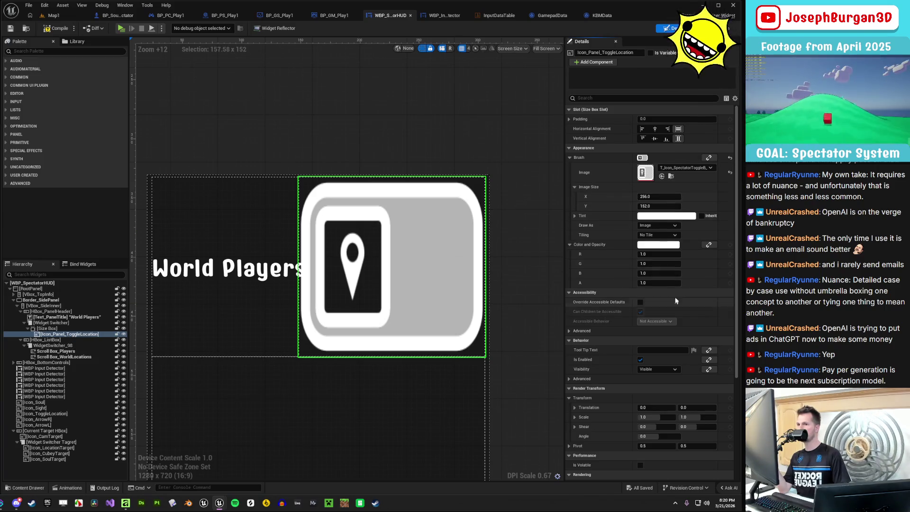
pyautogui.click(119, 329)
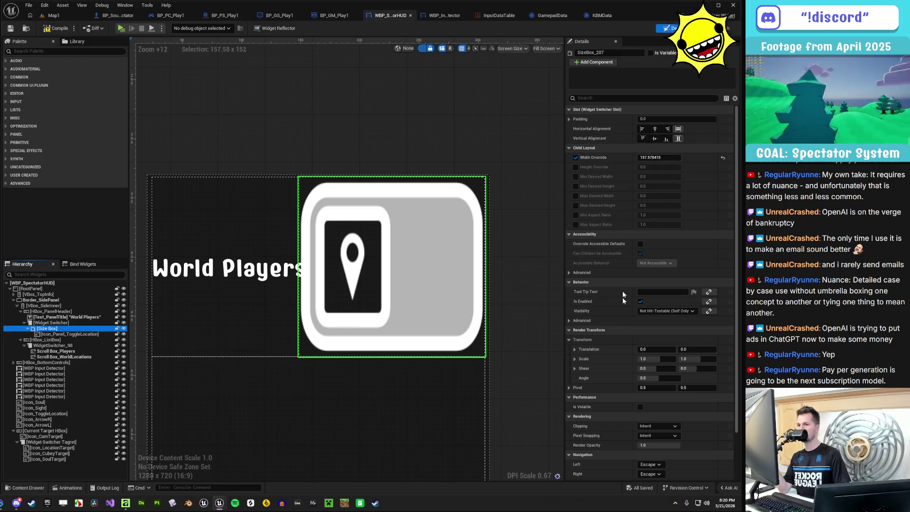
pyautogui.scroll(-3, 636, 425)
pyautogui.scroll(3, 635, 426)
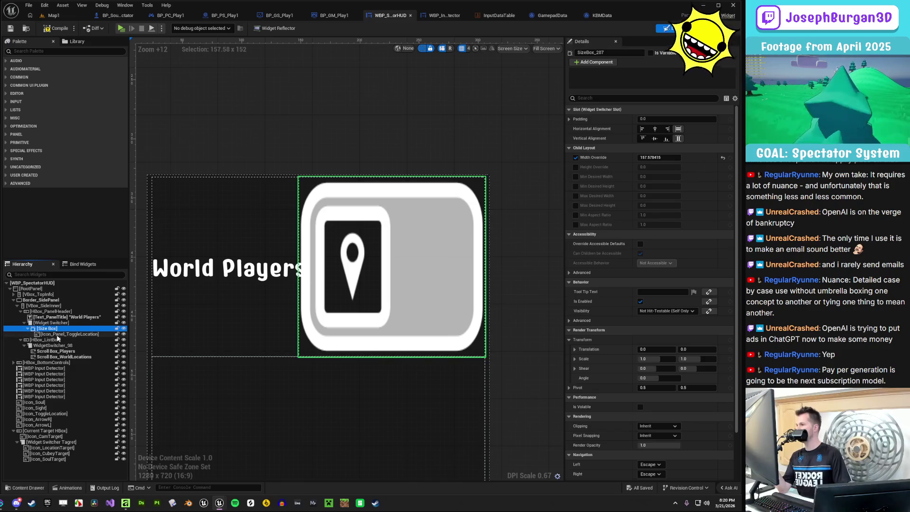
pyautogui.click(63, 335)
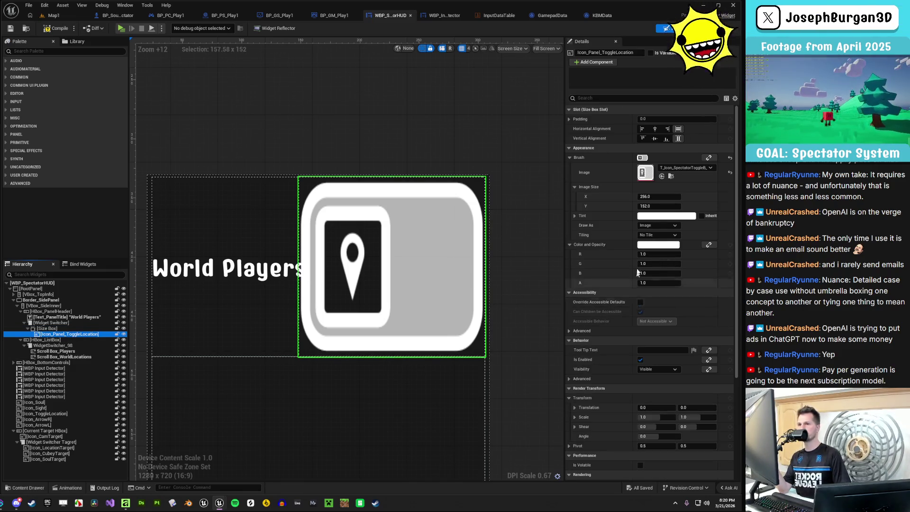
pyautogui.scroll(-3, 624, 266)
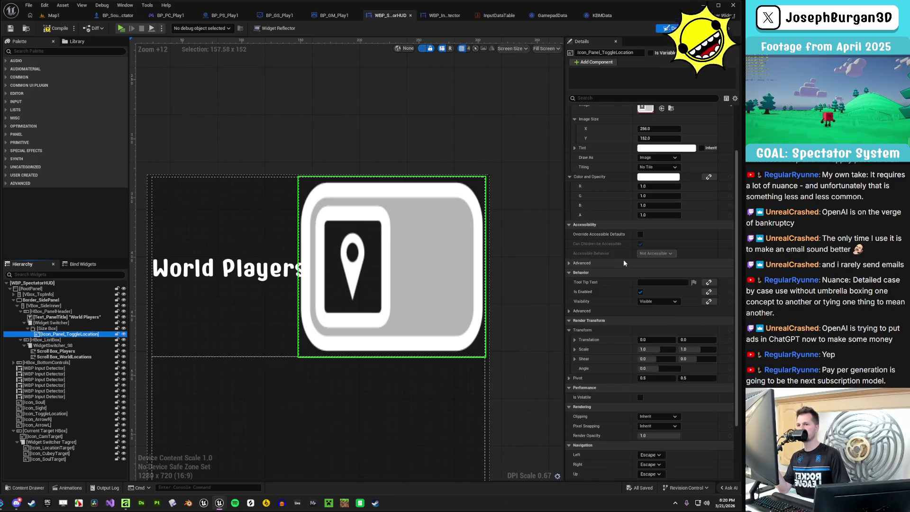
pyautogui.scroll(-2, 624, 261)
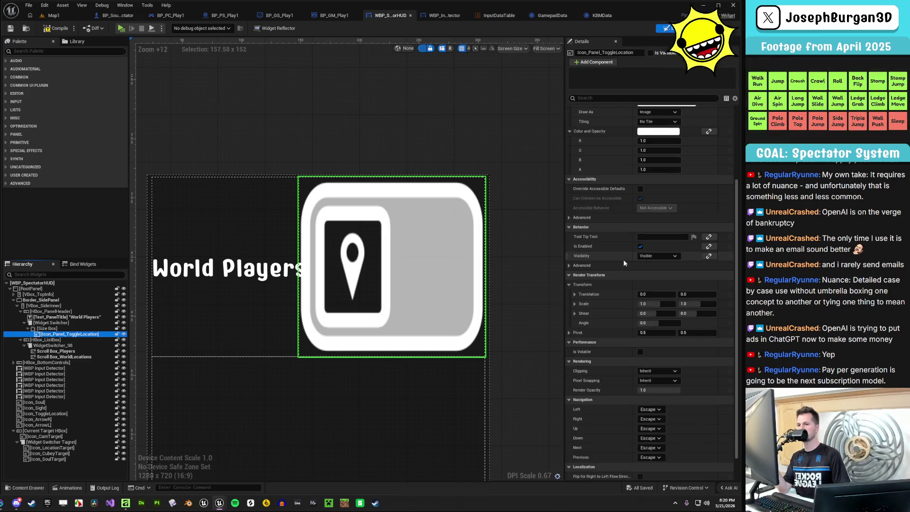
pyautogui.scroll(5, 624, 259)
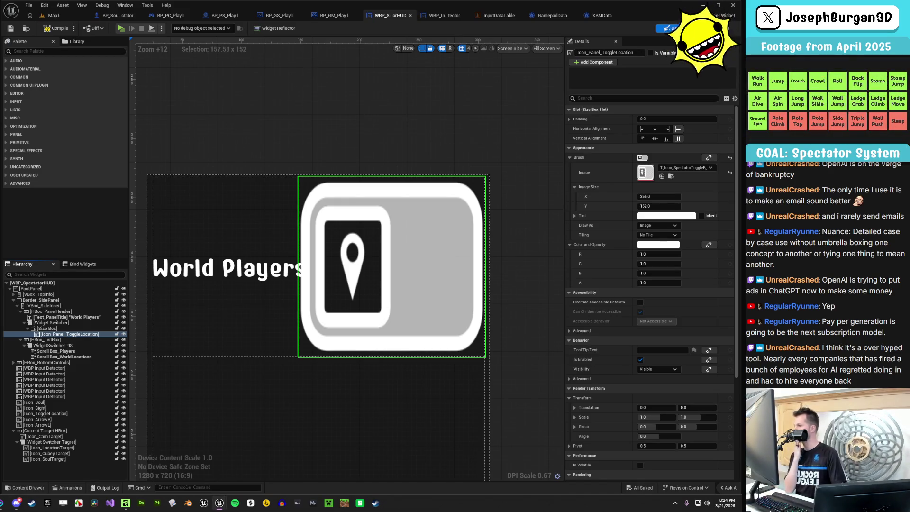
# Compare the size box's width override with the toggle icon's own properties
pyautogui.click(67, 329)
pyautogui.click(70, 334)
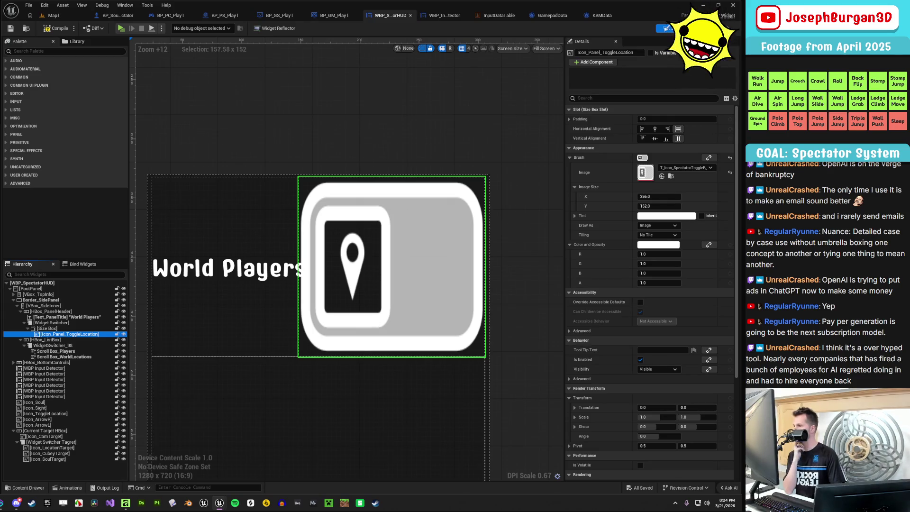
pyautogui.click(48, 329)
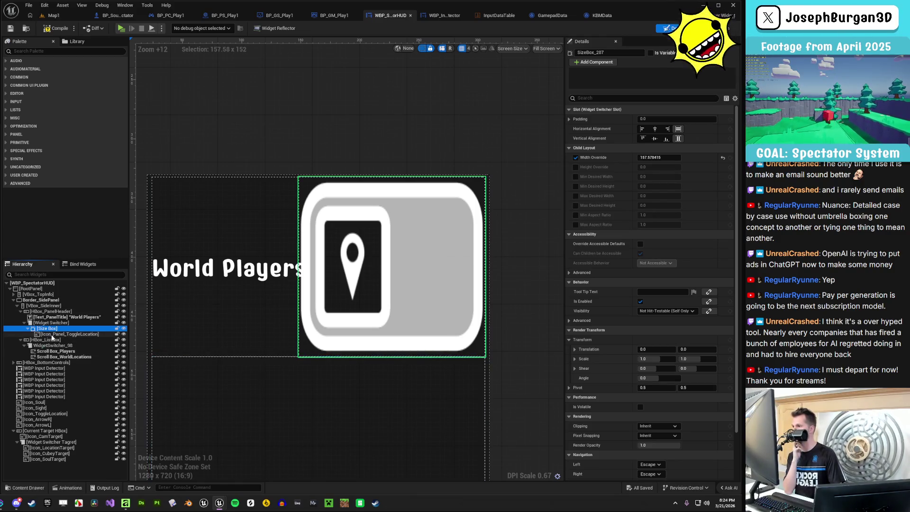
pyautogui.click(52, 334)
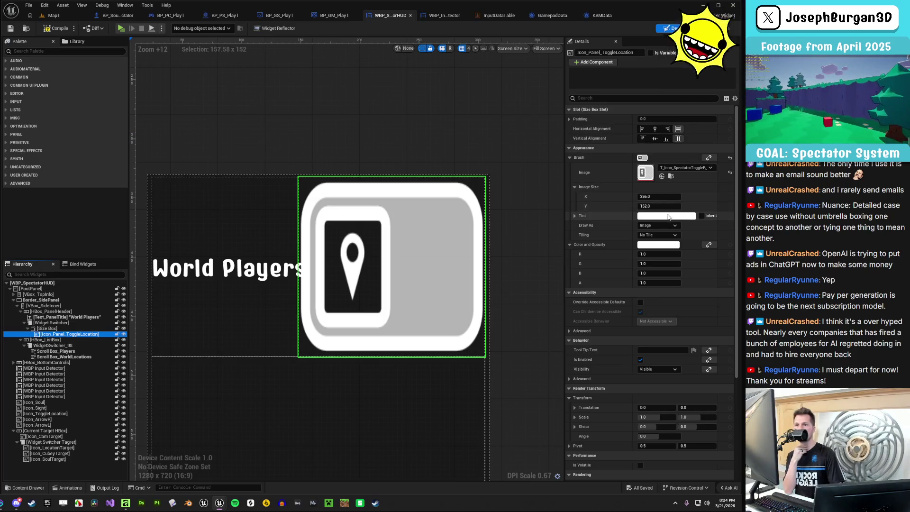
# Filter the icon's Details by 'size', then clear the search so all properties show
pyautogui.click(624, 98)
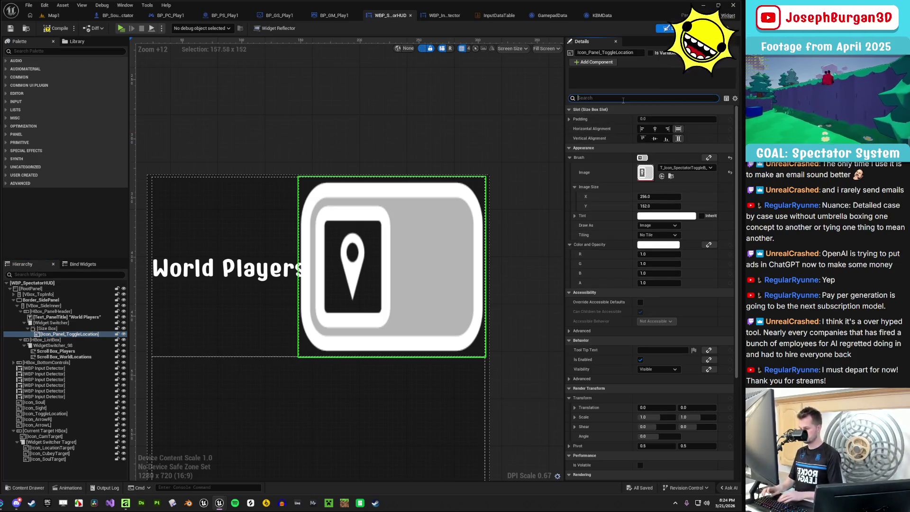
pyautogui.write('size')
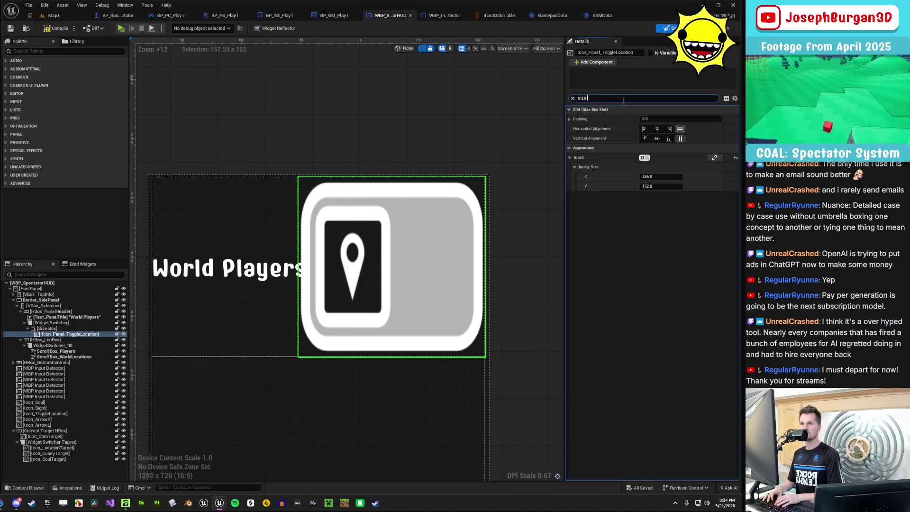
pyautogui.write(' to')
pyautogui.press('BackSpace')
pyautogui.press('BackSpace')
pyautogui.press('BackSpace')
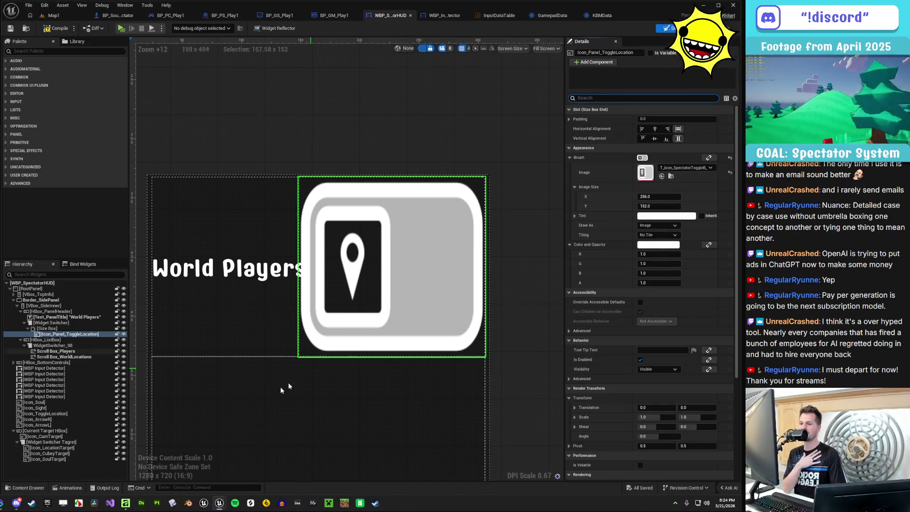
pyautogui.press('Escape')
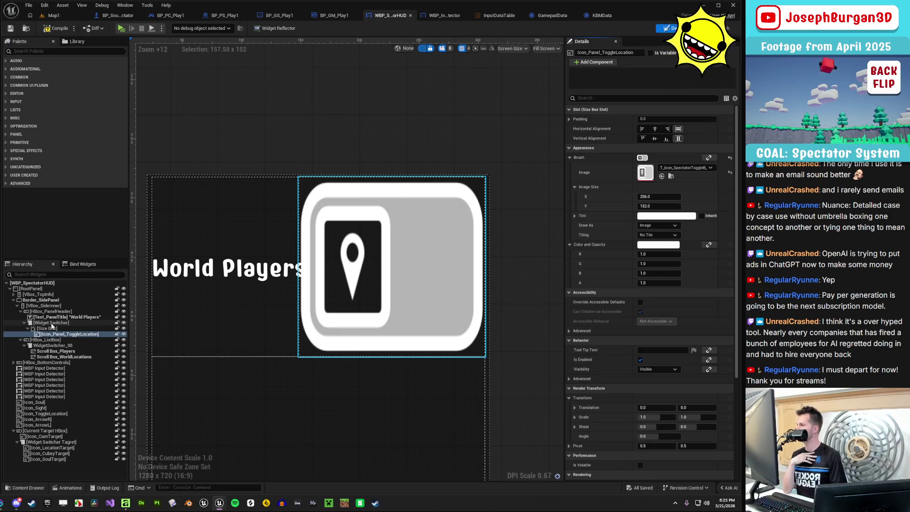
pyautogui.click(61, 322)
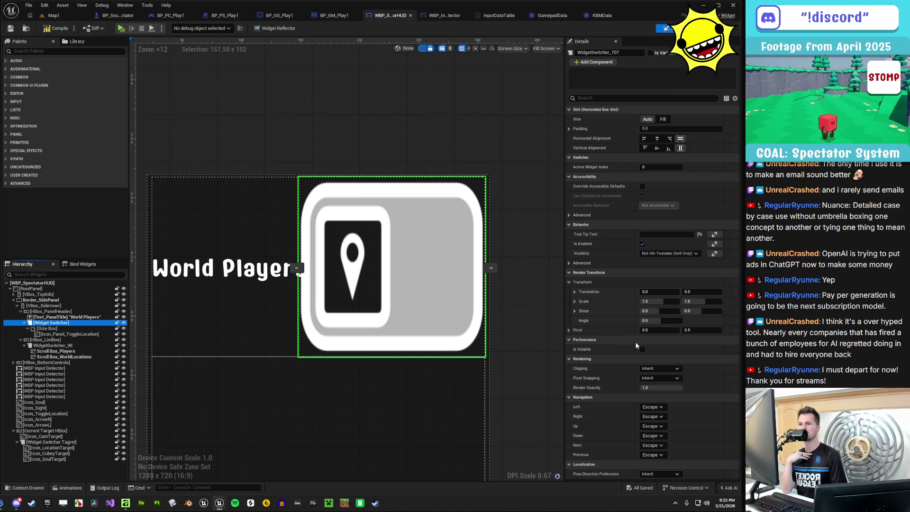
# Toggle the widget switcher's slot Size between Fill and Auto to compare
pyautogui.click(663, 120)
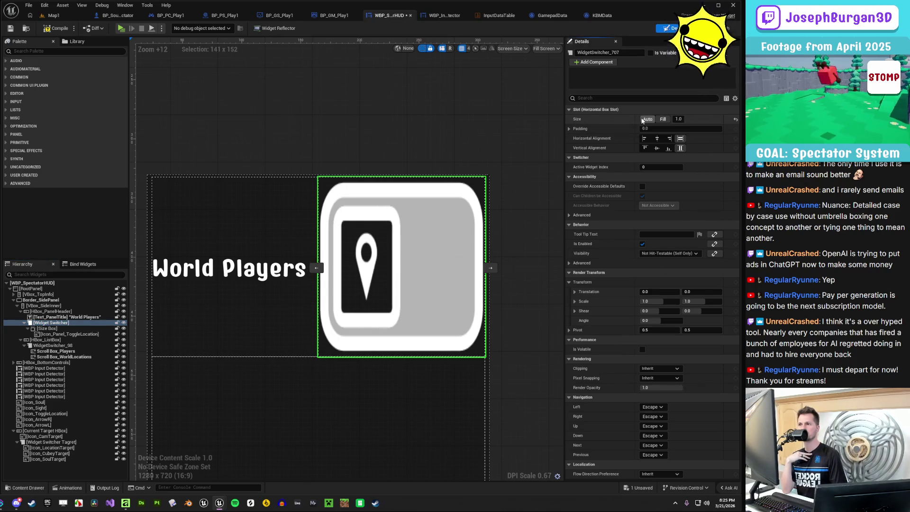
pyautogui.click(648, 120)
pyautogui.click(663, 119)
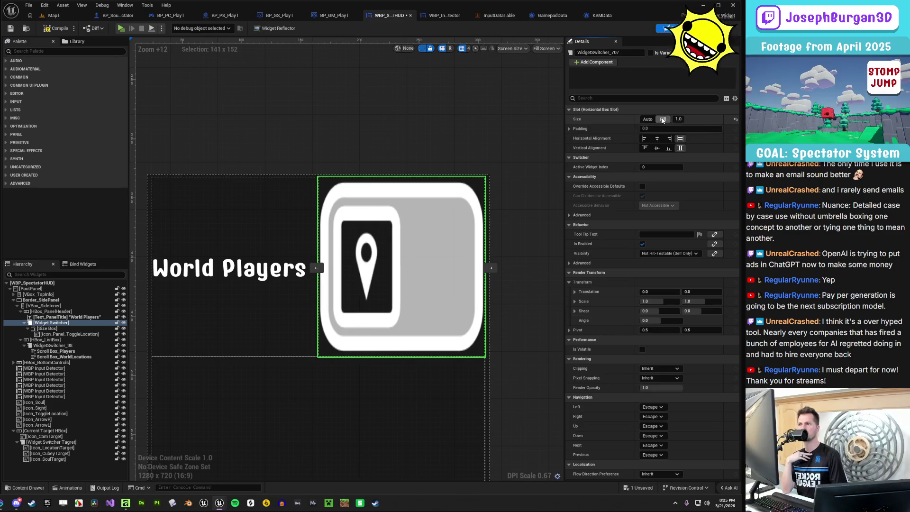
pyautogui.click(648, 120)
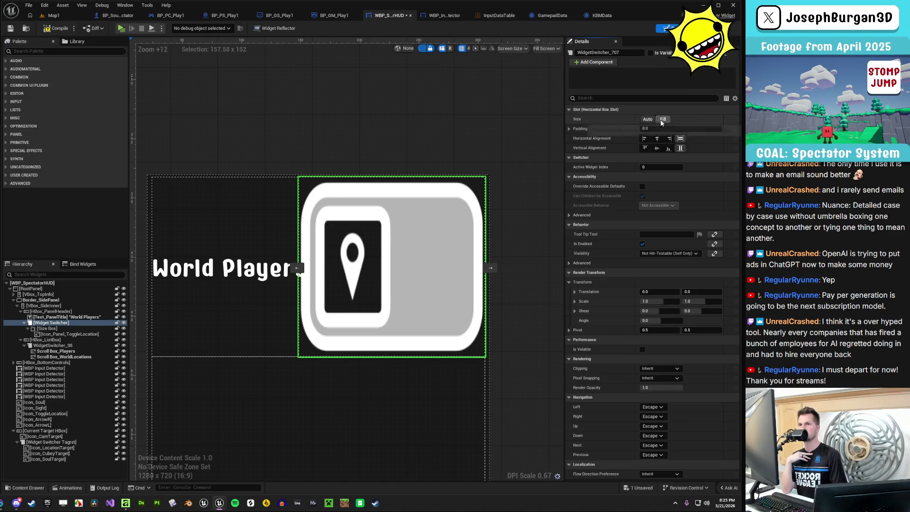
pyautogui.click(662, 119)
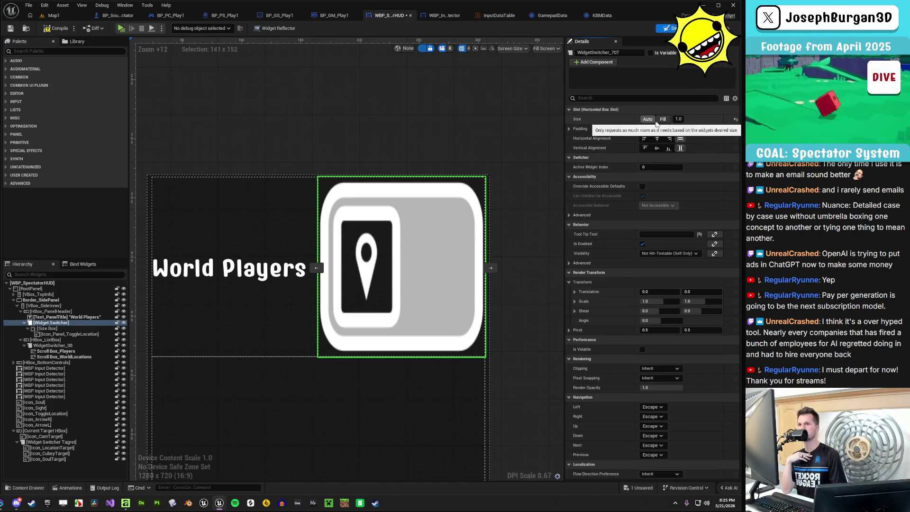
pyautogui.click(648, 120)
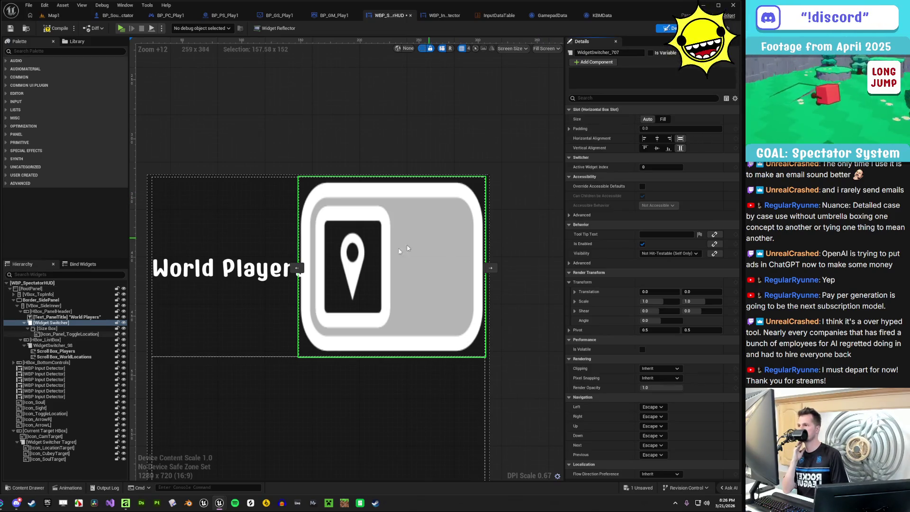
# Untick the size box Width Override and set the switcher's slot Size to Fill
pyautogui.click(75, 327)
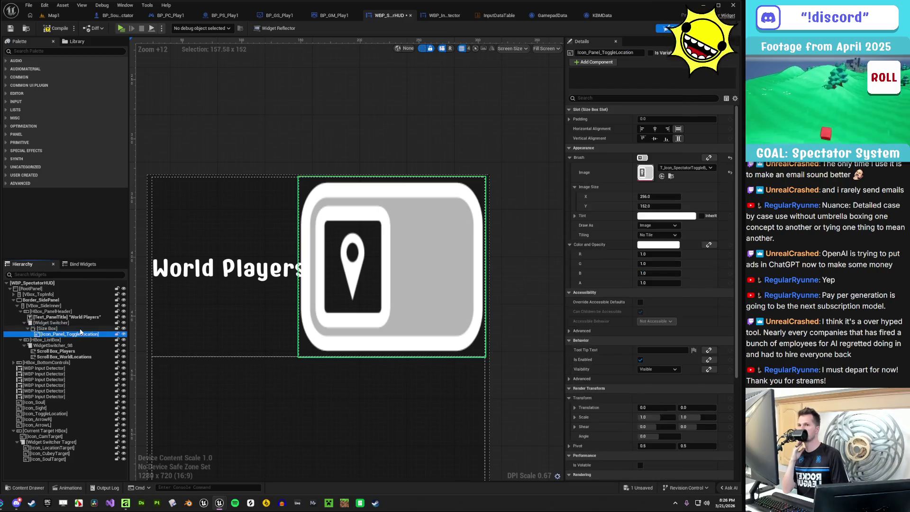
pyautogui.click(576, 157)
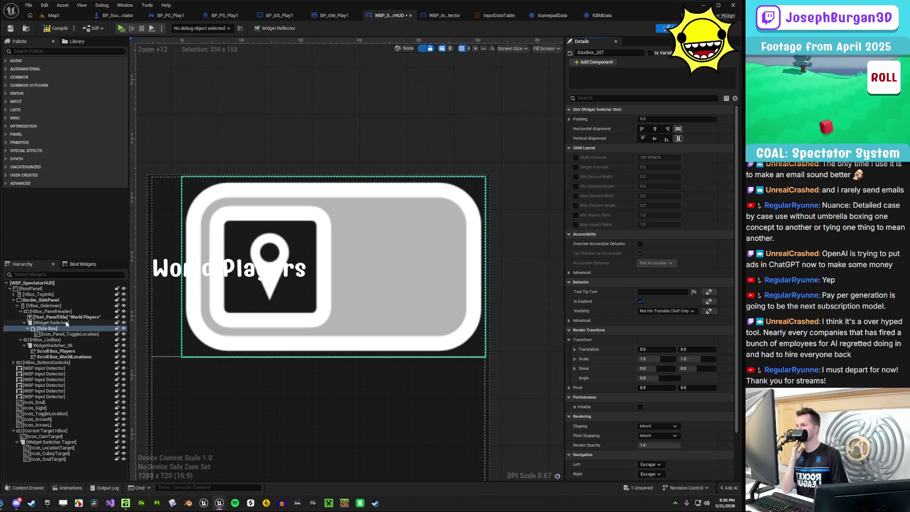
pyautogui.click(51, 322)
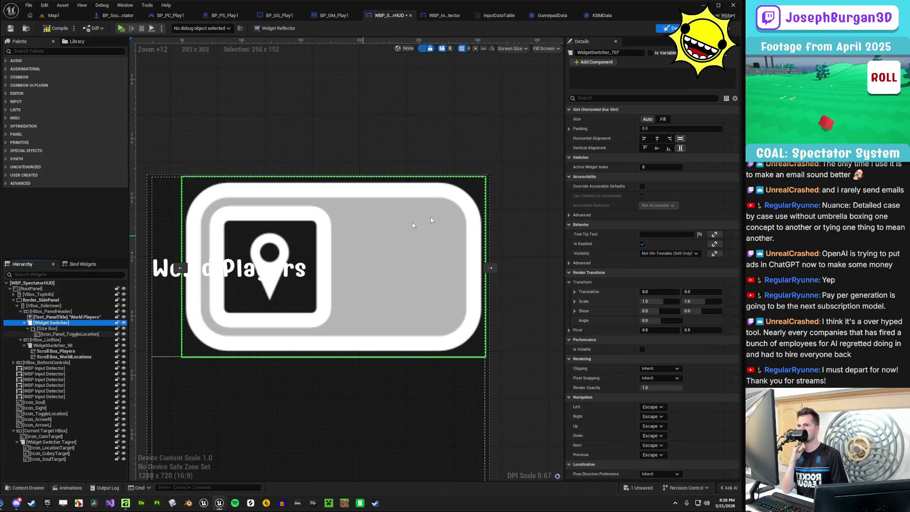
pyautogui.click(662, 121)
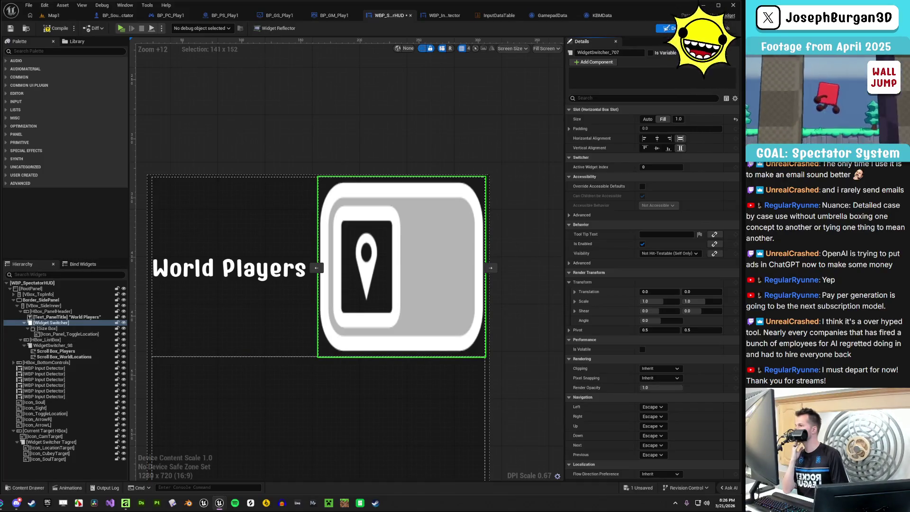
pyautogui.click(53, 334)
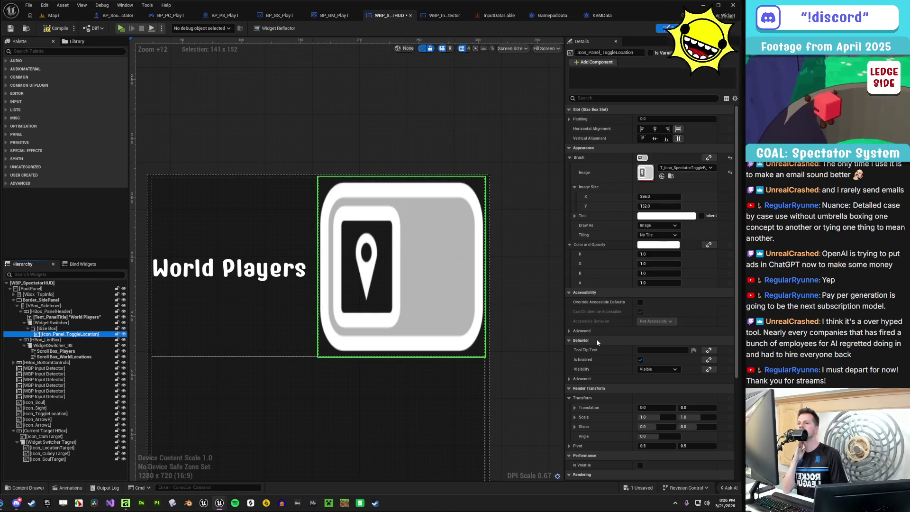
pyautogui.scroll(-3, 596, 341)
pyautogui.scroll(-3, 597, 339)
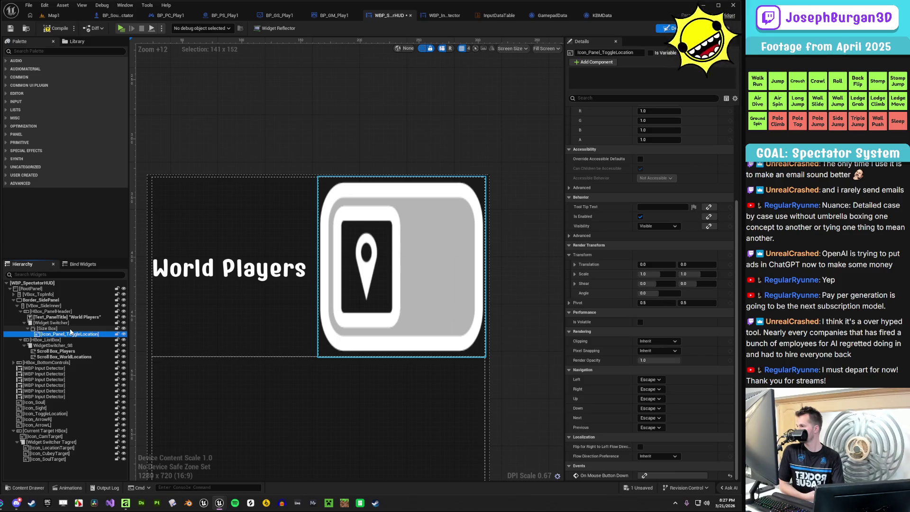
pyautogui.click(56, 323)
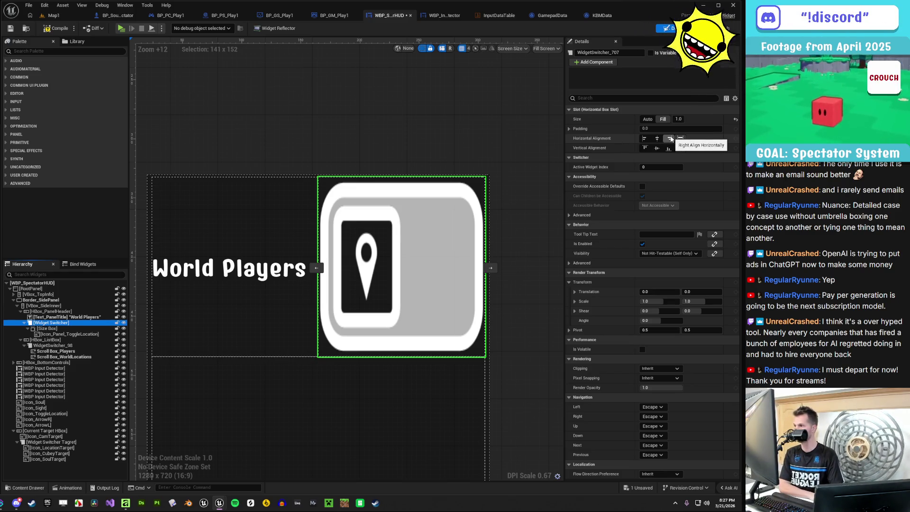
# Center the widget switcher horizontally and vertically, keeping its slot Size on Fill
pyautogui.click(658, 138)
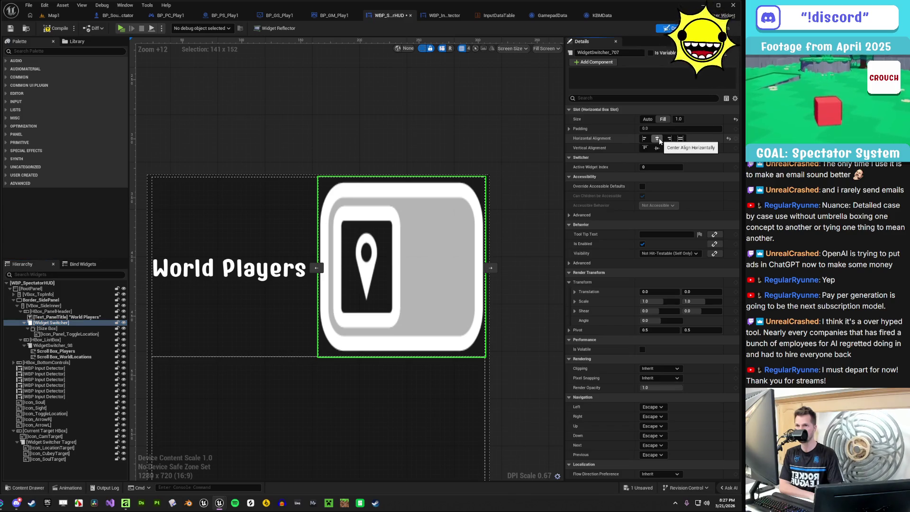
pyautogui.click(658, 149)
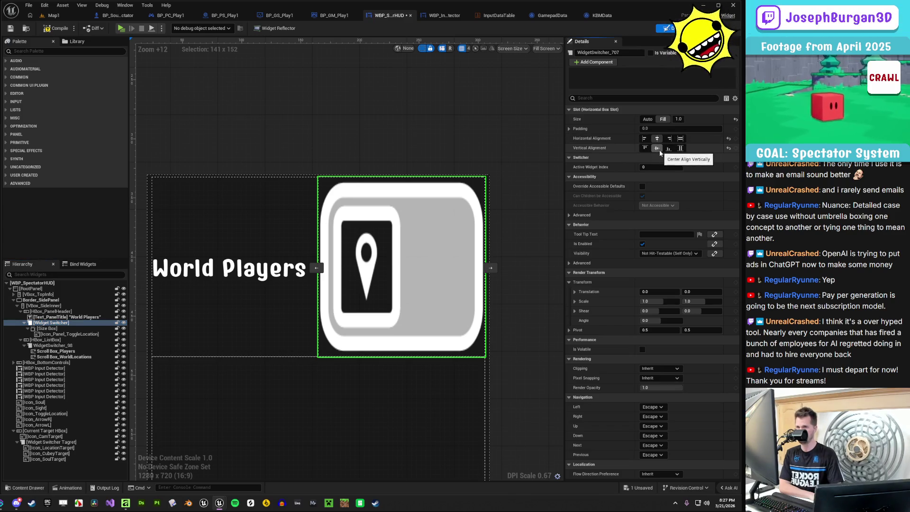
pyautogui.click(647, 119)
pyautogui.click(663, 119)
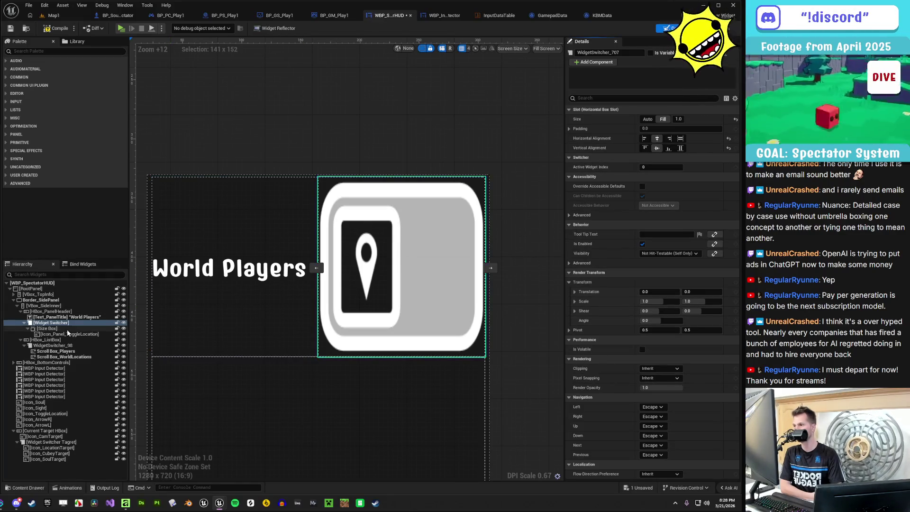
pyautogui.click(48, 328)
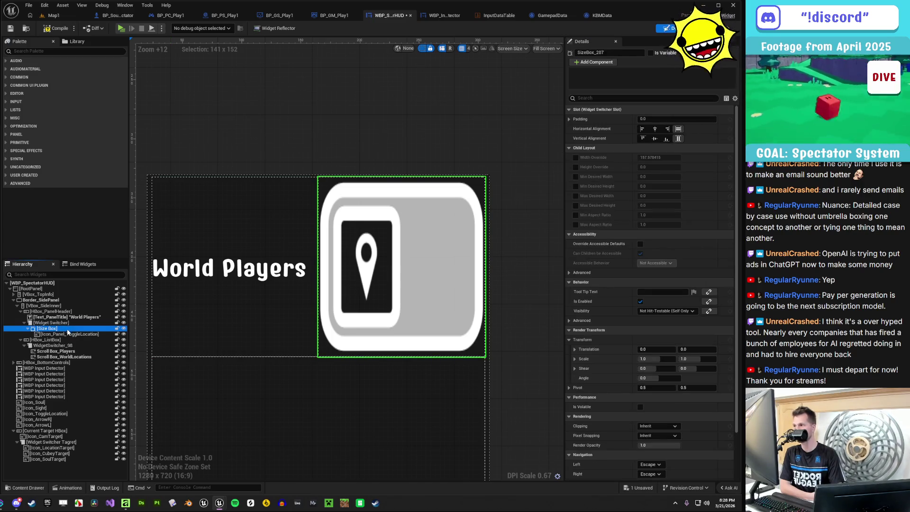
pyautogui.click(69, 334)
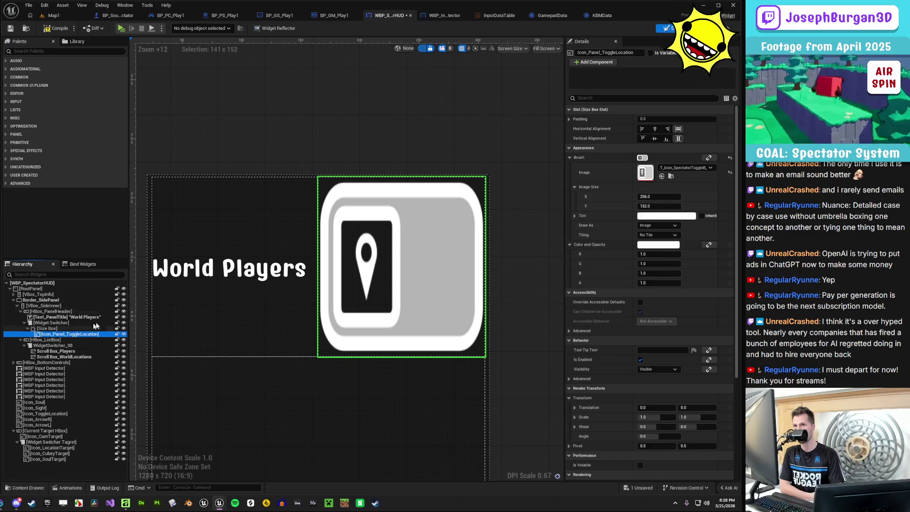
pyautogui.click(654, 129)
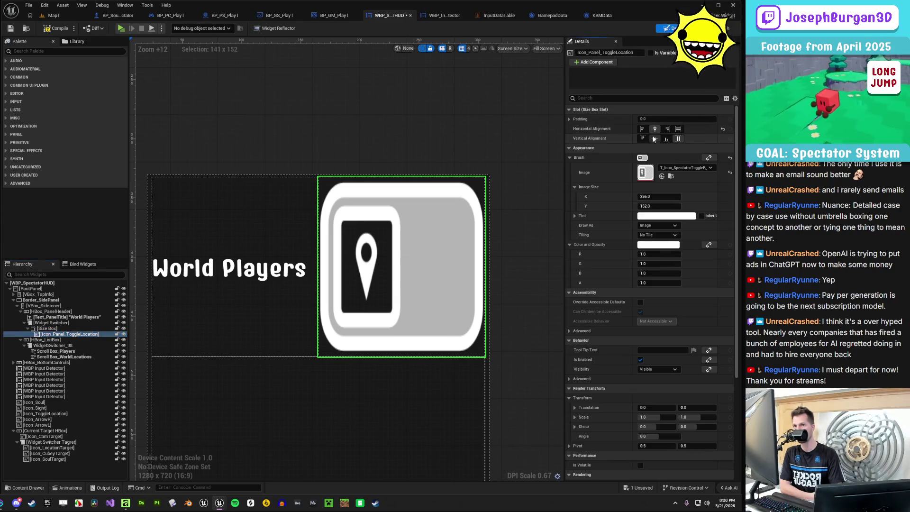
pyautogui.click(655, 139)
pyautogui.click(679, 129)
pyautogui.click(678, 138)
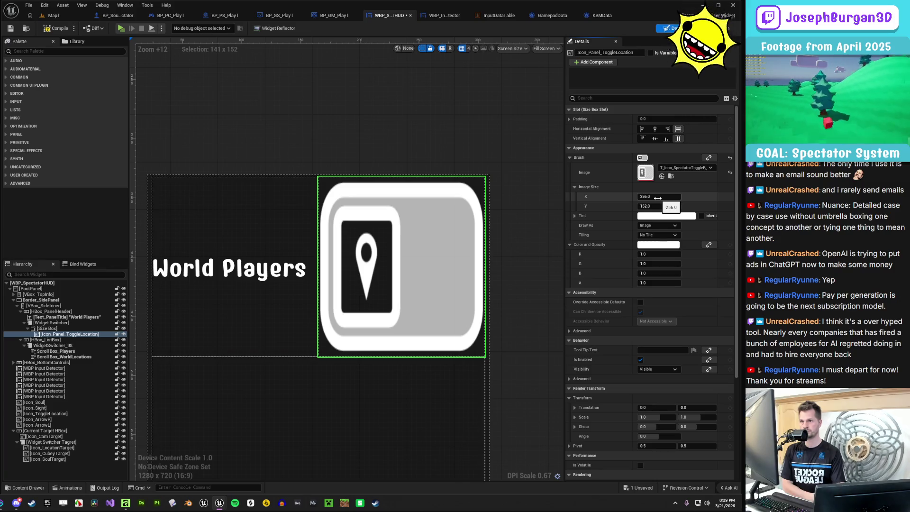
pyautogui.click(51, 323)
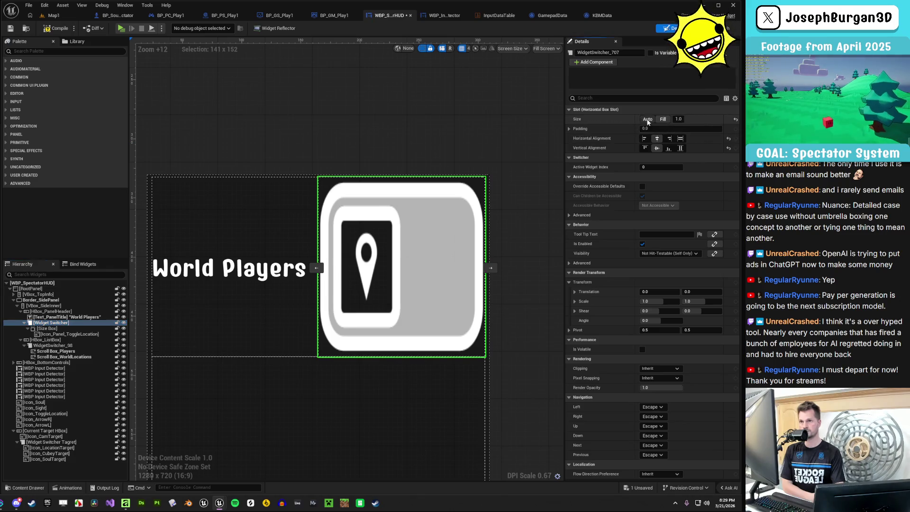
pyautogui.click(647, 120)
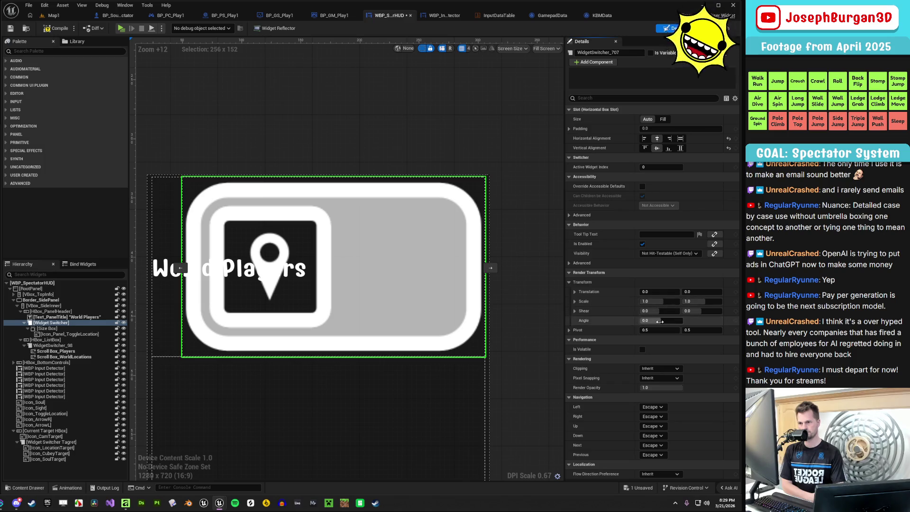
pyautogui.moveTo(659, 301); pyautogui.dragTo(646, 302)
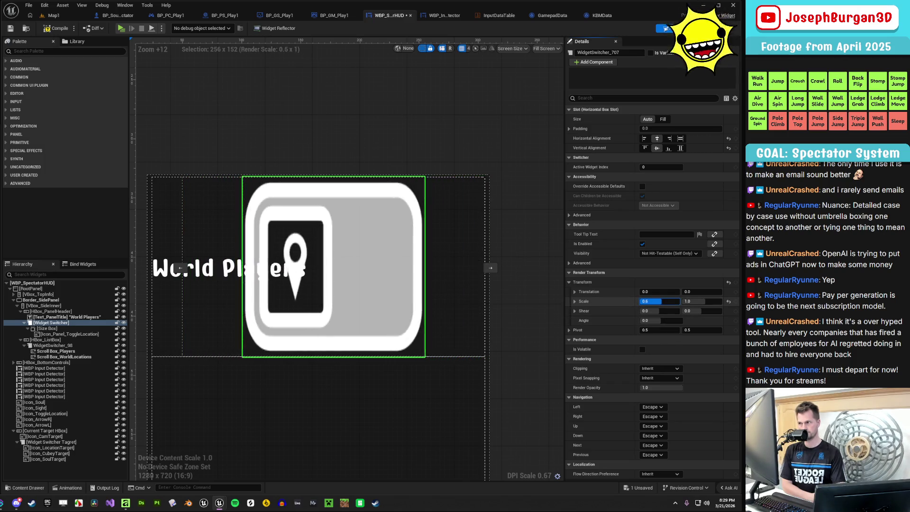
pyautogui.click(663, 302)
pyautogui.write('1')
pyautogui.press('Return')
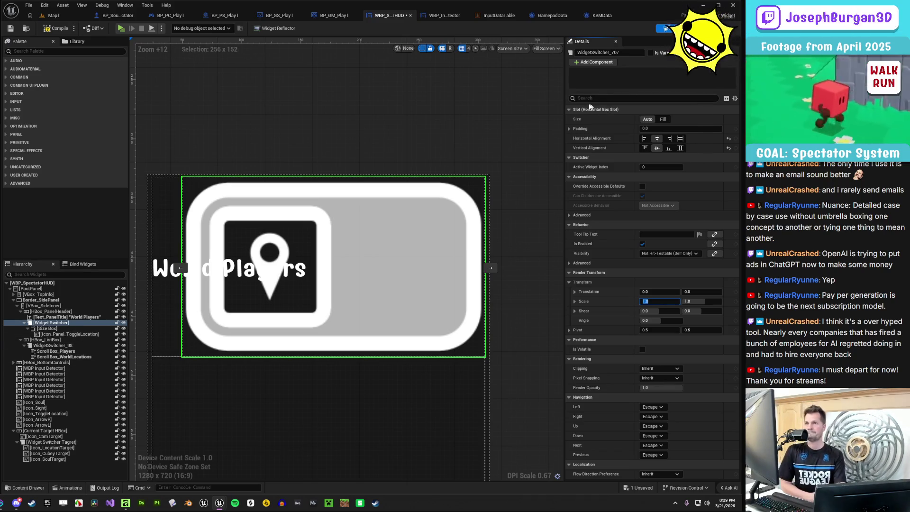
pyautogui.click(92, 328)
pyautogui.click(92, 323)
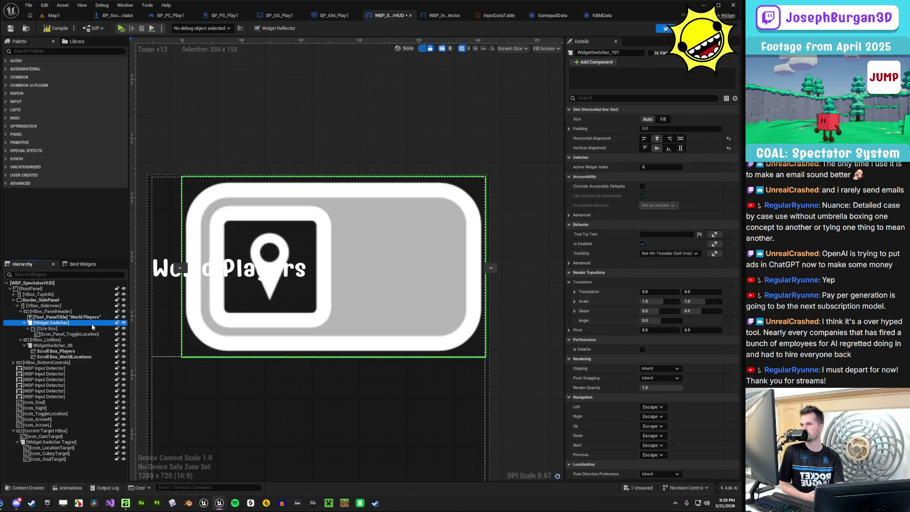
pyautogui.click(89, 329)
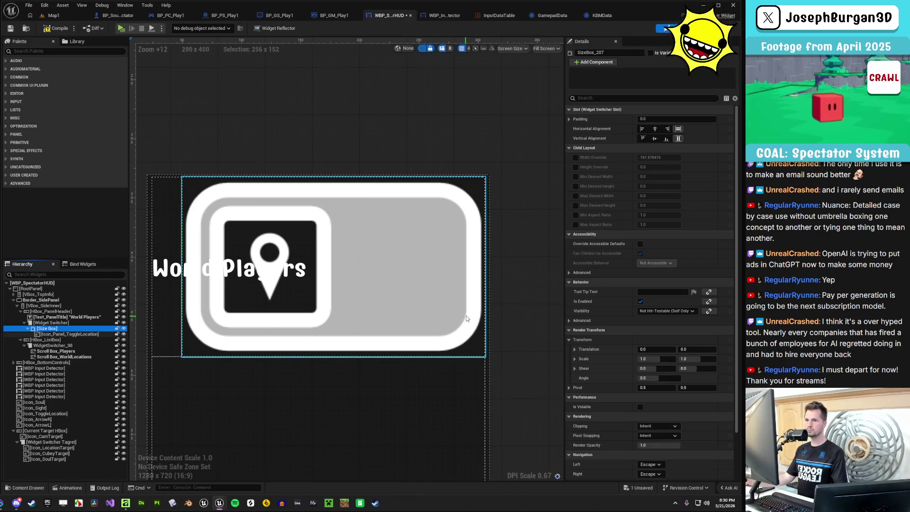
# Tick the size box's Width and Height Overrides and drag them to about 106.86 × 68.65
pyautogui.click(576, 158)
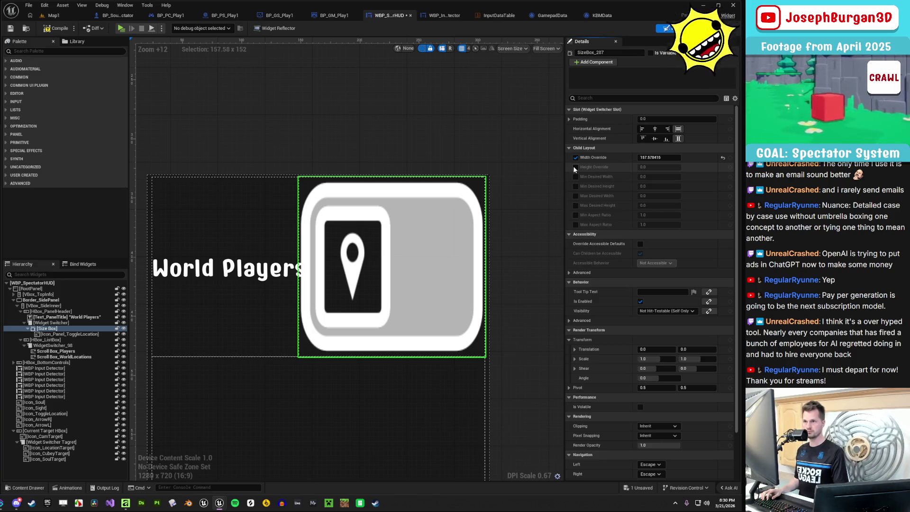
pyautogui.click(575, 167)
pyautogui.moveTo(650, 166)
pyautogui.mouseDown()
pyautogui.moveTo(675, 167)
pyautogui.moveTo(640, 157)
pyautogui.moveTo(651, 157)
pyautogui.mouseUp()
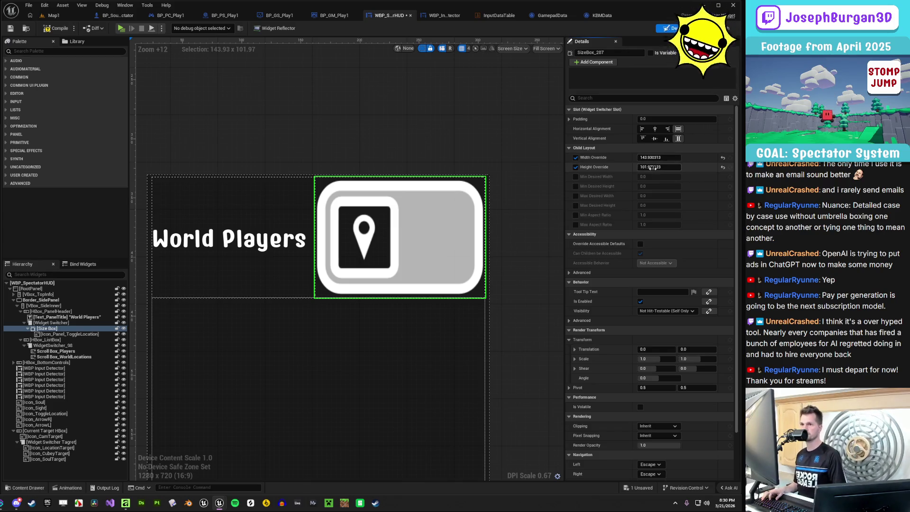
pyautogui.moveTo(653, 167)
pyautogui.mouseDown()
pyautogui.moveTo(636, 168)
pyautogui.moveTo(659, 157)
pyautogui.moveTo(646, 157)
pyautogui.mouseUp()
# Reset the size box overrides and enter the icon's native 256 × 152 size
pyautogui.scroll(-10, 426, 272)
pyautogui.scroll(3, 387, 261)
pyautogui.moveTo(654, 168); pyautogui.dragTo(653, 167)
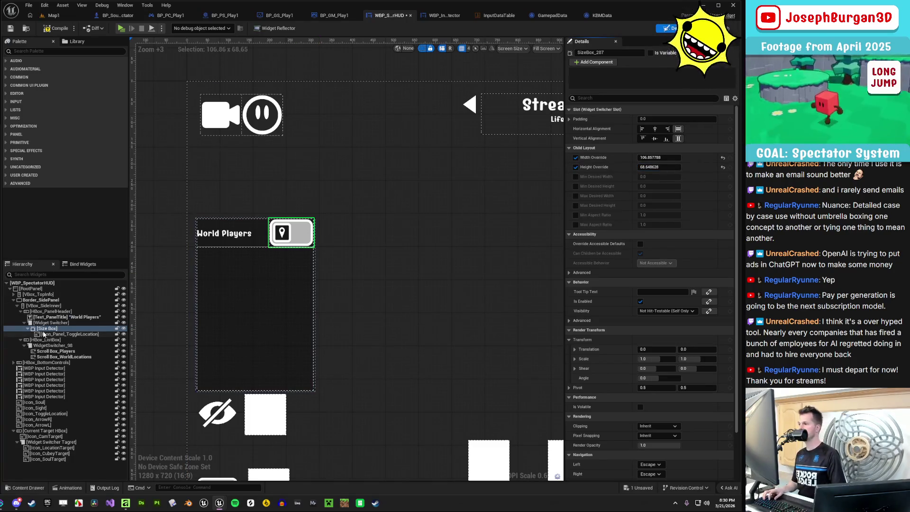
pyautogui.click(723, 157)
pyautogui.click(723, 167)
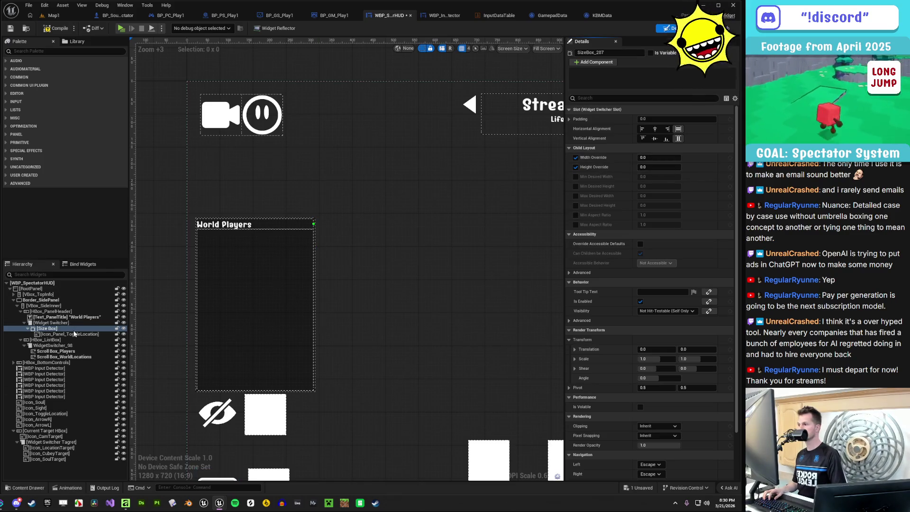
pyautogui.click(69, 334)
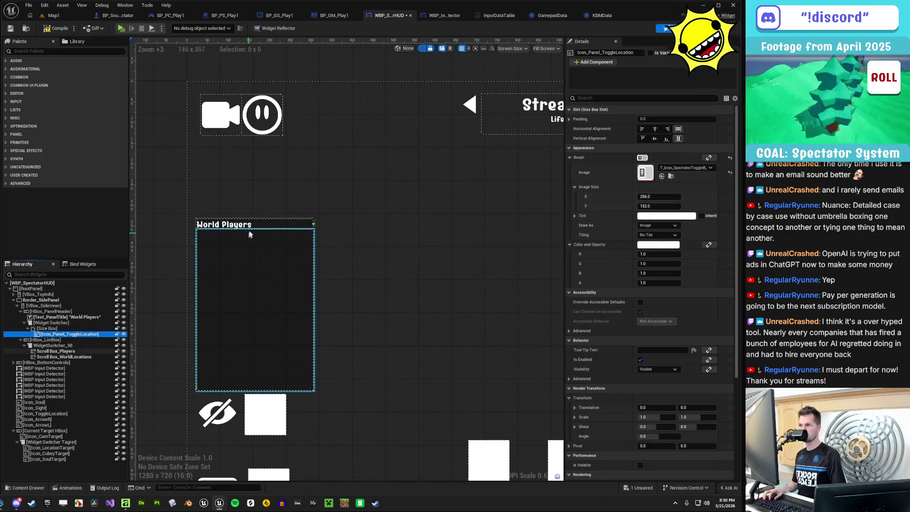
pyautogui.click(72, 329)
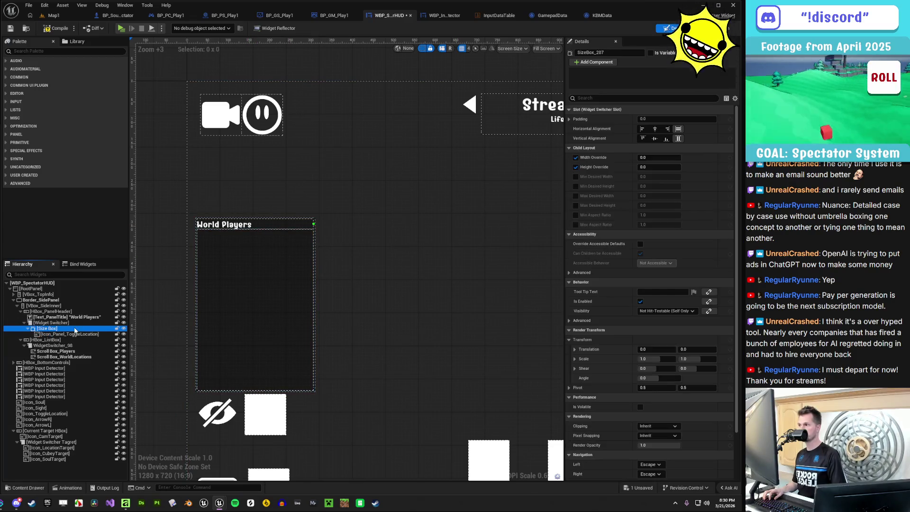
pyautogui.click(664, 167)
pyautogui.write('15')
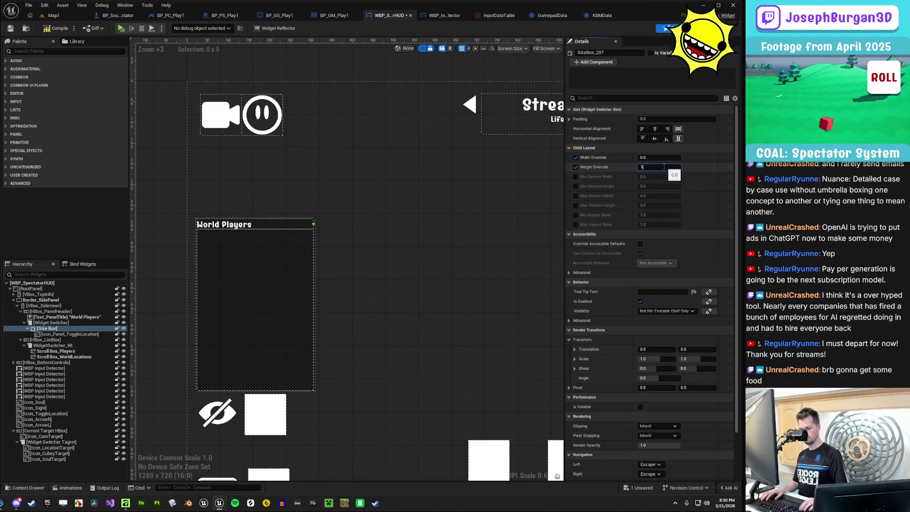
pyautogui.write('2')
pyautogui.press('Return')
pyautogui.click(662, 158)
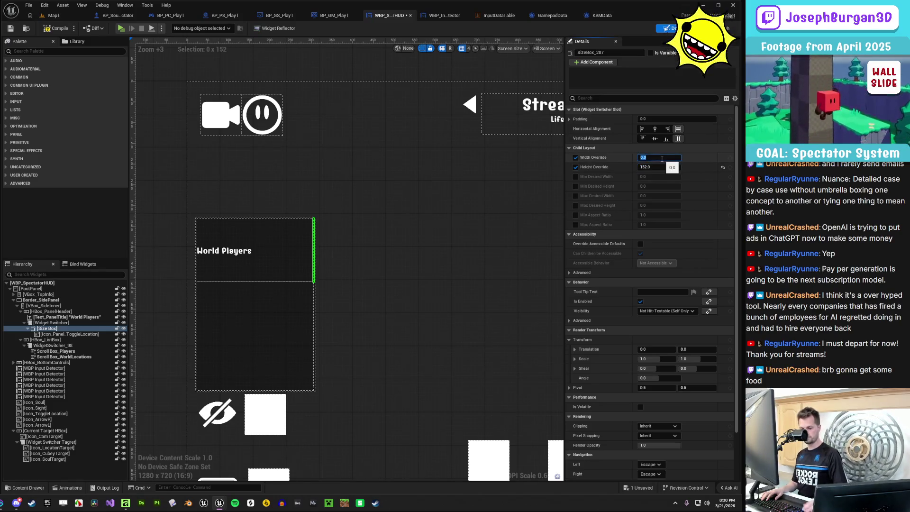
pyautogui.write('250')
pyautogui.write('256')
pyautogui.press('Return')
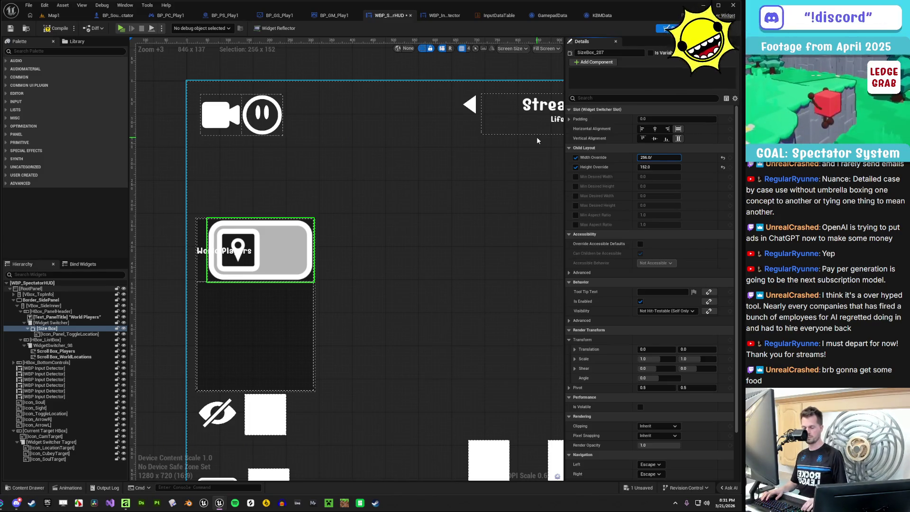
# Halve the size box overrides twice, to 128 × 76 and then 64 × 38
pyautogui.write('2')
pyautogui.press('Return')
pyautogui.click(660, 168)
pyautogui.click(660, 167)
pyautogui.write('21')
pyautogui.press('Return')
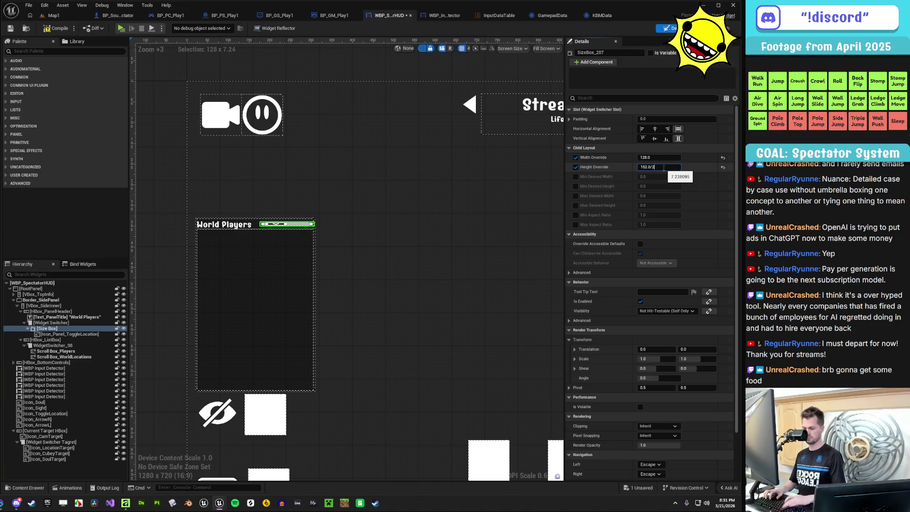
pyautogui.press('Return')
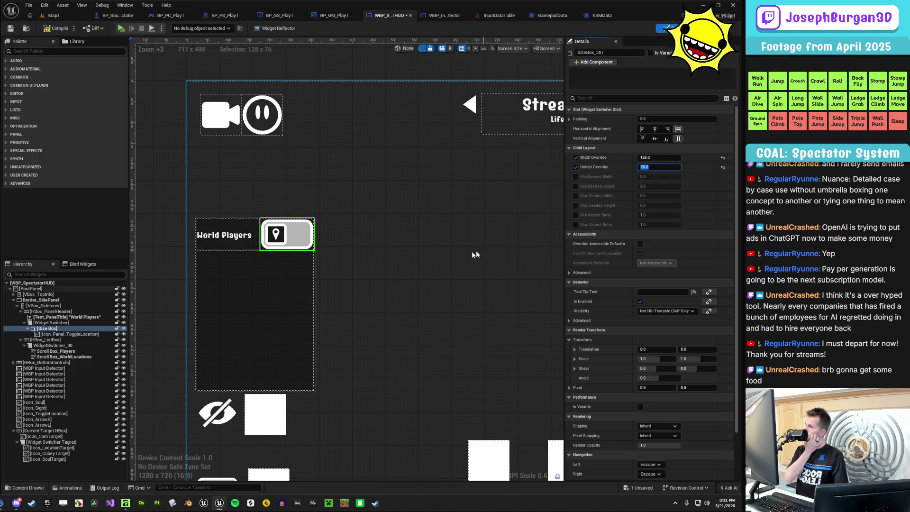
pyautogui.scroll(-3, 476, 254)
pyautogui.scroll(1, 429, 272)
pyautogui.scroll(1, 507, 182)
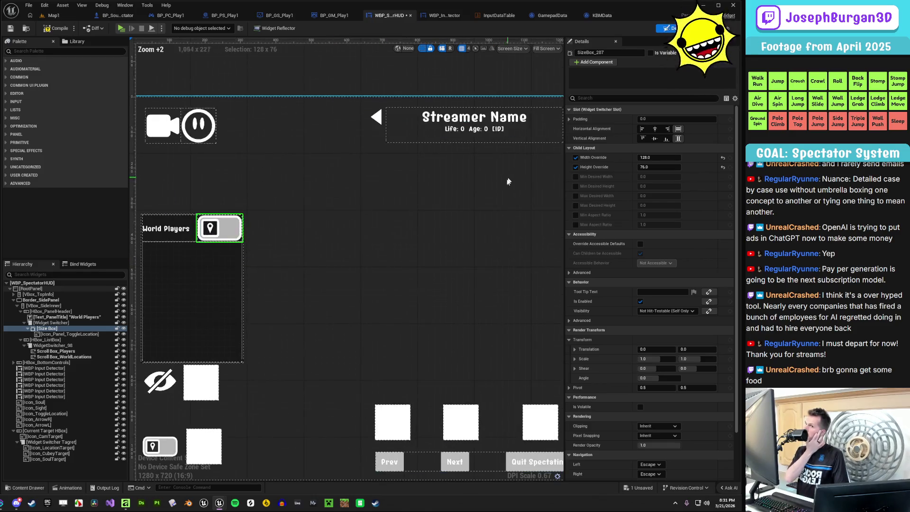
pyautogui.click(662, 158)
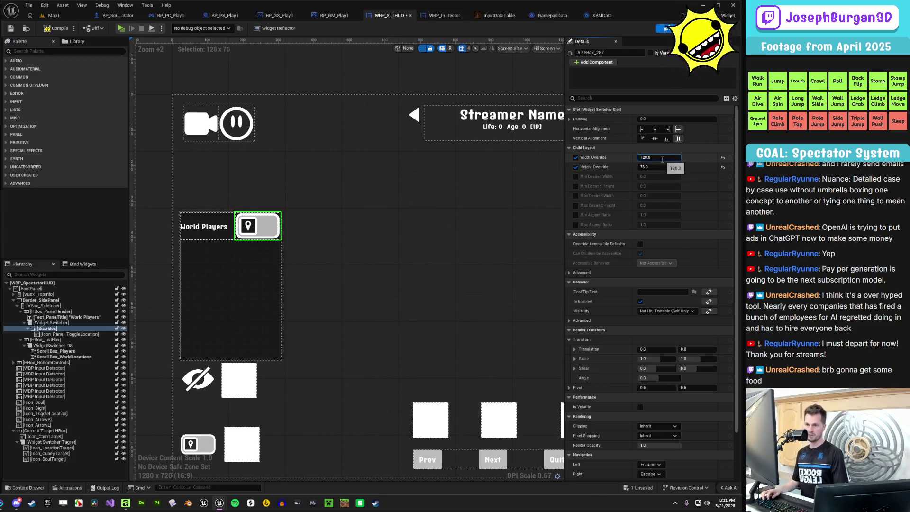
pyautogui.write('/2')
pyautogui.press('Return')
pyautogui.click(658, 167)
pyautogui.write('2')
pyautogui.press('Return')
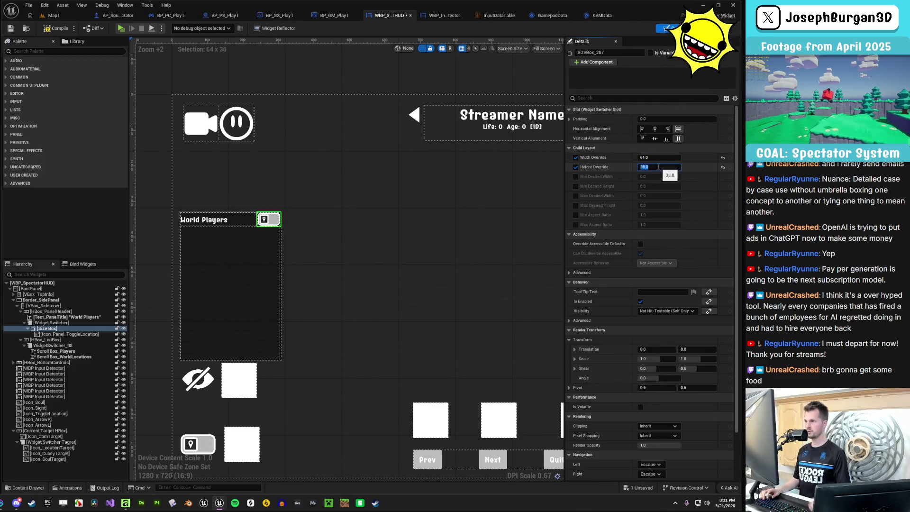
pyautogui.click(371, 225)
pyautogui.scroll(-6, 372, 225)
pyautogui.scroll(6, 346, 241)
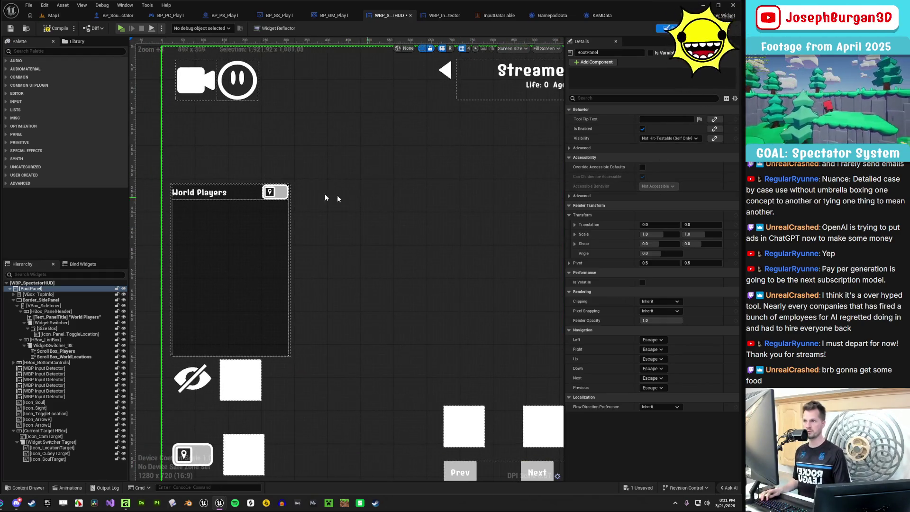
# Set the size box Width Override to 96 and Height Override to 57
pyautogui.click(275, 191)
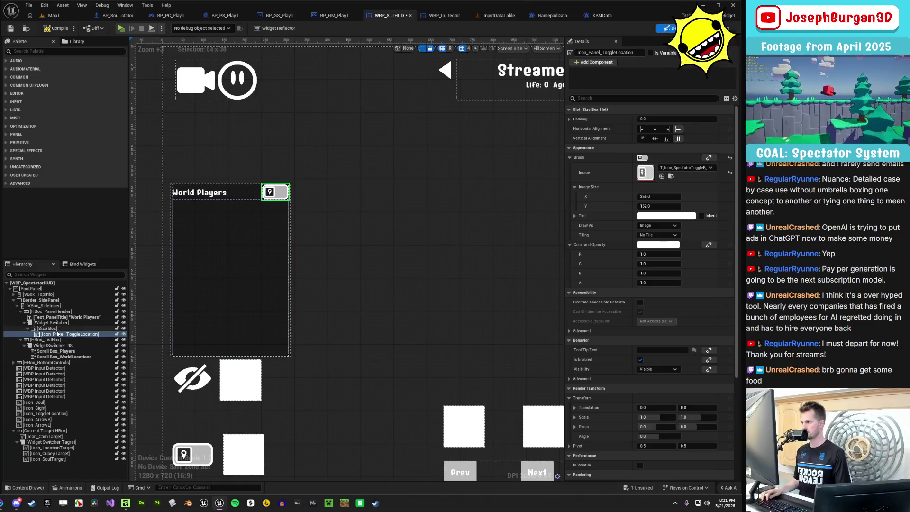
pyautogui.click(47, 329)
pyautogui.click(661, 158)
pyautogui.click(660, 157)
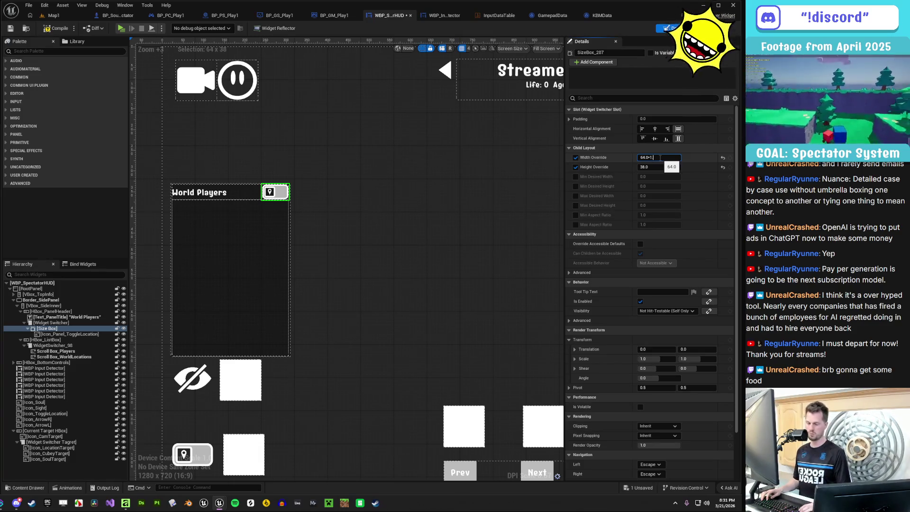
pyautogui.write('2')
pyautogui.press('Return')
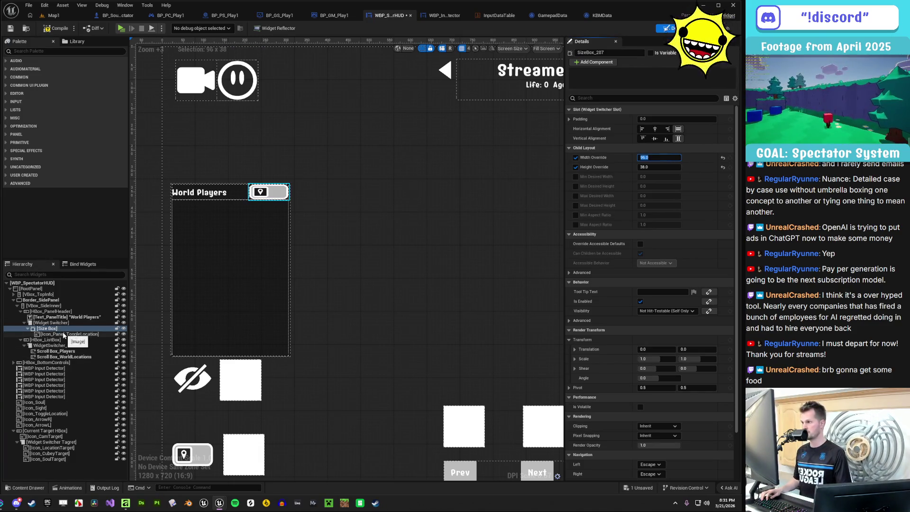
pyautogui.click(666, 168)
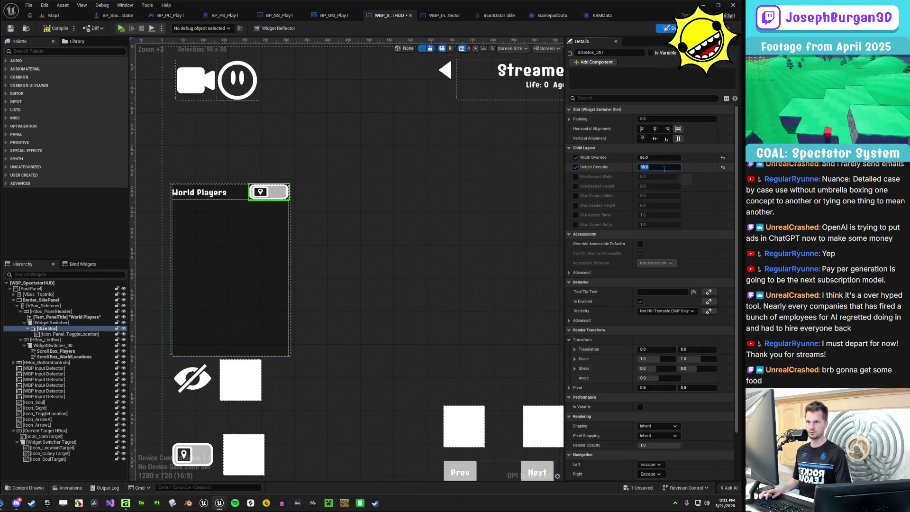
pyautogui.write('*1.5')
pyautogui.write('37')
pyautogui.press('Return')
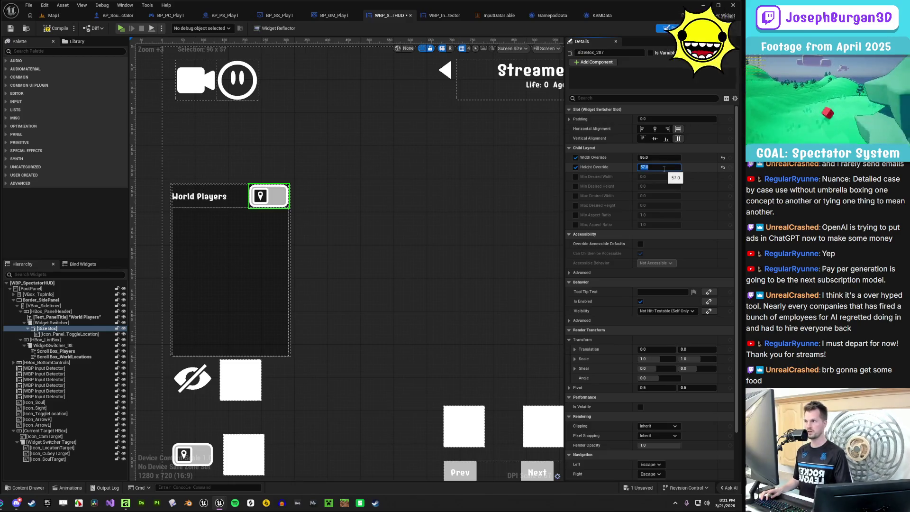
pyautogui.click(376, 262)
pyautogui.scroll(-5, 372, 257)
pyautogui.scroll(1, 365, 247)
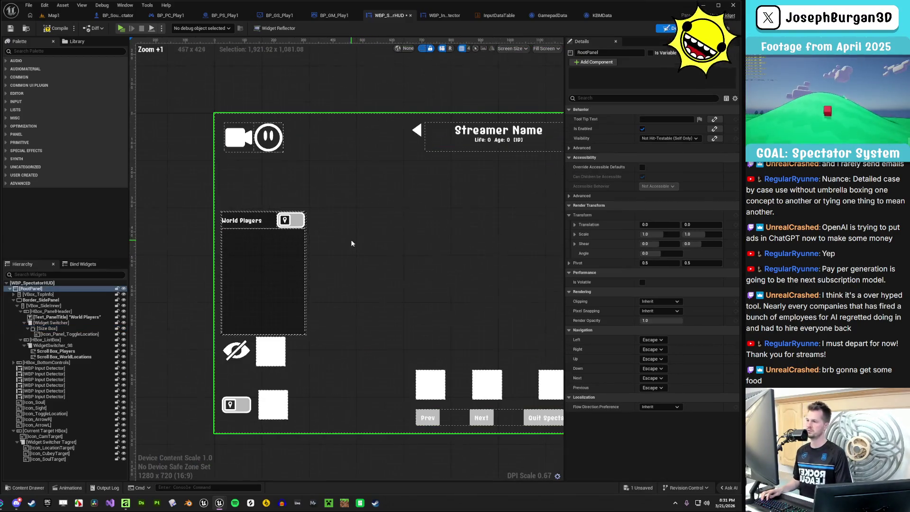
pyautogui.scroll(5, 232, 215)
pyautogui.click(231, 217)
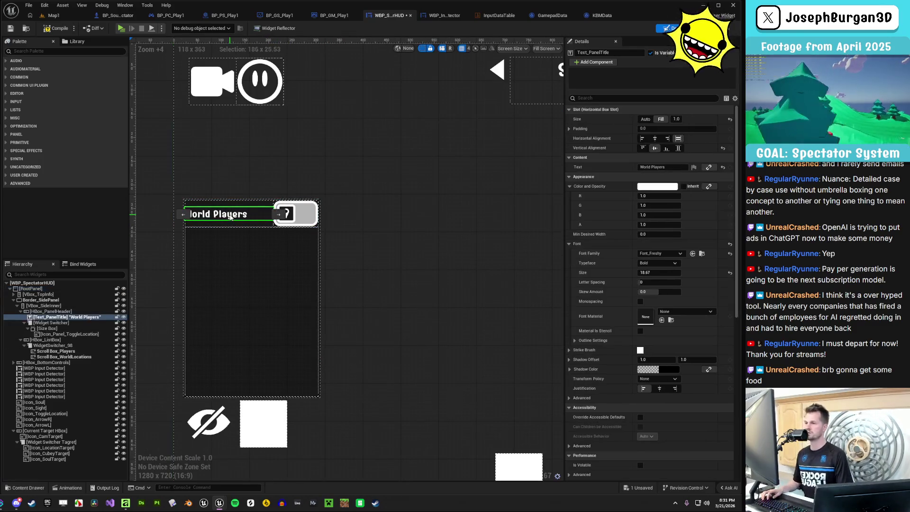
# Give the World Players title a left padding of 10
pyautogui.click(571, 129)
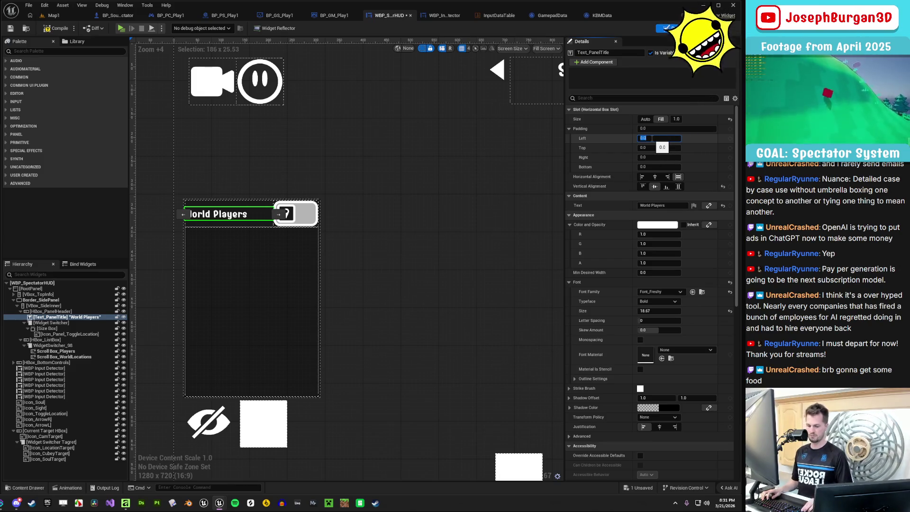
pyautogui.write('50')
pyautogui.press('Return')
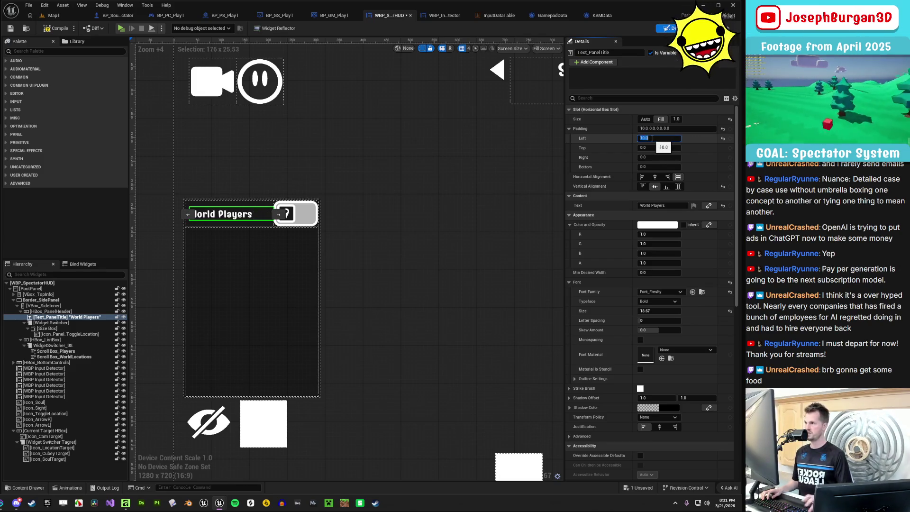
pyautogui.click(346, 307)
# Give the location toggle icon a top and right padding of 10
pyautogui.click(298, 214)
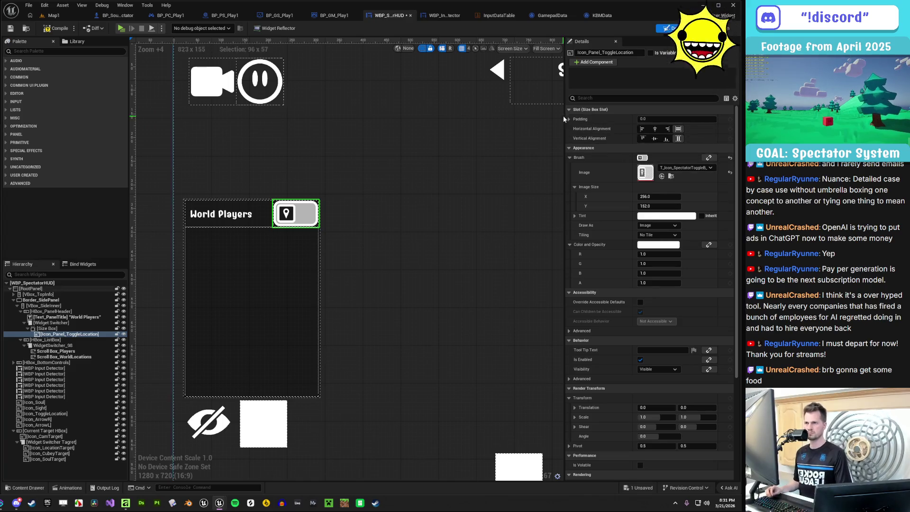
pyautogui.click(570, 119)
pyautogui.click(661, 138)
pyautogui.write('10')
pyautogui.press('Return')
pyautogui.click(659, 147)
pyautogui.press('Return')
pyautogui.click(460, 256)
pyautogui.scroll(2, 459, 256)
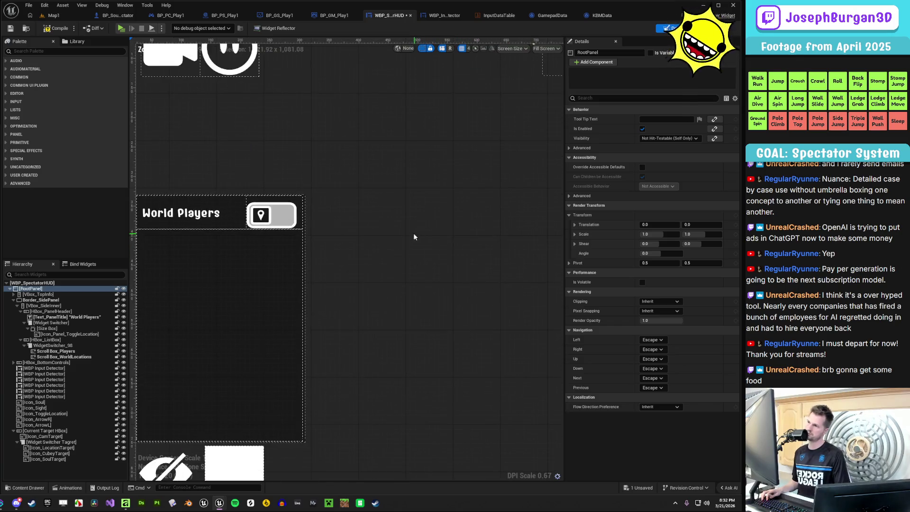
# Try zero top and right padding on the toggle icon, then restore both to 10
pyautogui.scroll(3, 304, 223)
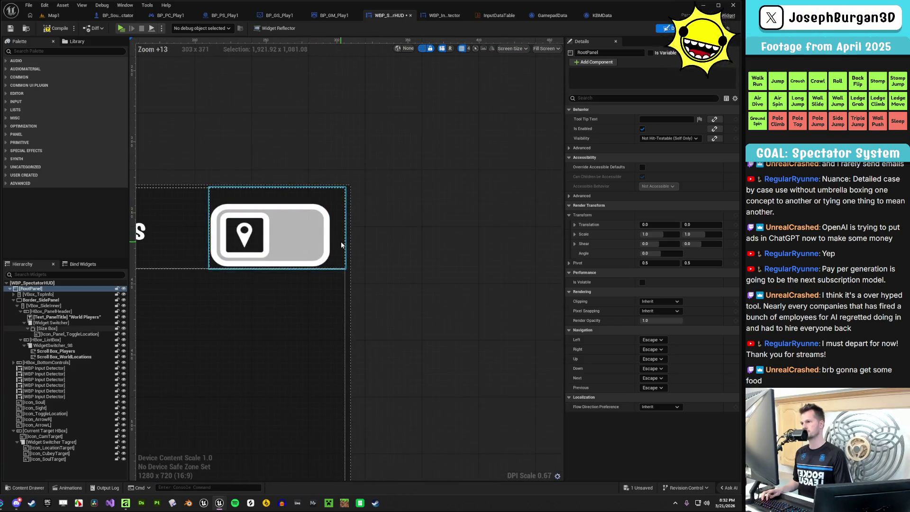
pyautogui.scroll(-1, 342, 245)
pyautogui.click(323, 238)
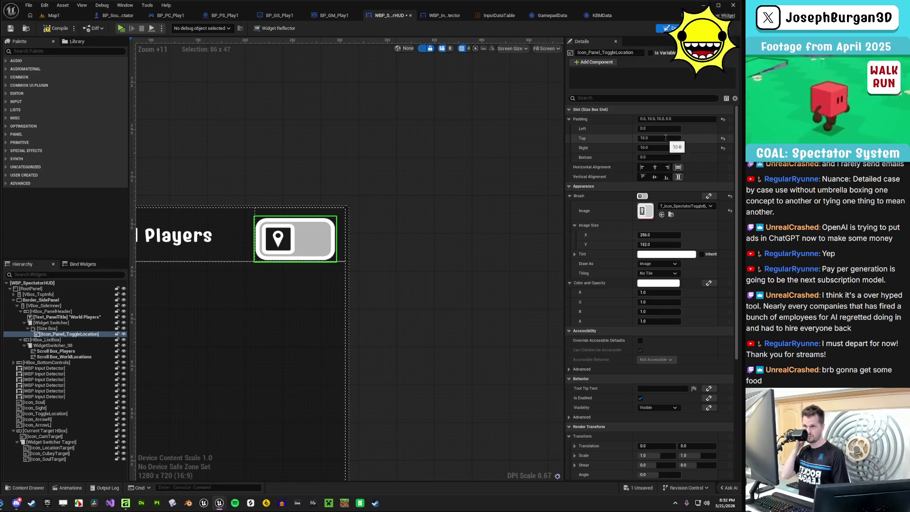
pyautogui.write('0')
pyautogui.press('Return')
pyautogui.write('0')
pyautogui.press('Return')
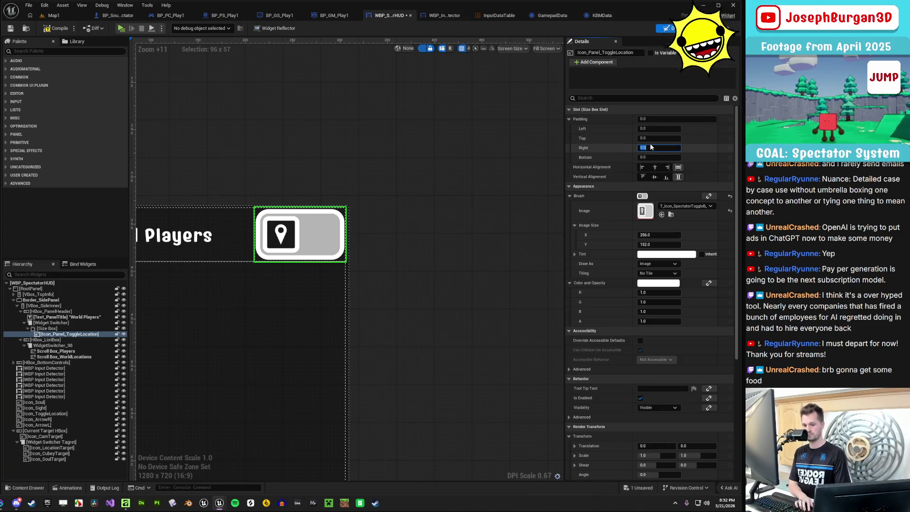
pyautogui.write('10')
pyautogui.press('Return')
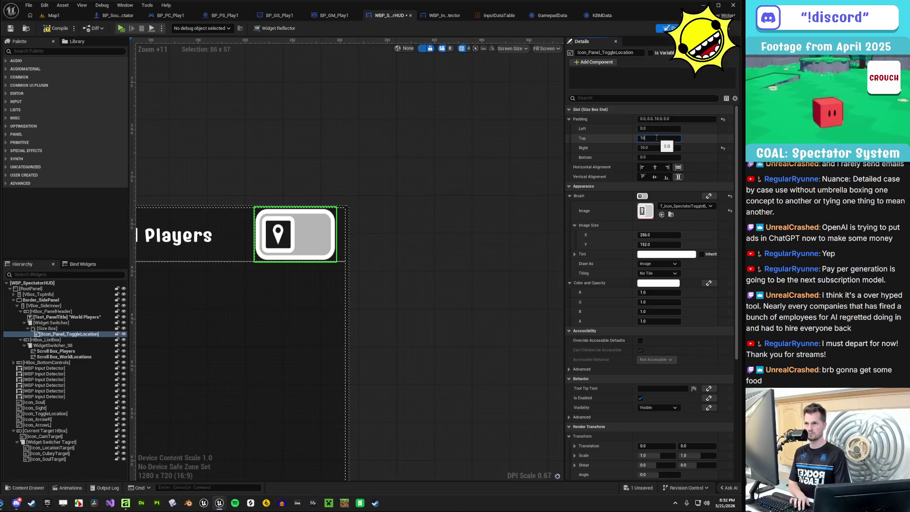
pyautogui.press('Return')
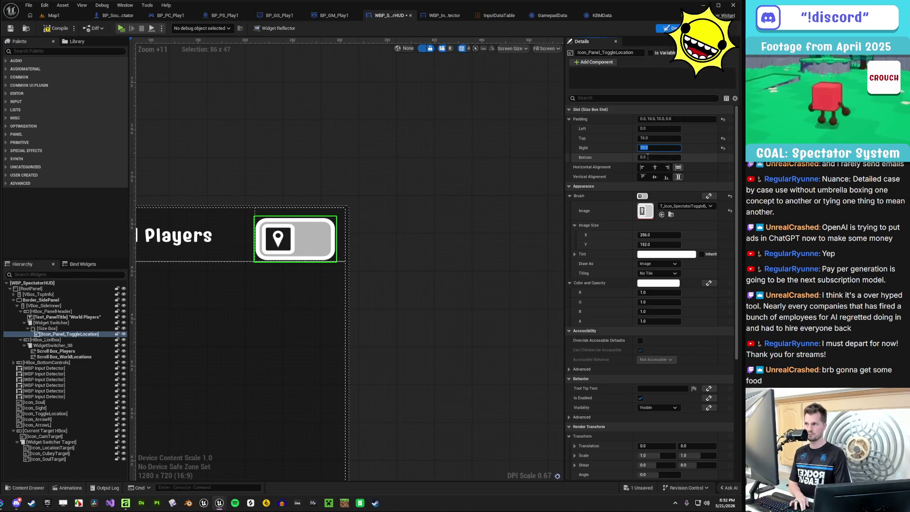
# Raise the icon's right padding to 20, then settle on 18
pyautogui.write('20')
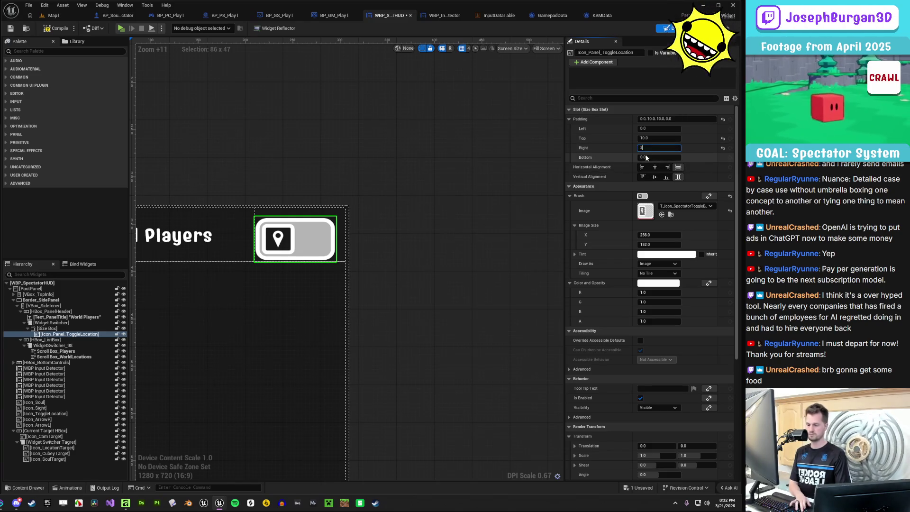
pyautogui.press('Return')
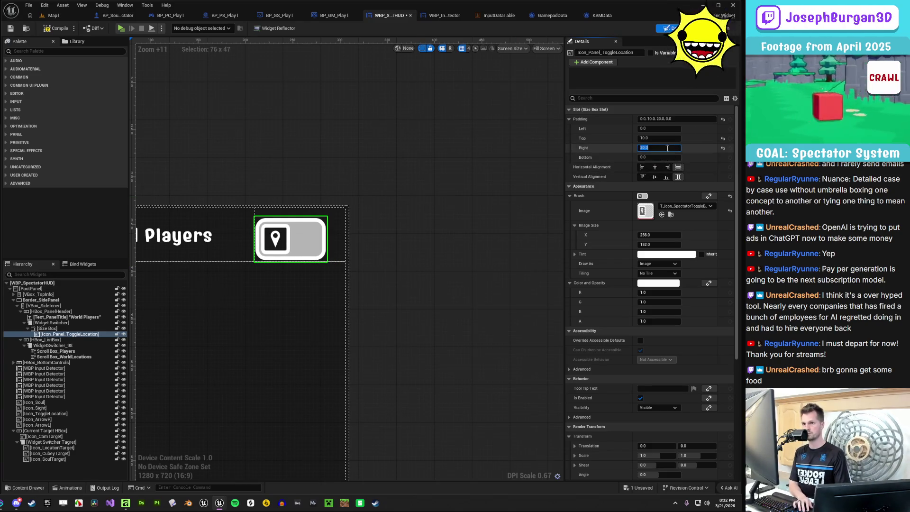
pyautogui.write('18')
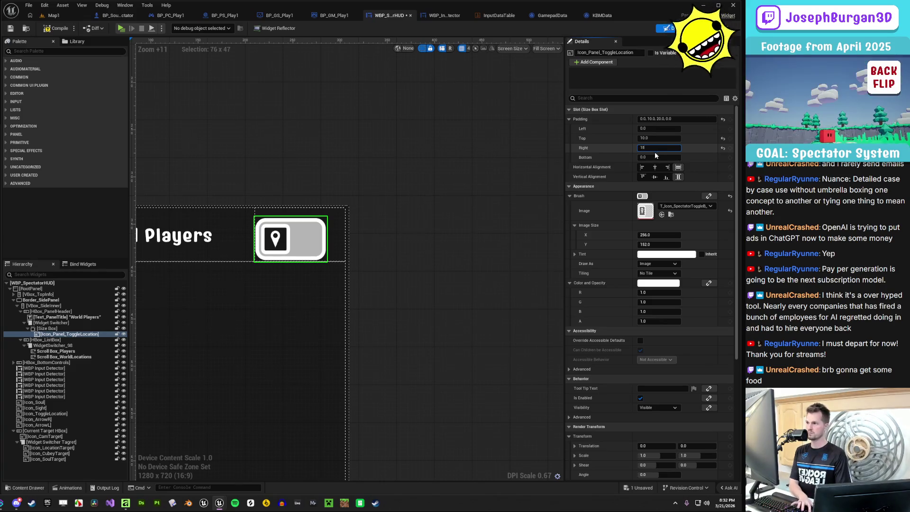
pyautogui.press('Return')
pyautogui.click(383, 255)
pyautogui.scroll(-5, 383, 254)
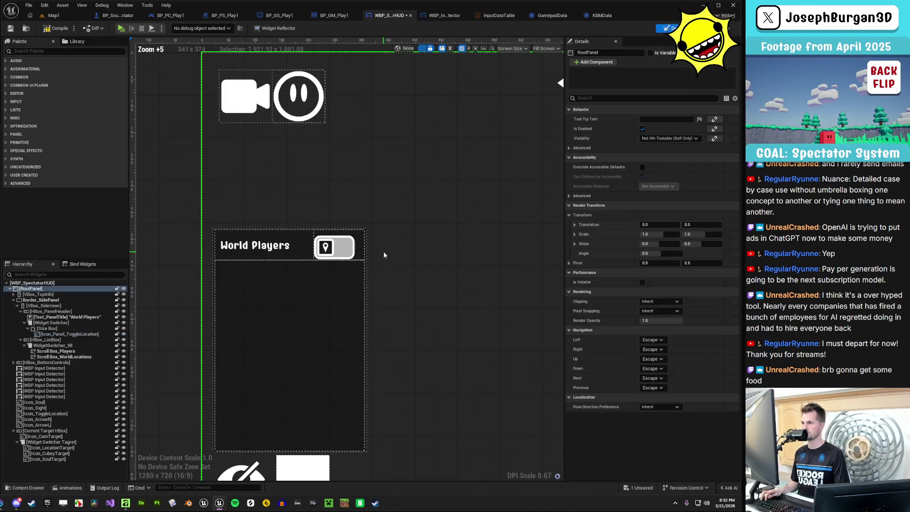
# Set the location toggle icon's right padding to 10 and left padding to 5
pyautogui.scroll(-5, 348, 280)
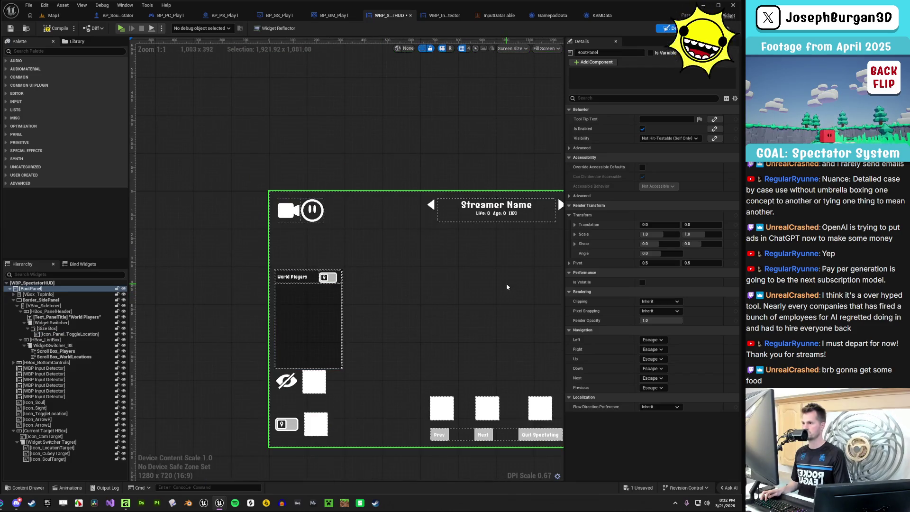
pyautogui.scroll(7, 451, 259)
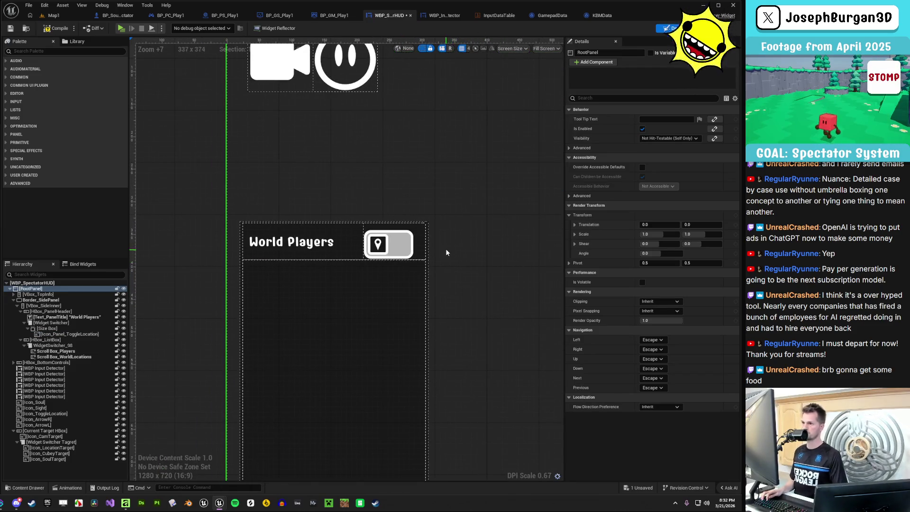
pyautogui.click(404, 246)
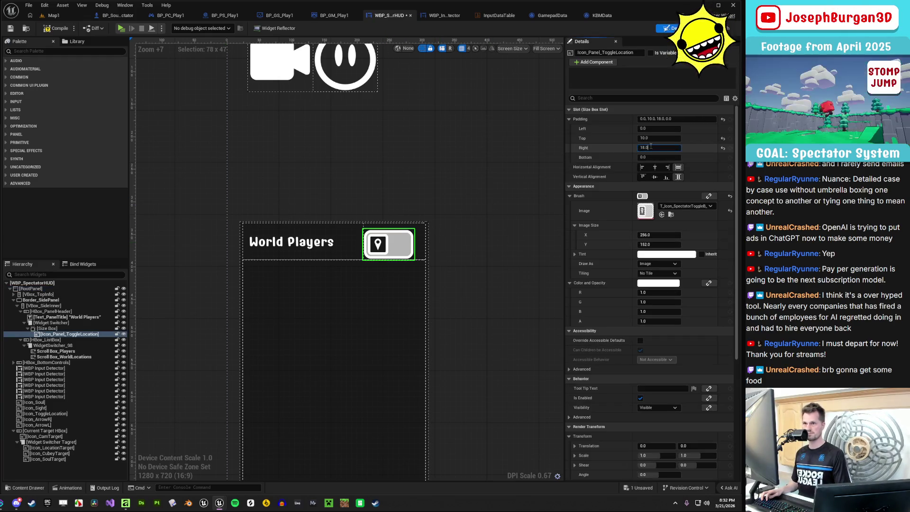
pyautogui.write('10')
pyautogui.press('Return')
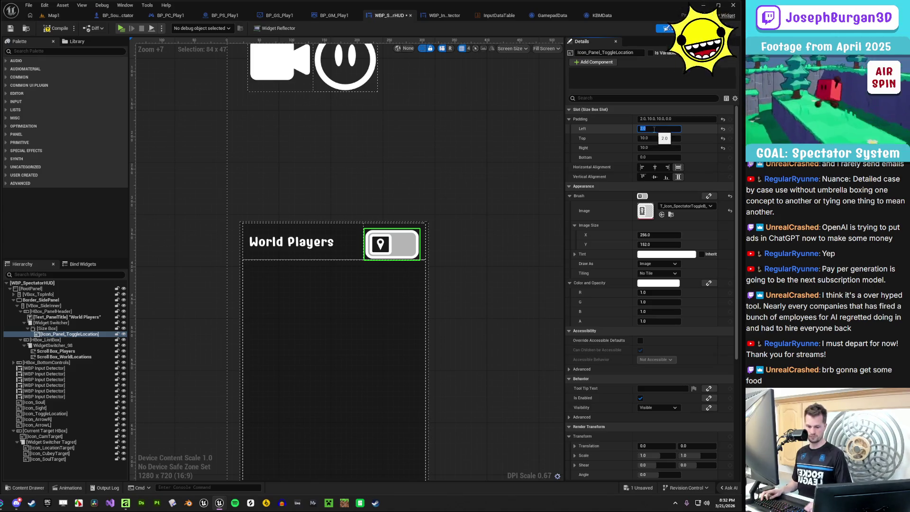
pyautogui.write('5')
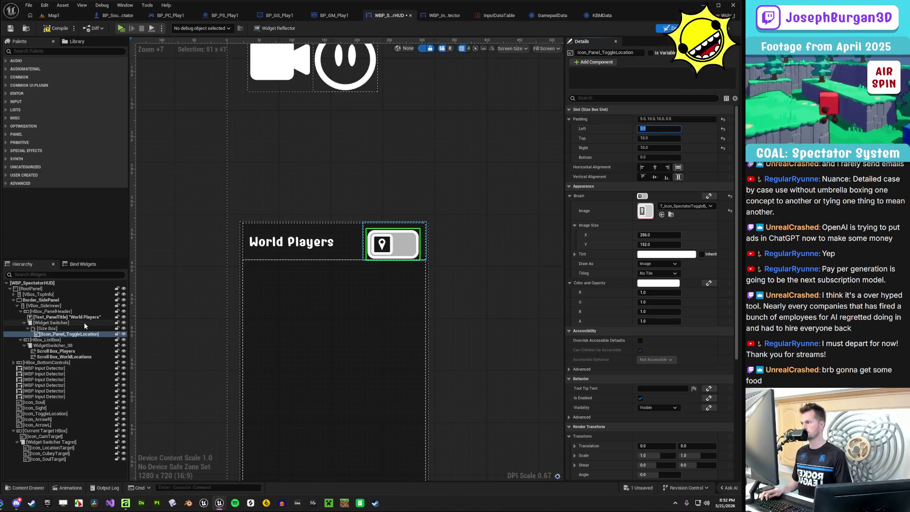
pyautogui.click(70, 329)
# Paste the icon's 5, 10, 10, 0 margins into the surrounding size box's padding
pyautogui.click(71, 334)
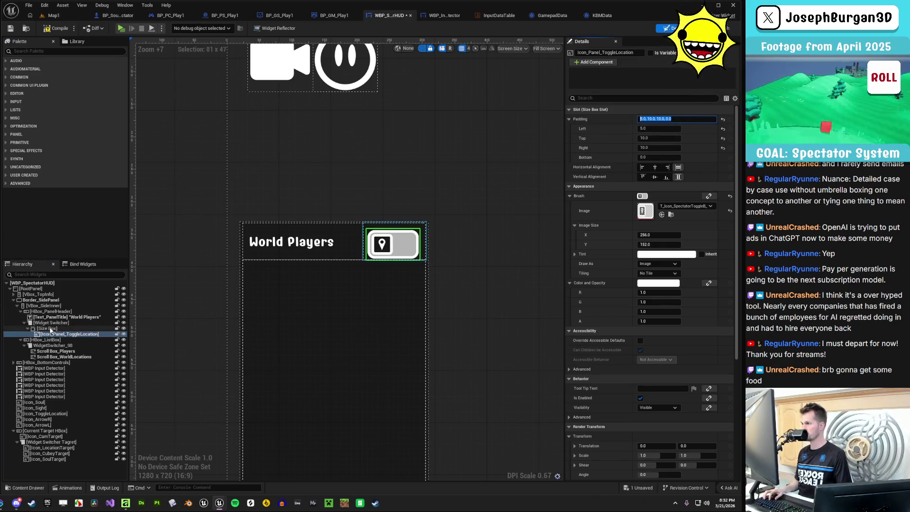
pyautogui.click(364, 239)
pyautogui.click(657, 119)
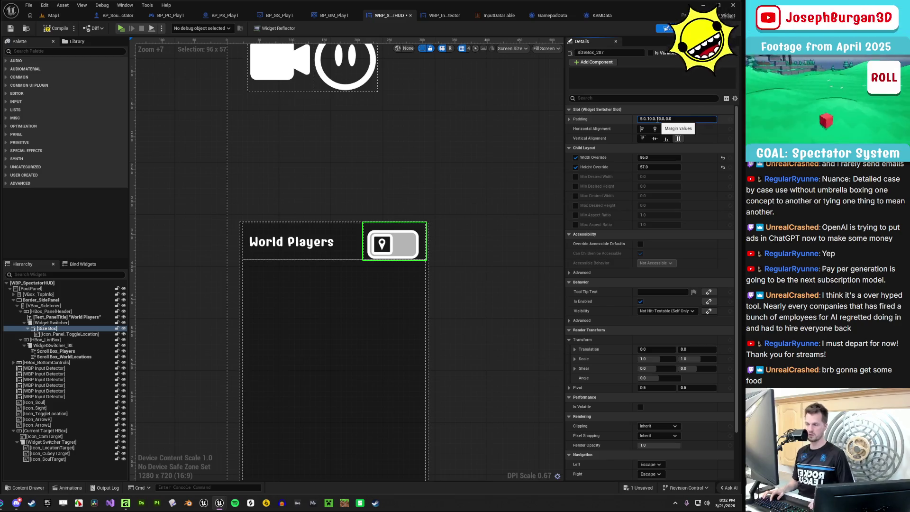
pyautogui.hotkey('ctrl', 'v')
pyautogui.press('Return')
pyautogui.click(384, 250)
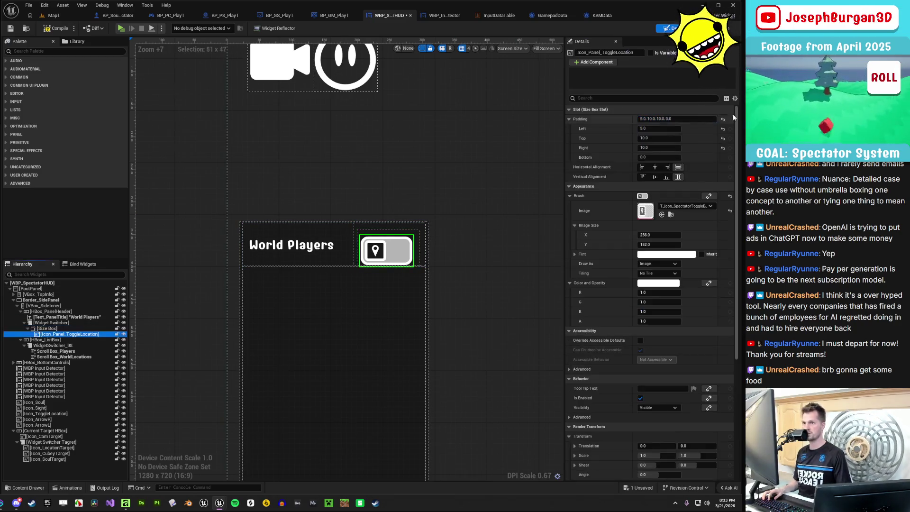
# Reset Icon_Panel_ToggleLocation's own padding to 0 on all sides
pyautogui.click(724, 119)
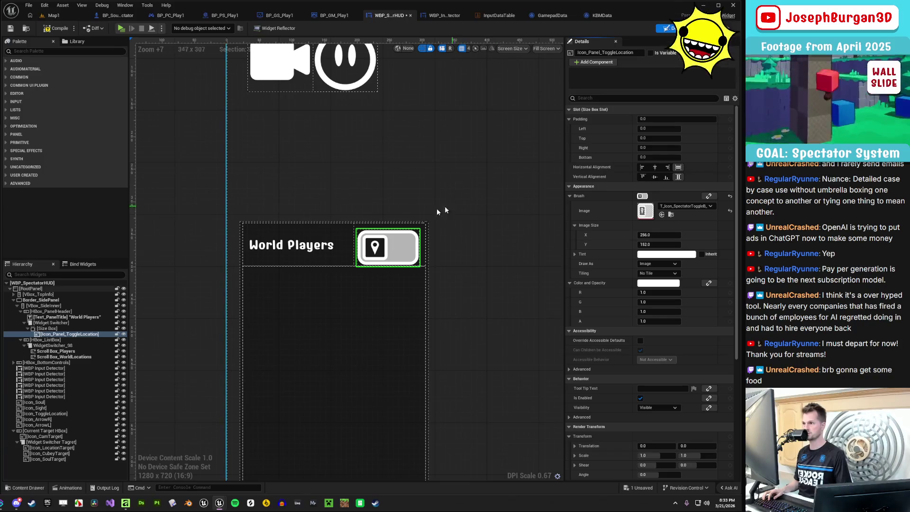
pyautogui.click(73, 333)
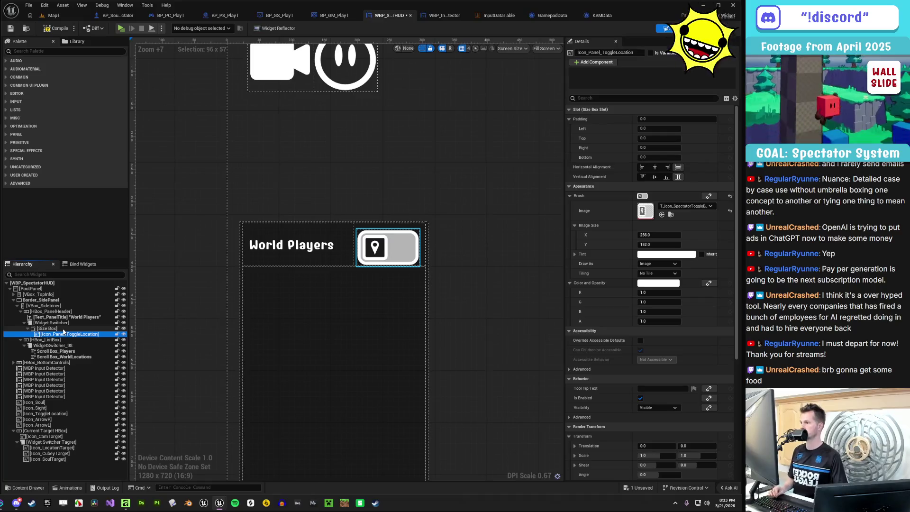
pyautogui.click(53, 324)
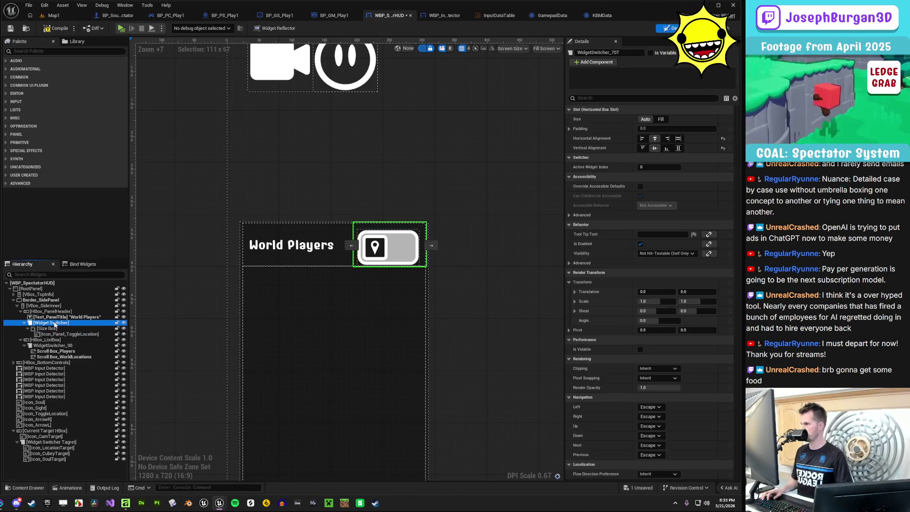
# Delete the size box wrapping the location toggle icon inside the widget switcher
pyautogui.moveTo(54, 326)
pyautogui.mouseDown()
pyautogui.moveTo(58, 338)
pyautogui.moveTo(56, 325)
pyautogui.mouseUp()
pyautogui.click(53, 328)
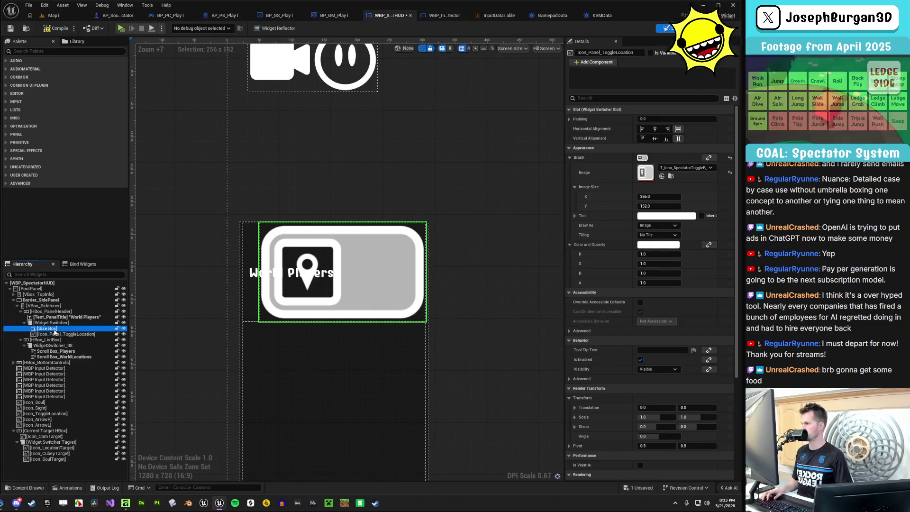
pyautogui.press('Delete')
pyautogui.click(54, 329)
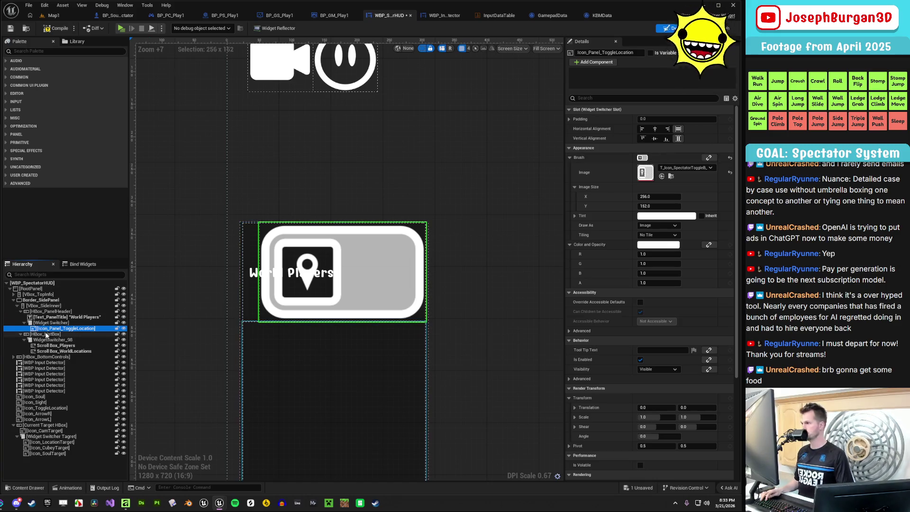
# Try Fill sizing on the widget switcher's slot, then revert it to Auto
pyautogui.click(51, 323)
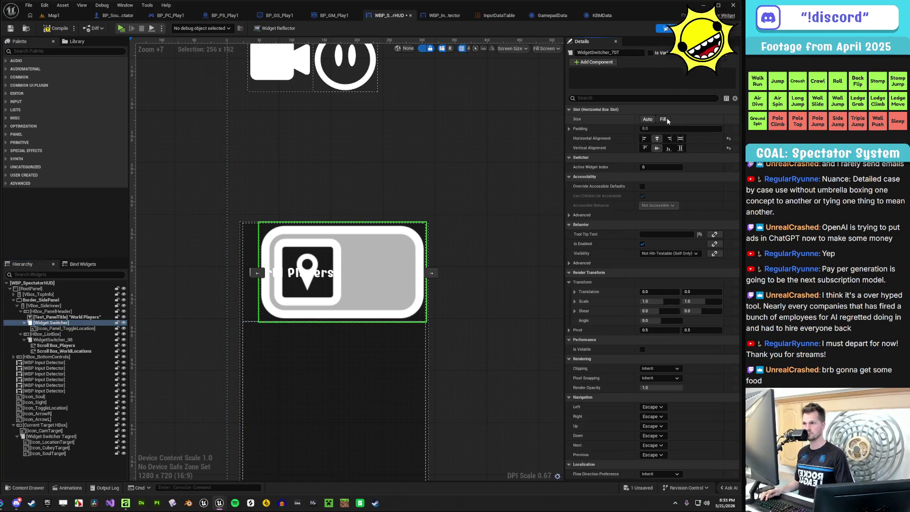
pyautogui.click(663, 119)
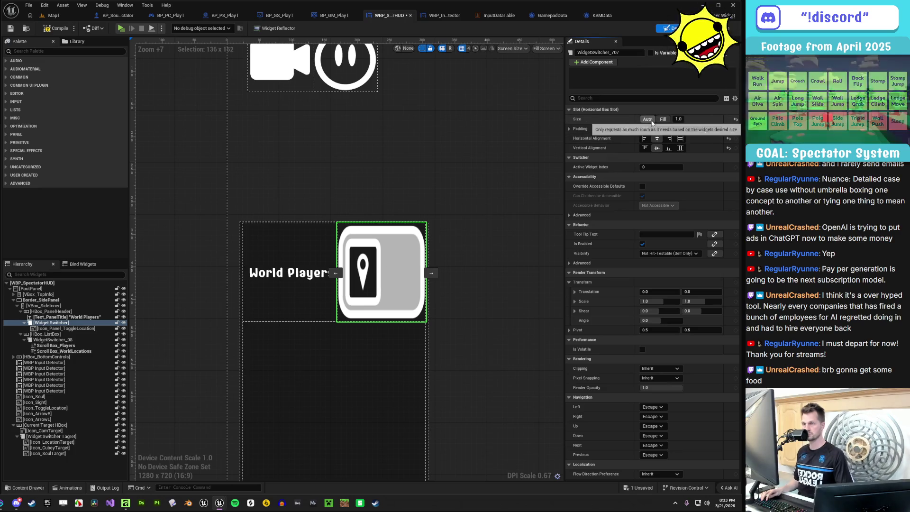
pyautogui.click(647, 119)
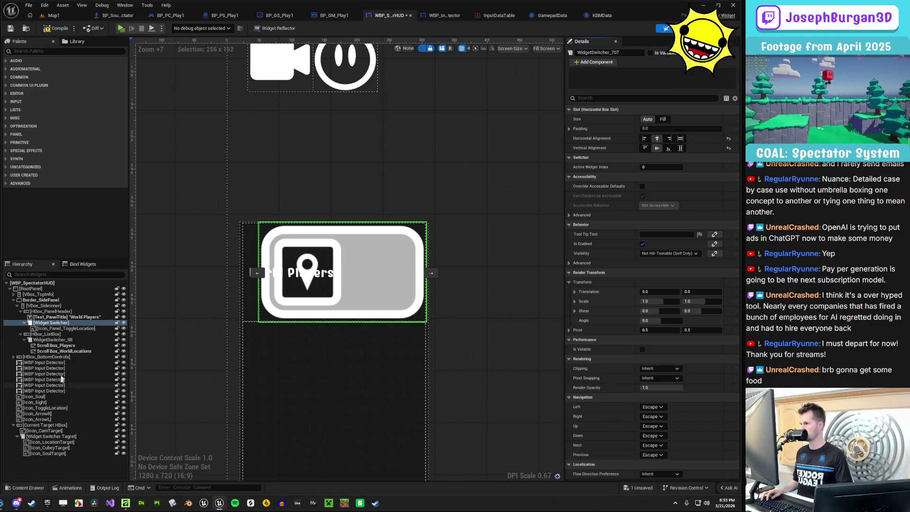
pyautogui.click(70, 329)
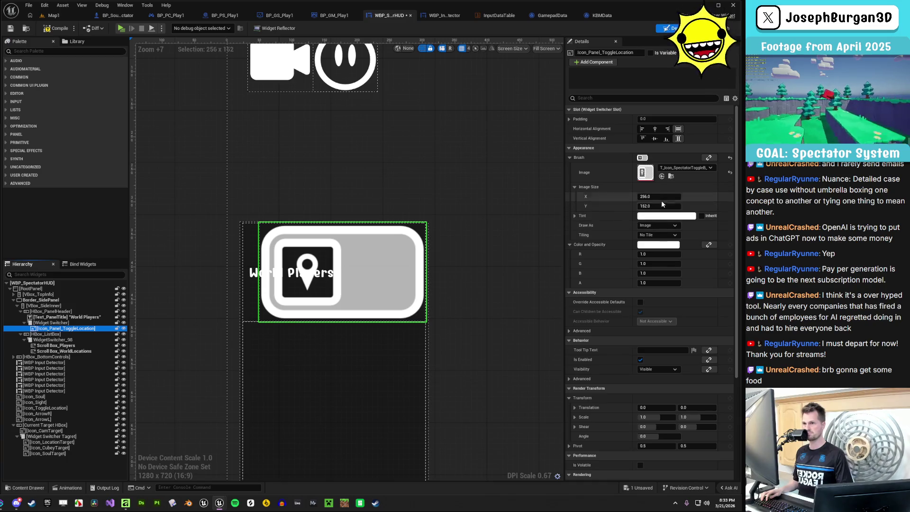
# Set the location icon's image size to 102.4 by 60.8, 40% of 256 by 152
pyautogui.moveTo(663, 199); pyautogui.dragTo(619, 198)
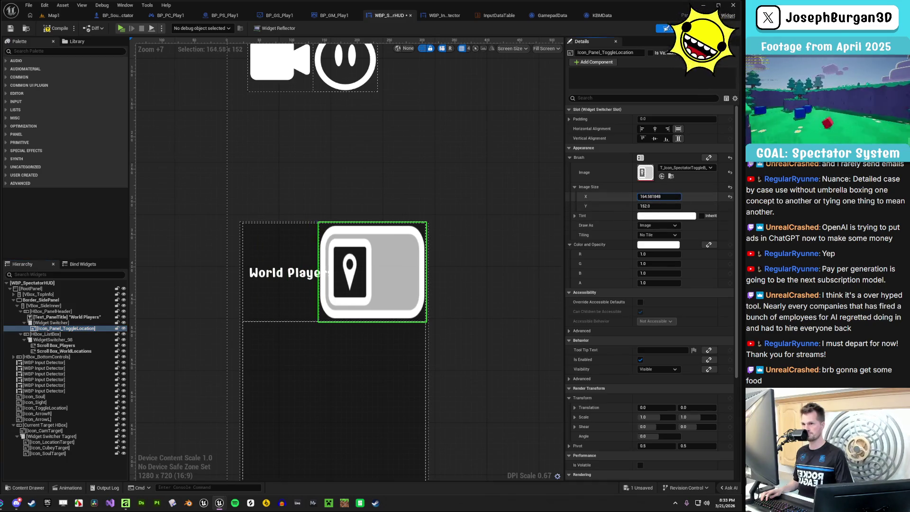
pyautogui.hotkey('ctrl', 'z')
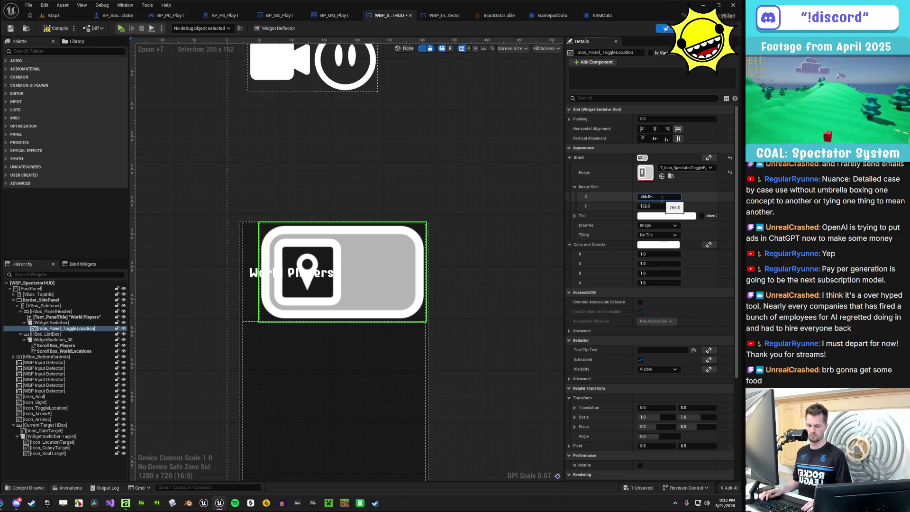
pyautogui.write('4')
pyautogui.press('Return')
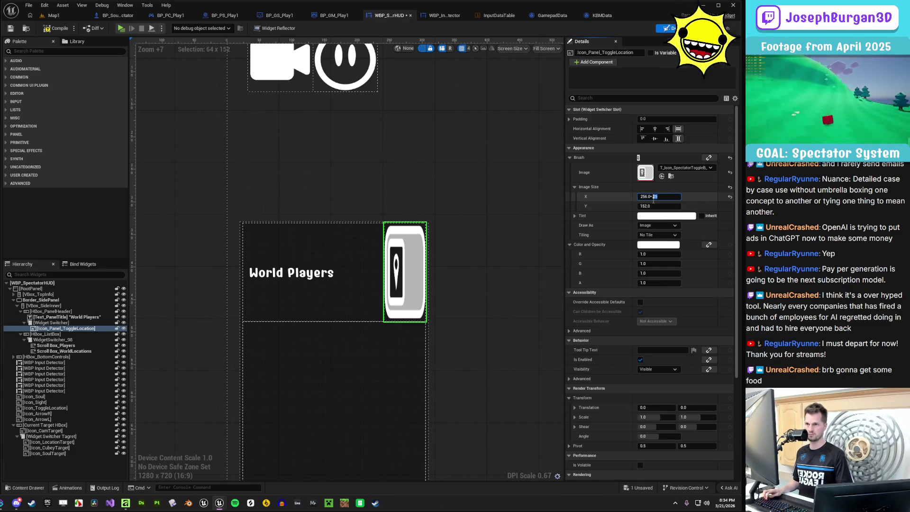
pyautogui.press('Return')
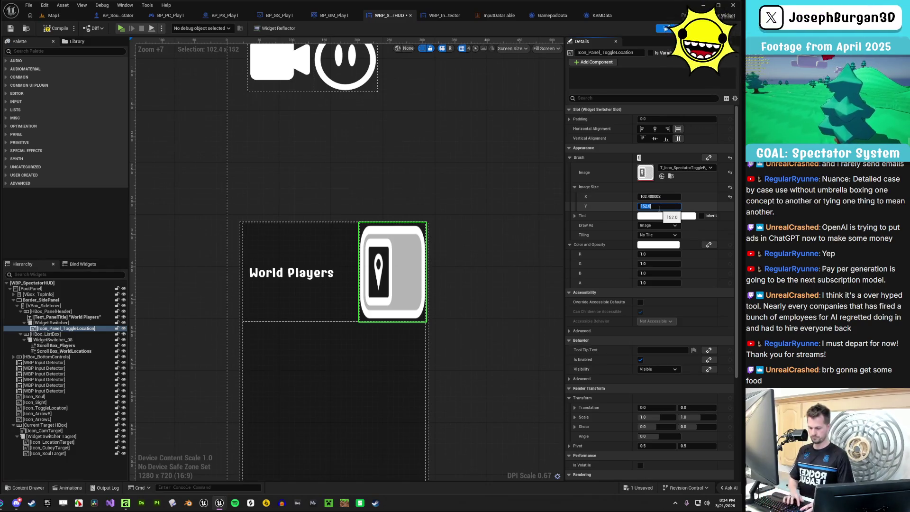
pyautogui.write('0.4')
pyautogui.press('Return')
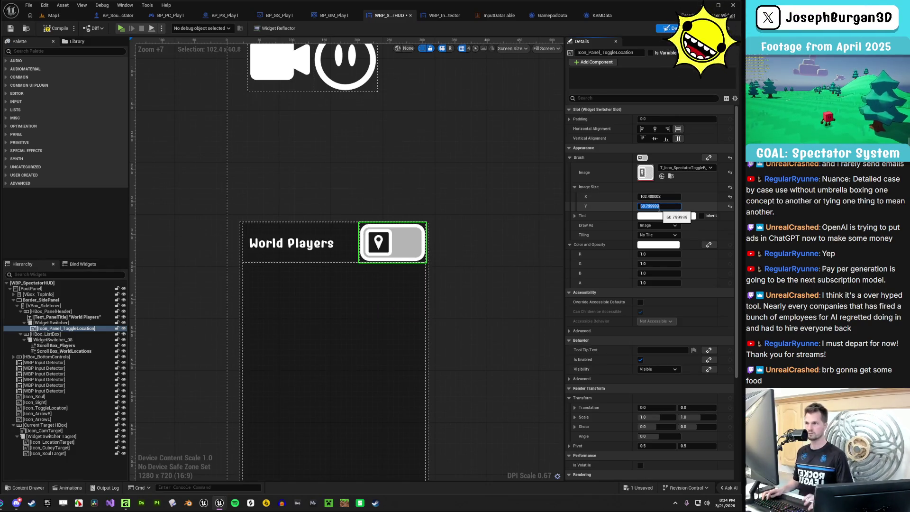
# Duplicate the location toggle icon within the widget switcher
pyautogui.scroll(-5, 468, 246)
pyautogui.scroll(-3, 404, 257)
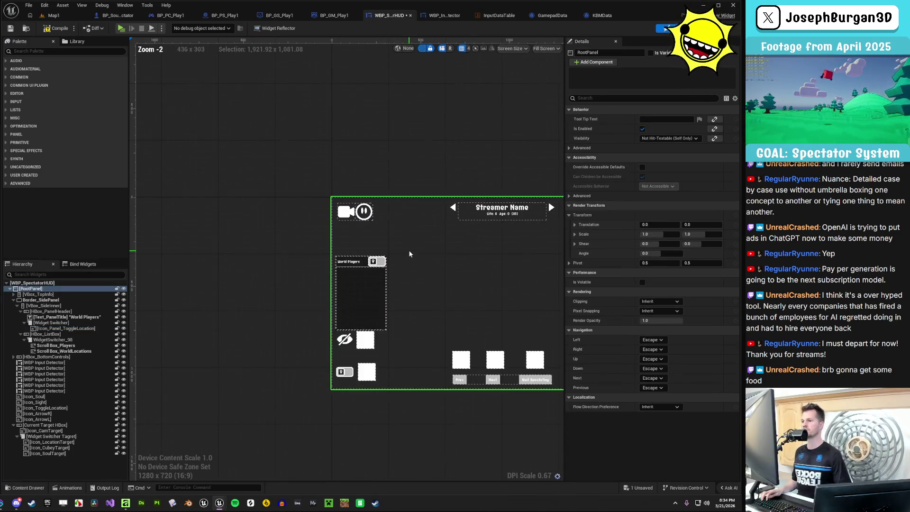
pyautogui.scroll(4, 298, 242)
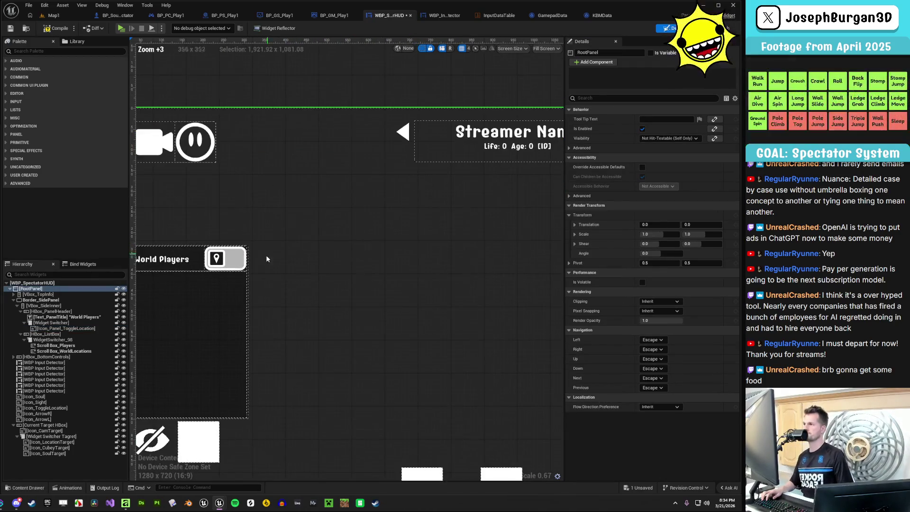
pyautogui.click(78, 329)
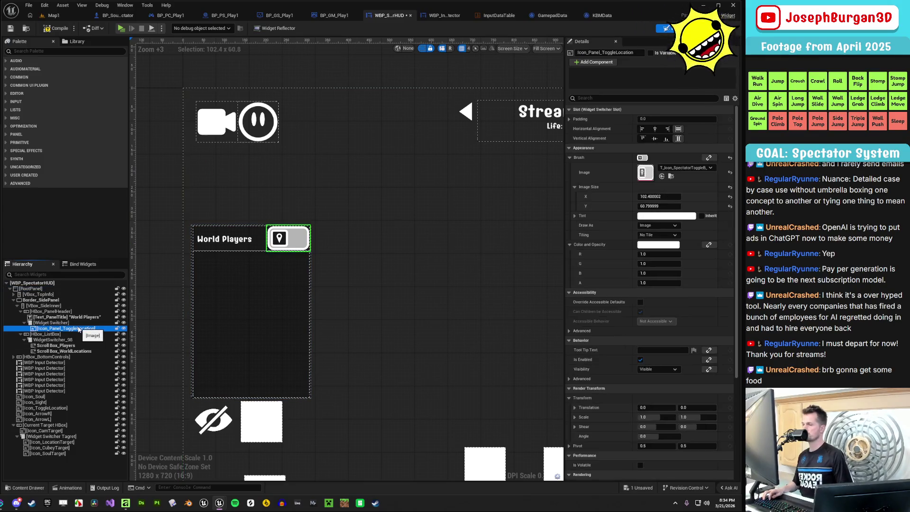
pyautogui.hotkey('ctrl', 'd')
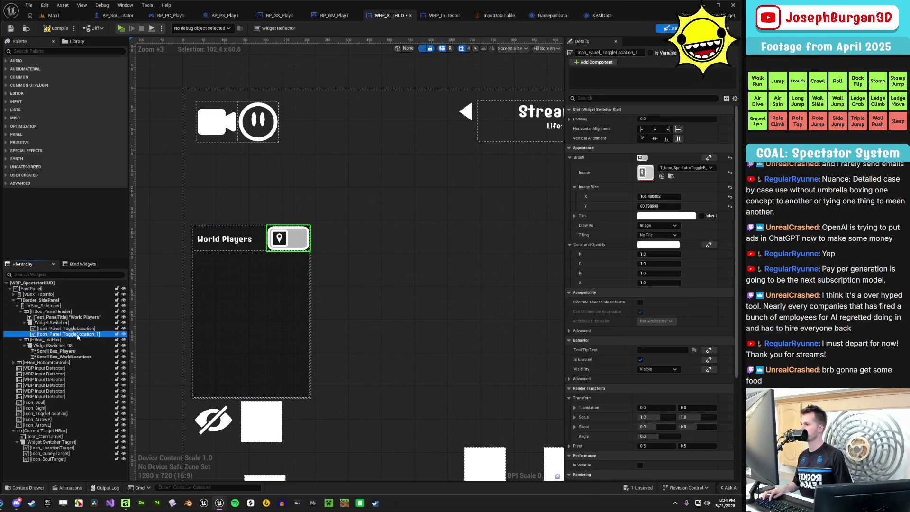
# Rename the duplicate Icon_Panel_TogglePlayer and give it the T_Icon_SpectatorToggleB_Player_Crop texture
pyautogui.press('F2')
pyautogui.moveTo(78, 335); pyautogui.dragTo(105, 336)
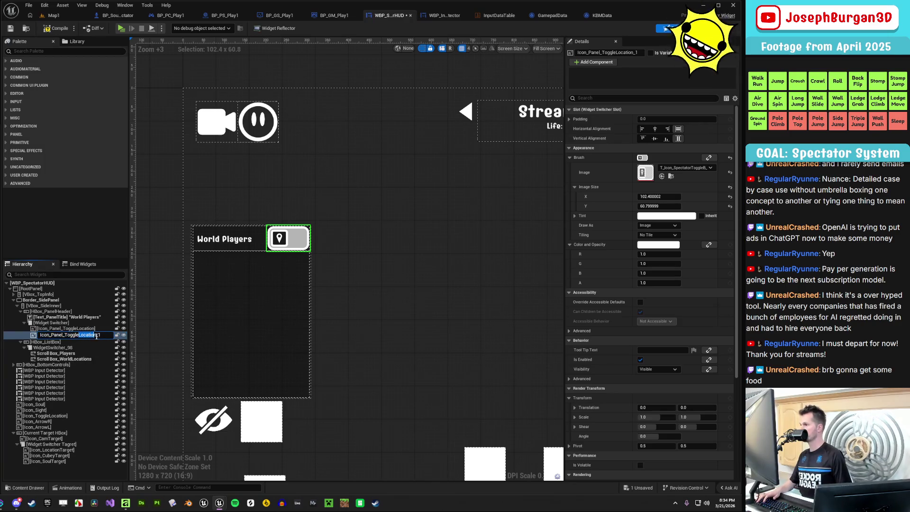
pyautogui.write('r')
pyautogui.press('Return')
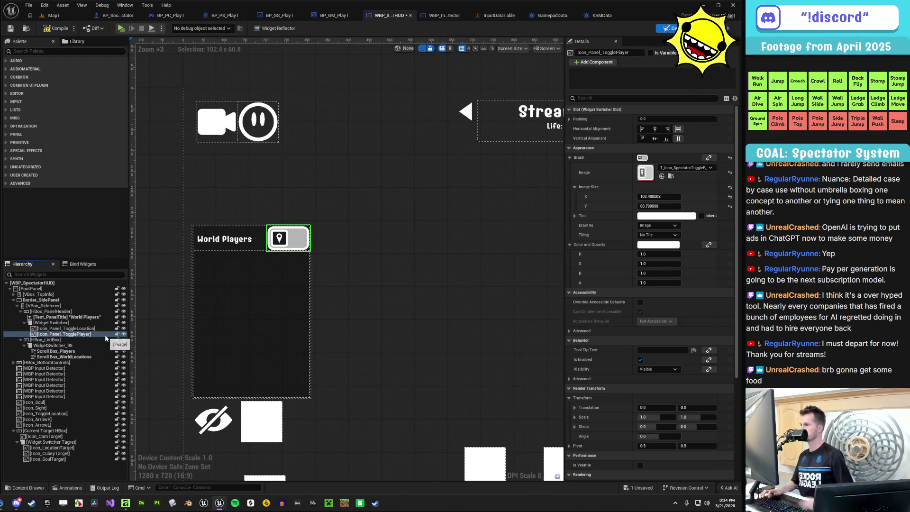
pyautogui.click(684, 169)
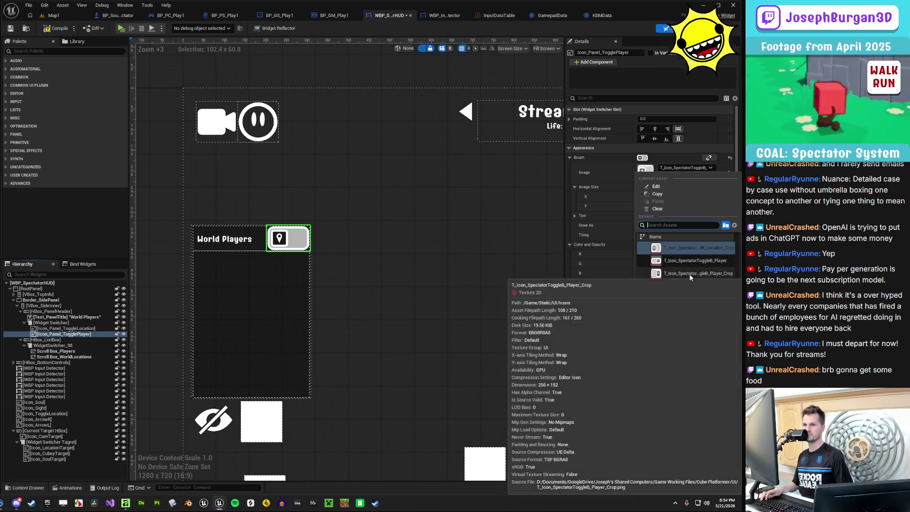
pyautogui.click(690, 273)
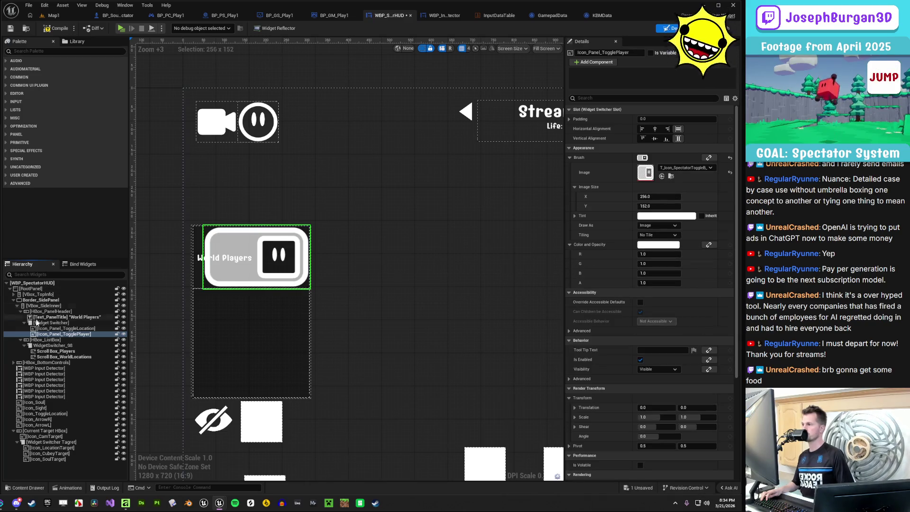
# Match the player icon's image size to the location icon's 102.4 by 60.8
pyautogui.click(55, 328)
pyautogui.click(667, 198)
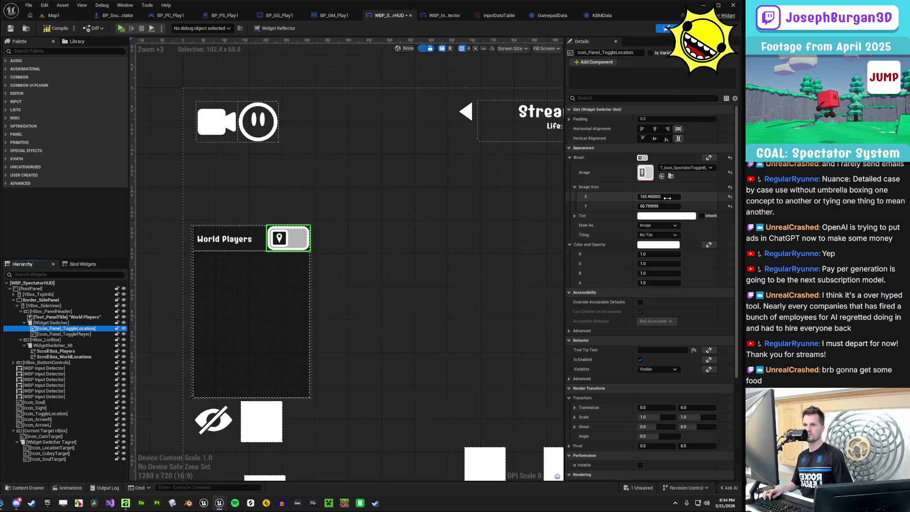
pyautogui.click(91, 334)
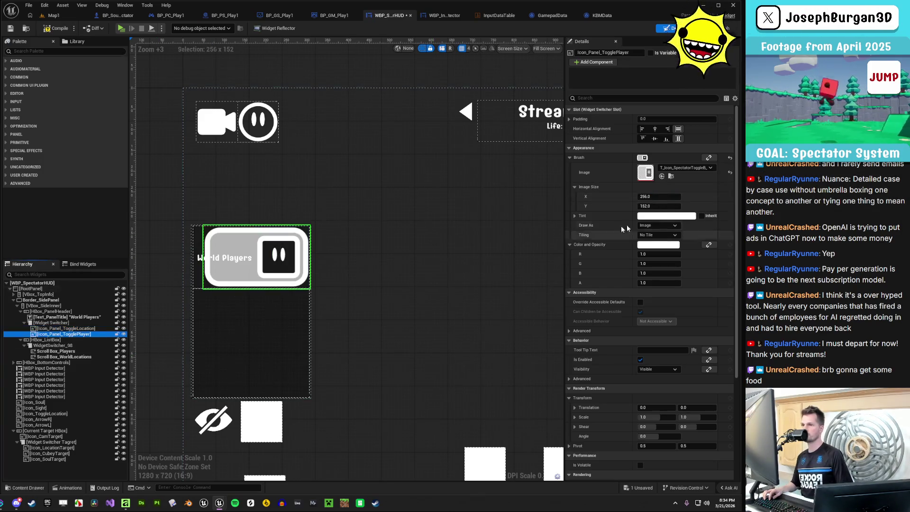
pyautogui.click(76, 328)
pyautogui.click(659, 206)
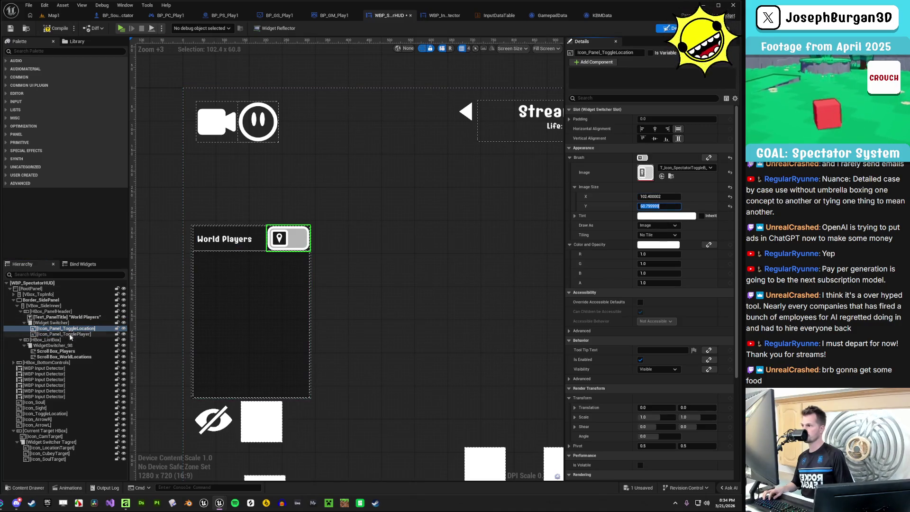
pyautogui.click(70, 334)
pyautogui.press('Return')
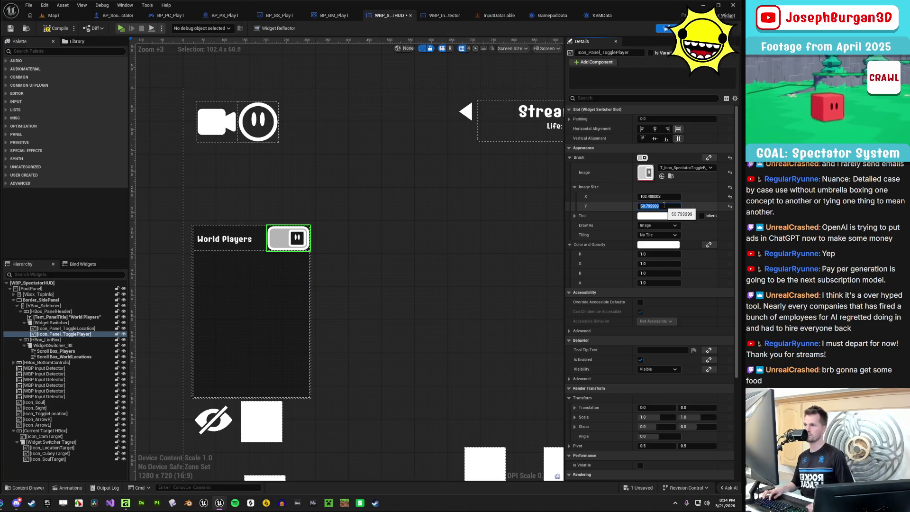
pyautogui.click(88, 328)
pyautogui.click(93, 334)
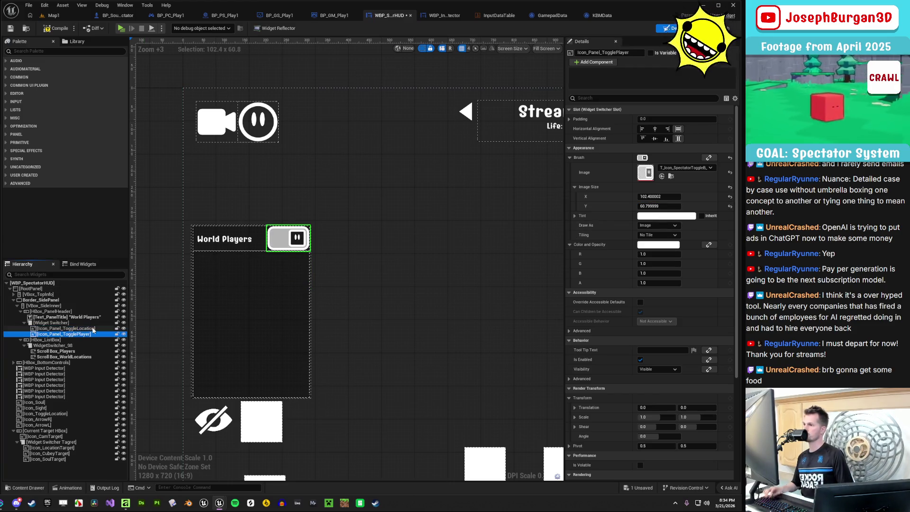
pyautogui.click(319, 320)
pyautogui.scroll(-4, 332, 320)
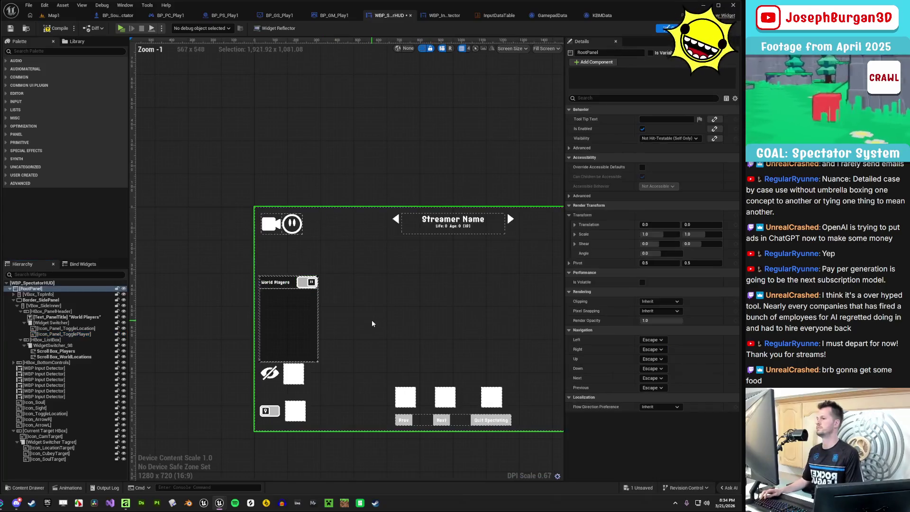
pyautogui.moveTo(267, 322); pyautogui.dragTo(343, 293)
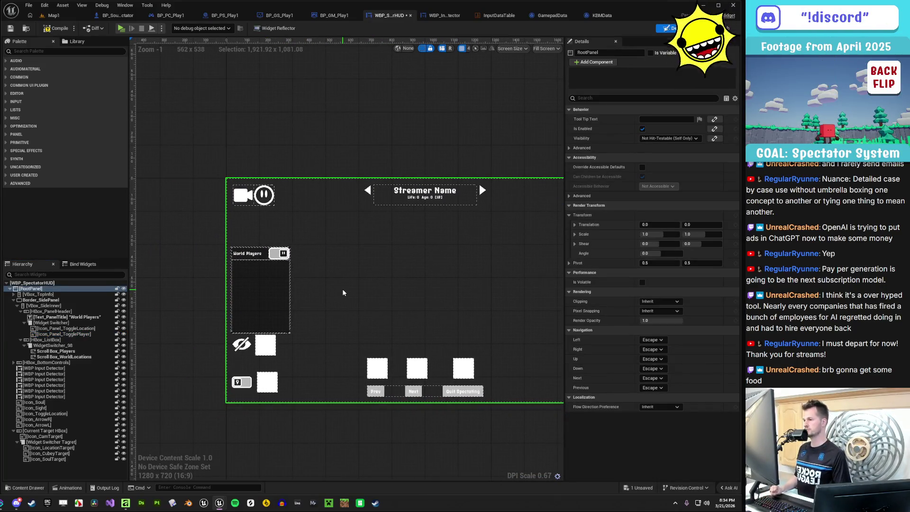
pyautogui.scroll(1, 343, 293)
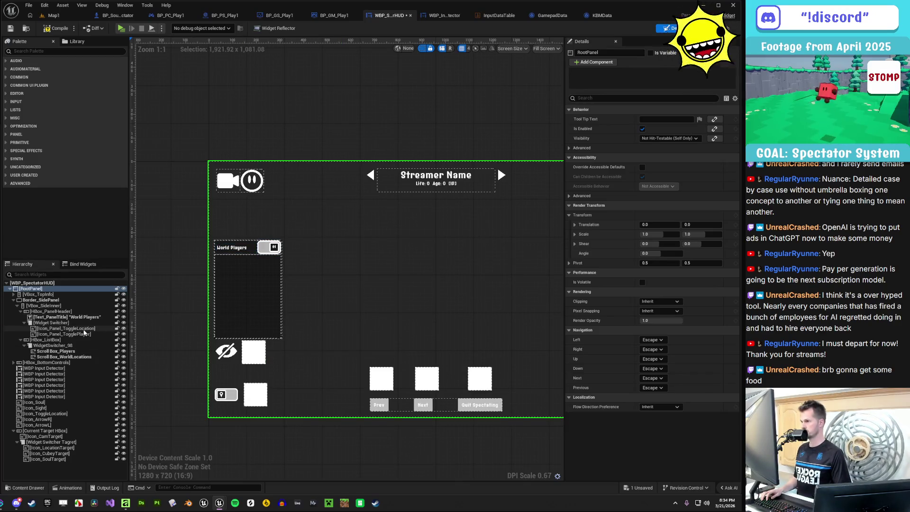
pyautogui.click(85, 339)
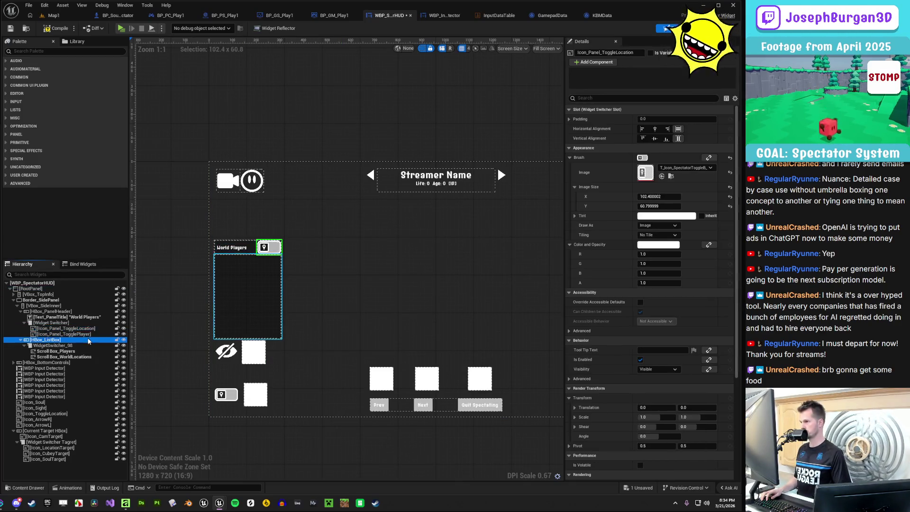
pyautogui.click(87, 333)
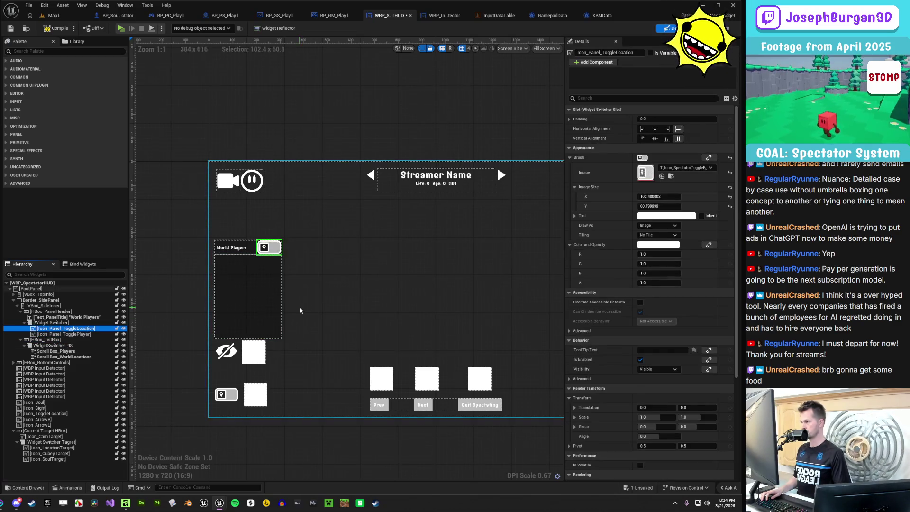
# Set the toggle widget switcher's Active Widget Index to 0 to show the location icon
pyautogui.press('Escape')
pyautogui.click(36, 323)
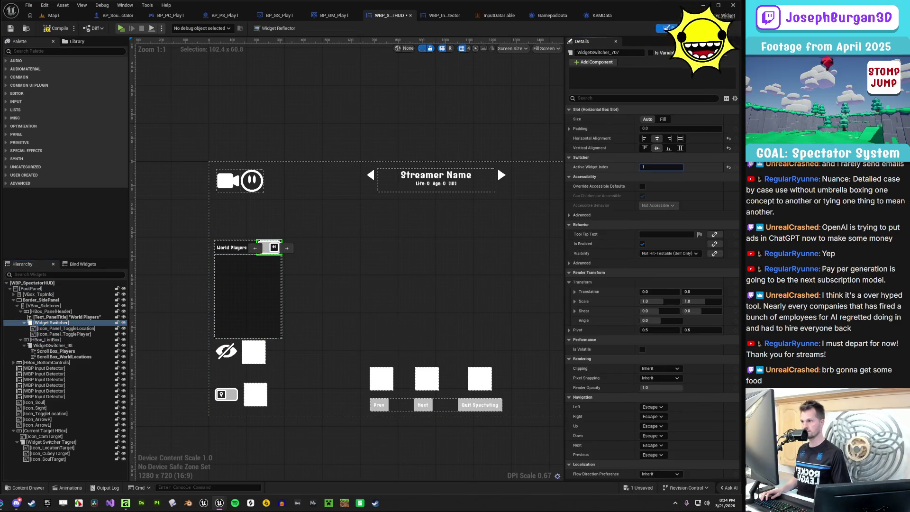
pyautogui.write('0')
pyautogui.press('Return')
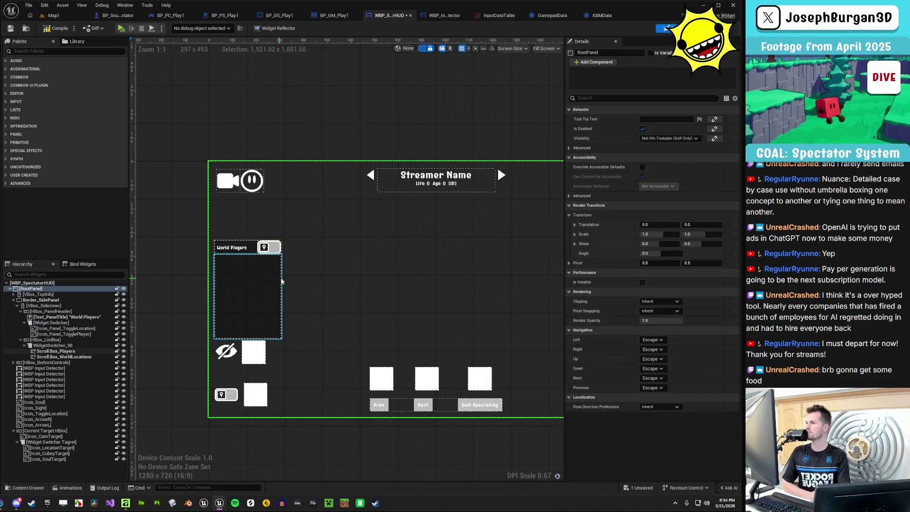
# Change the World Players title's font size and preview the panel layout
pyautogui.scroll(5, 249, 263)
pyautogui.click(232, 231)
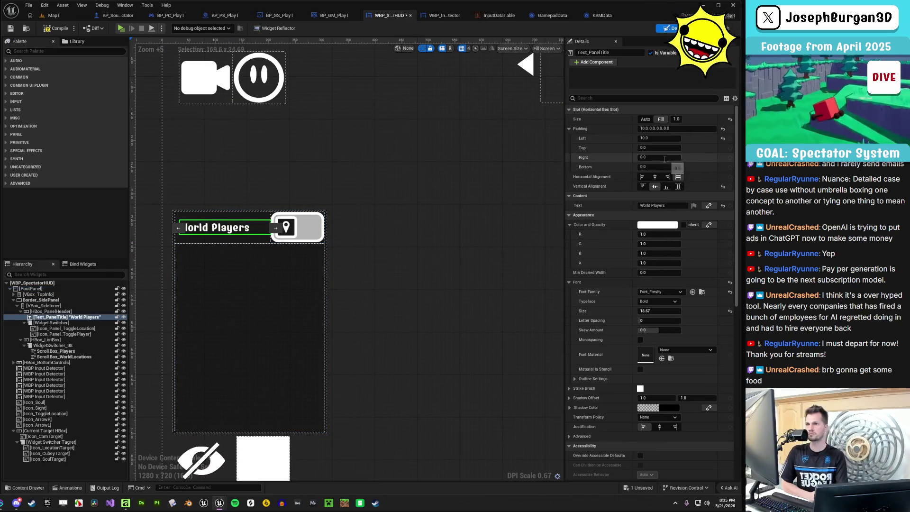
pyautogui.click(661, 311)
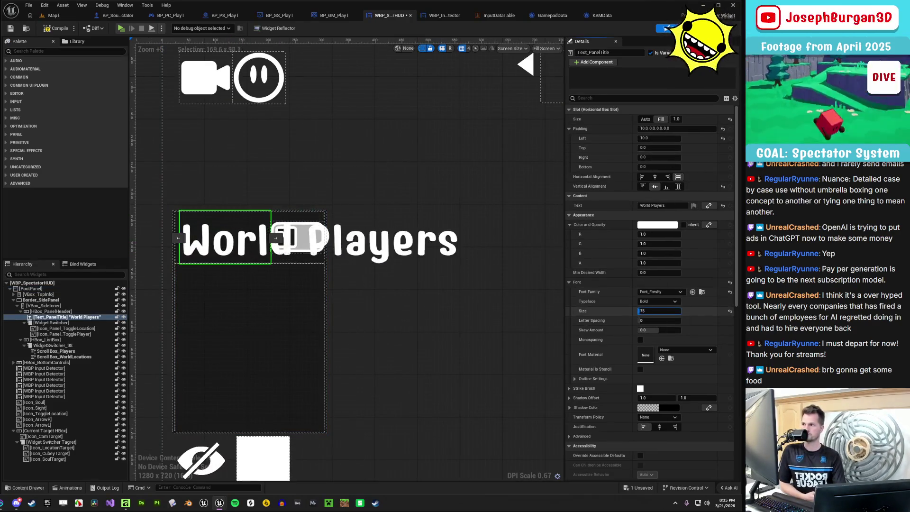
pyautogui.write('11')
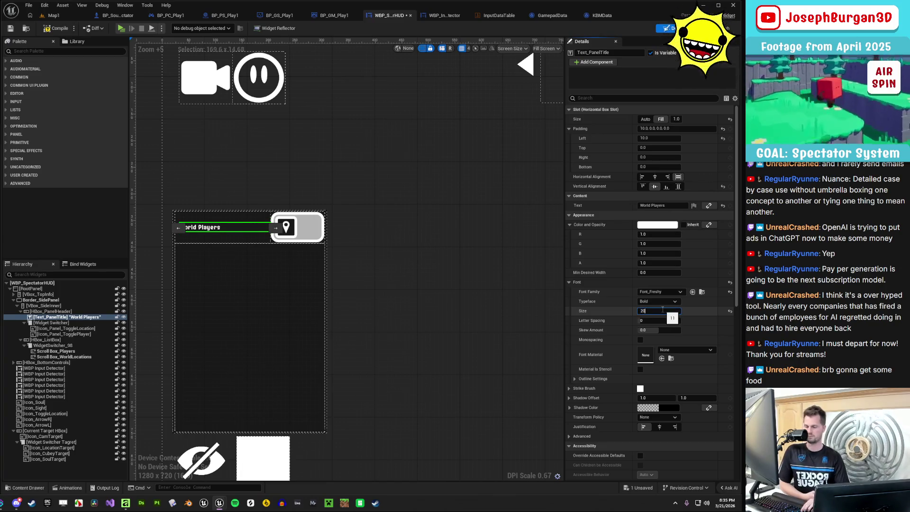
pyautogui.press('Return')
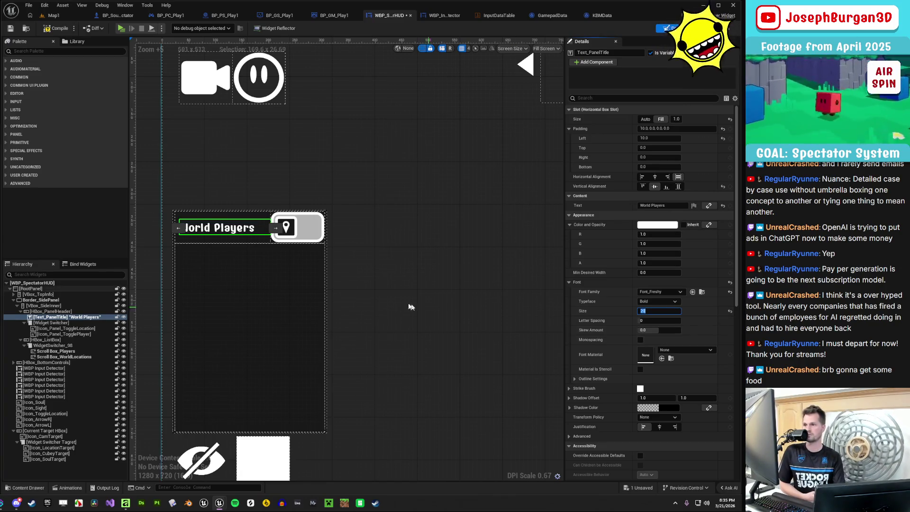
pyautogui.scroll(-4, 408, 305)
pyautogui.click(397, 297)
# Bring the title's font size down to 18 and recheck the layout
pyautogui.scroll(3, 346, 279)
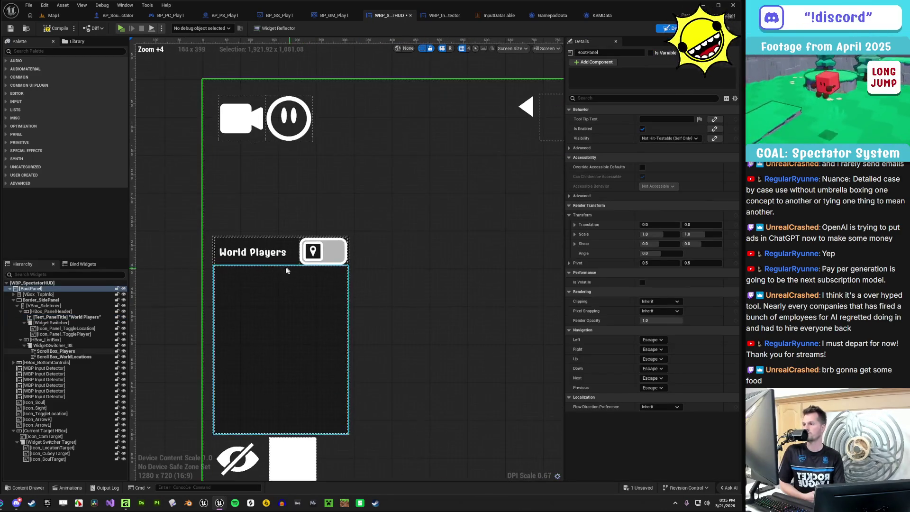
pyautogui.click(254, 257)
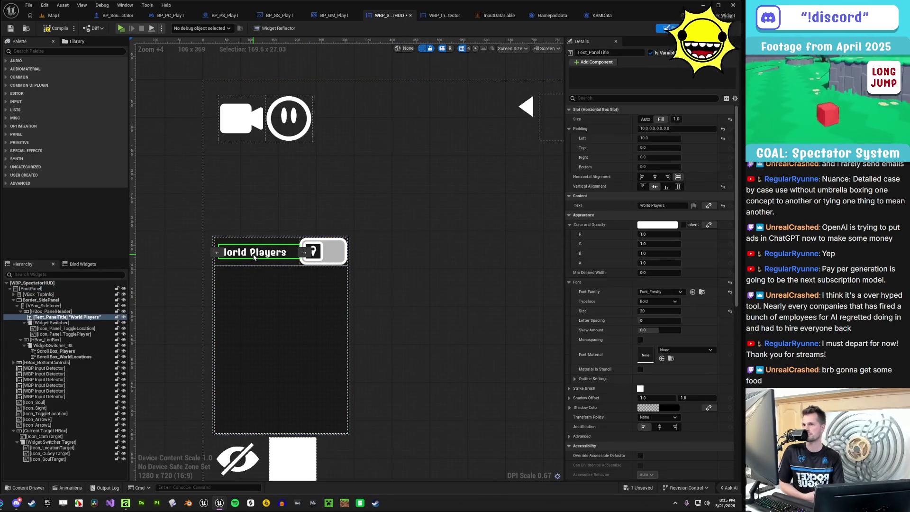
pyautogui.click(659, 311)
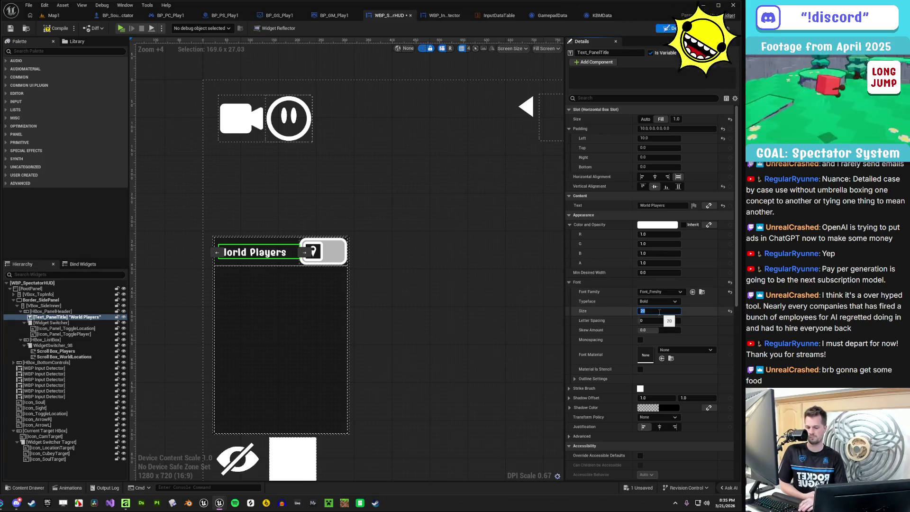
pyautogui.write('16')
pyautogui.press('Return')
pyautogui.click(352, 295)
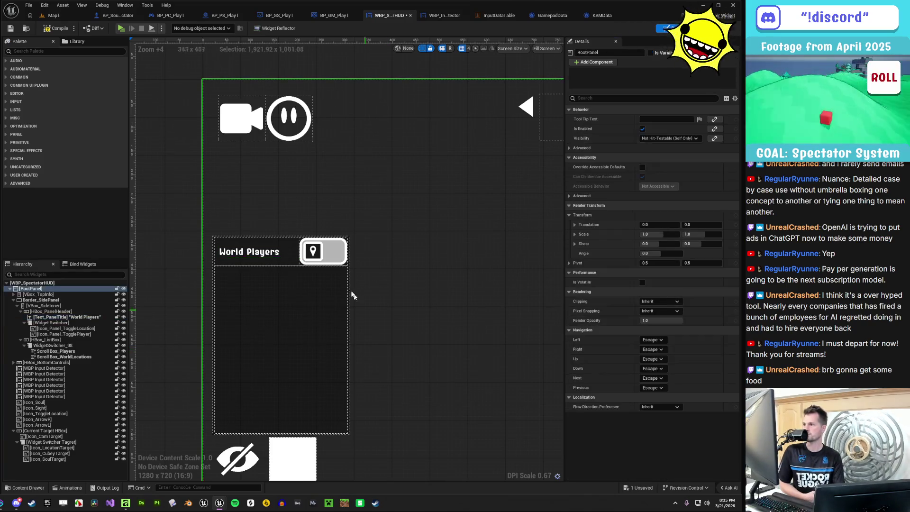
pyautogui.click(275, 255)
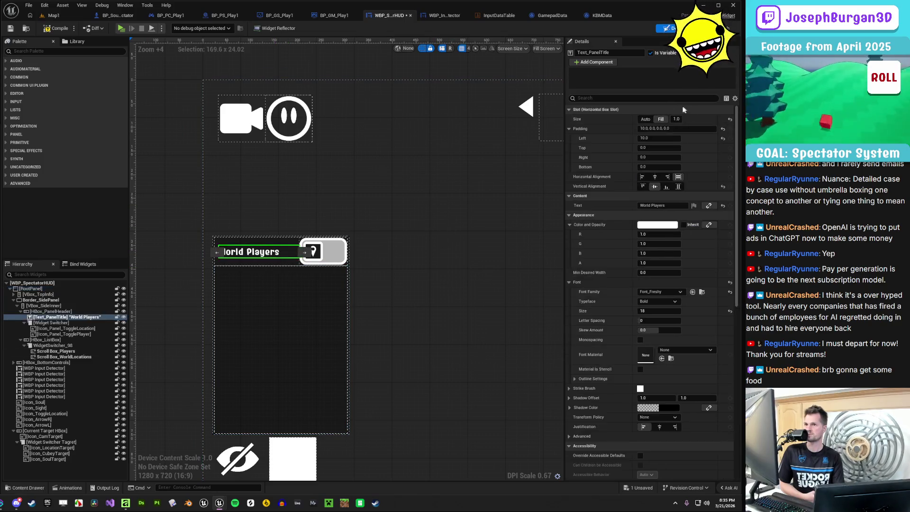
pyautogui.doubleClick(654, 207)
pyautogui.write('Location')
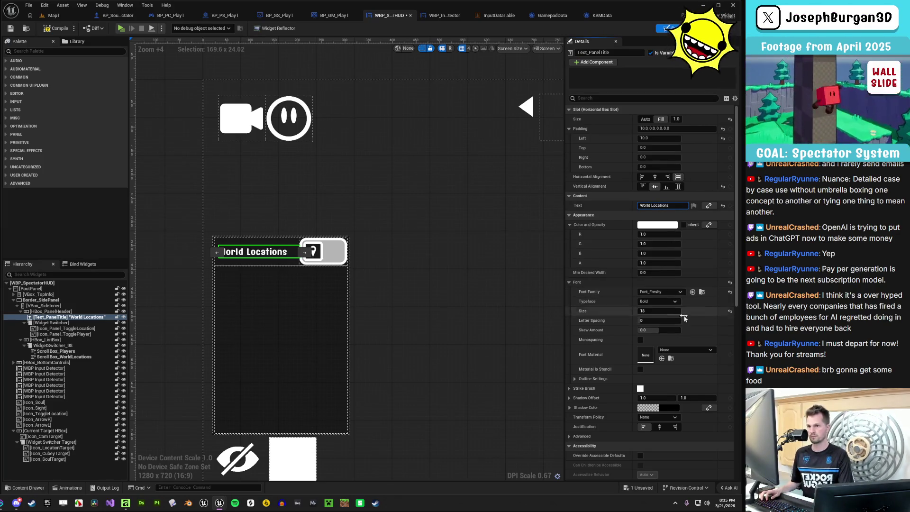
# Set the World Locations title's font size to 20 and check it beside the toggle icon
pyautogui.click(665, 310)
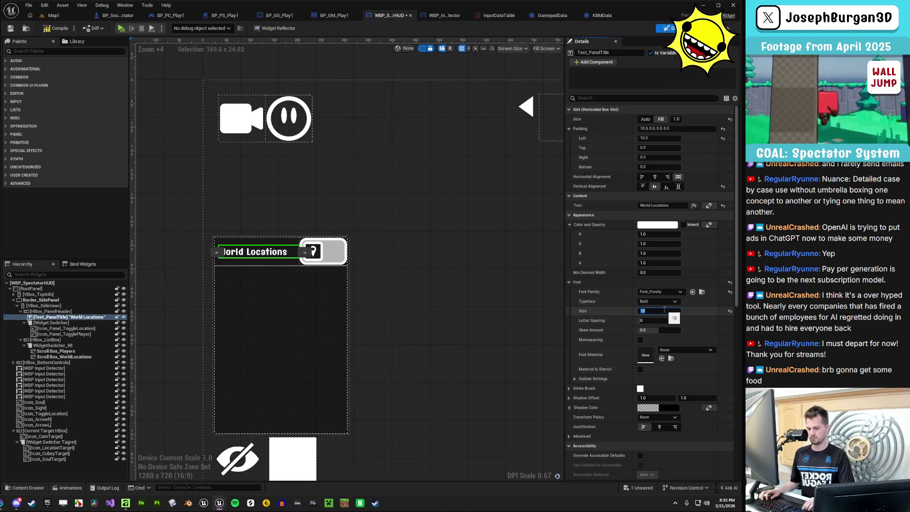
pyautogui.write('20')
pyautogui.click(375, 377)
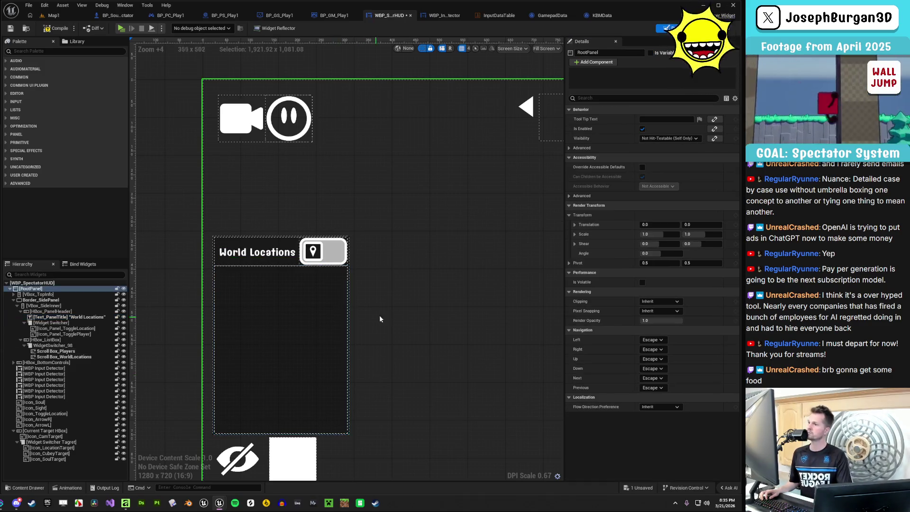
pyautogui.click(258, 253)
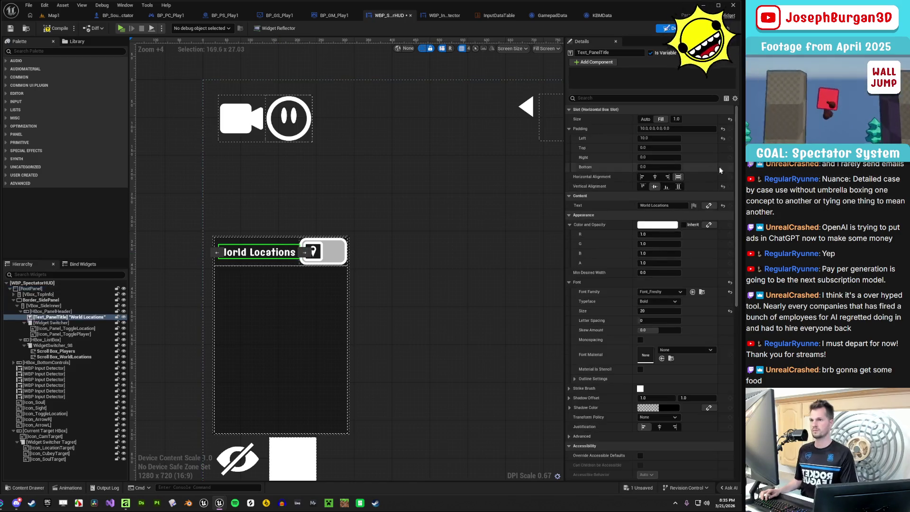
pyautogui.click(415, 259)
pyautogui.scroll(-1, 416, 238)
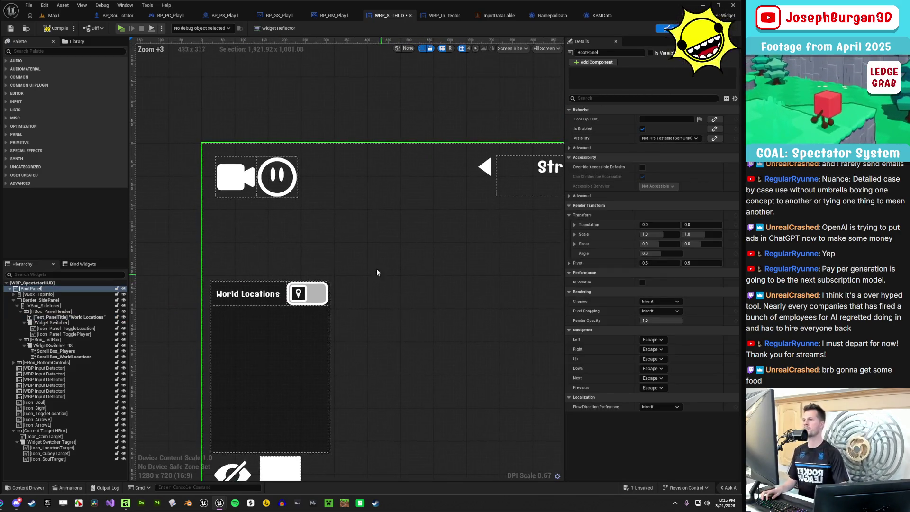
pyautogui.click(71, 329)
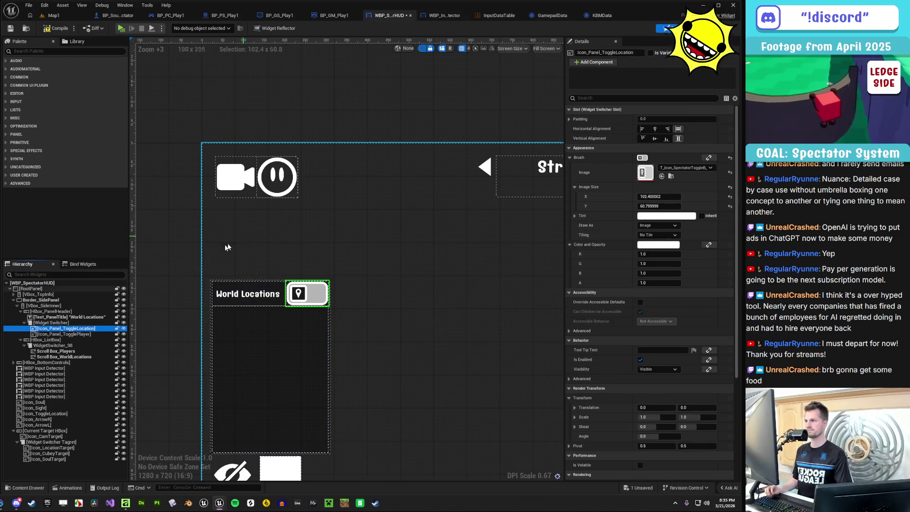
# Show the location target icon beside the camera icon and zoom in on the top-left HUD
pyautogui.click(56, 437)
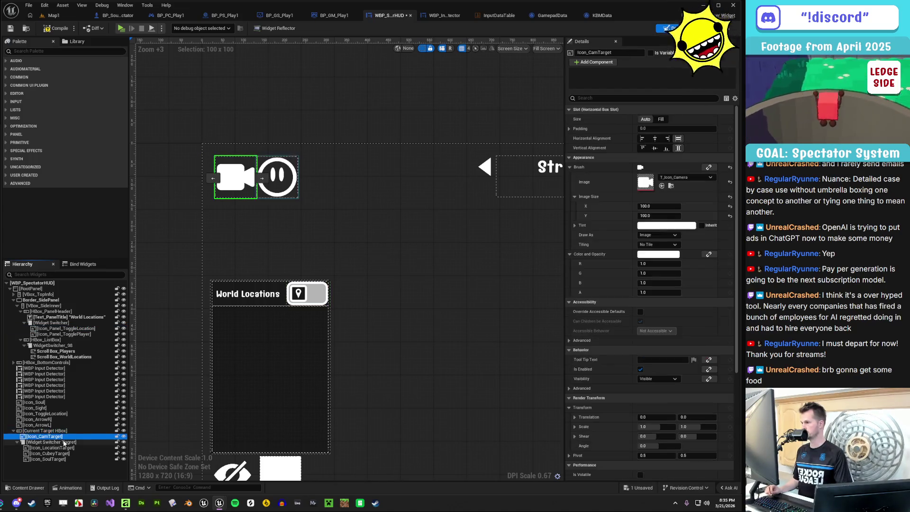
pyautogui.press('Down')
pyautogui.press('Down')
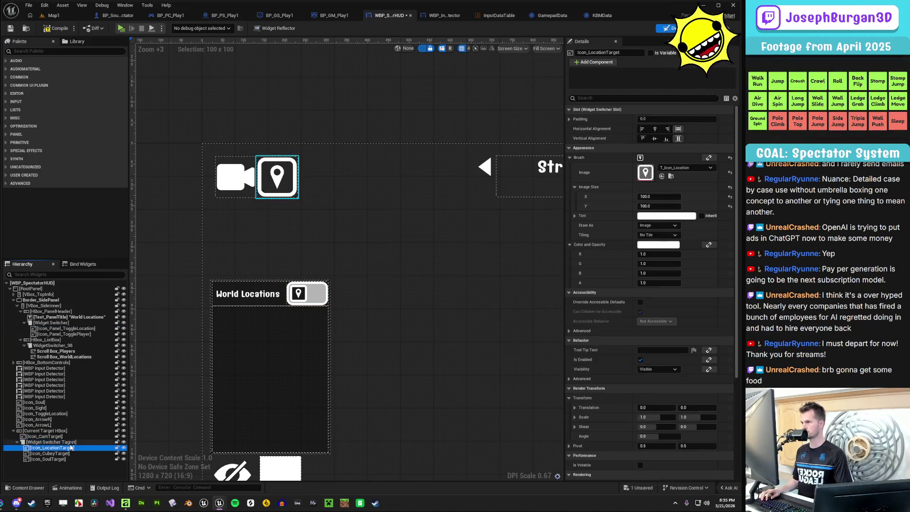
pyautogui.press('Down')
pyautogui.press('Down')
pyautogui.click(72, 443)
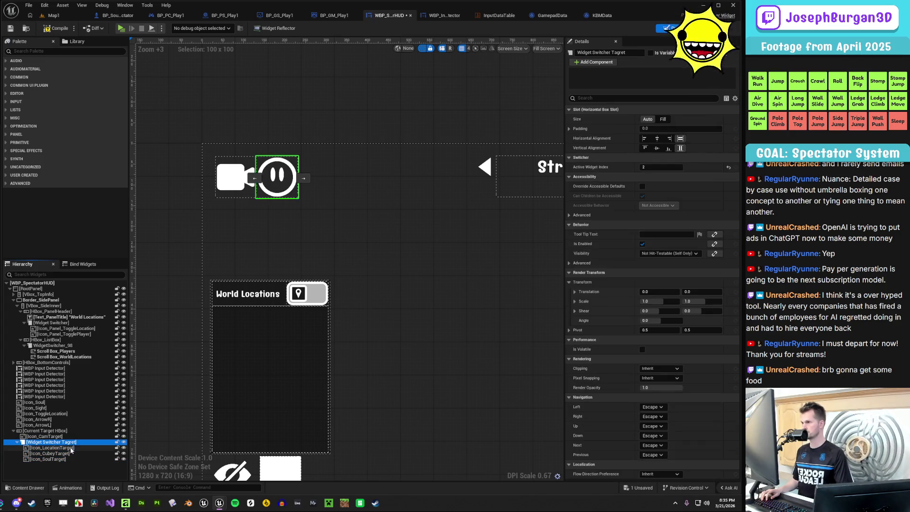
pyautogui.click(71, 449)
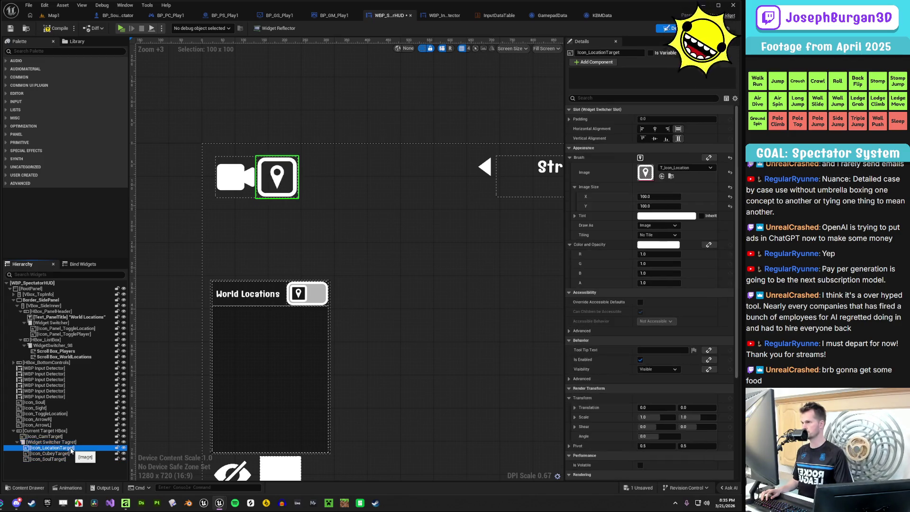
pyautogui.click(172, 327)
pyautogui.scroll(-1, 171, 327)
pyautogui.scroll(-2, 304, 318)
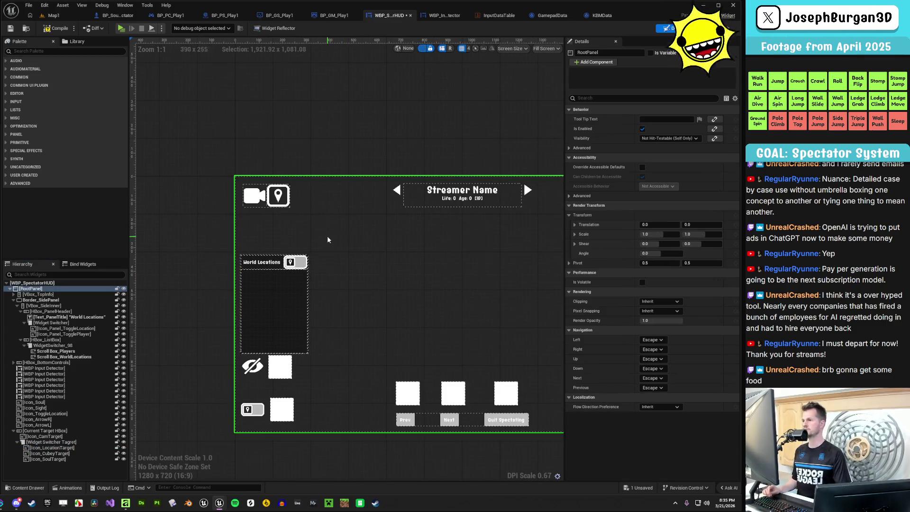
pyautogui.scroll(3, 327, 240)
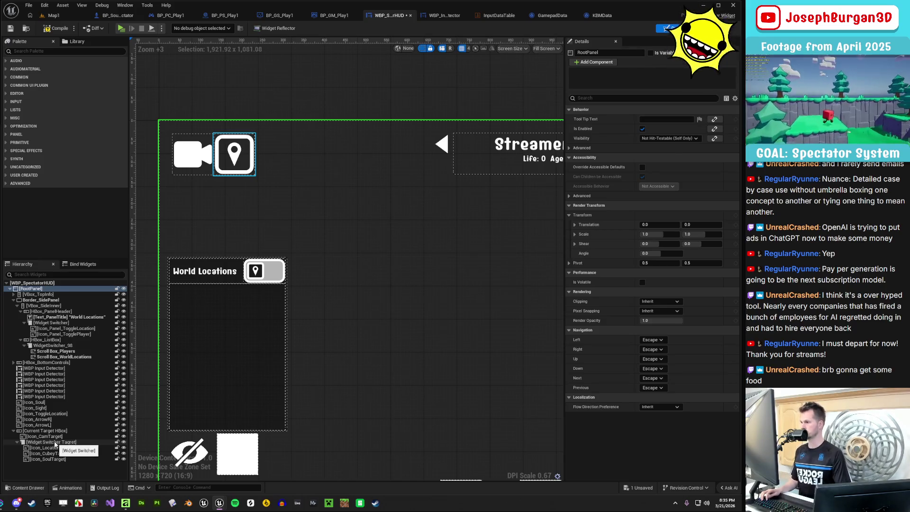
# Give the Widget Switcher Tagret a padding of 20
pyautogui.click(55, 442)
pyautogui.click(658, 128)
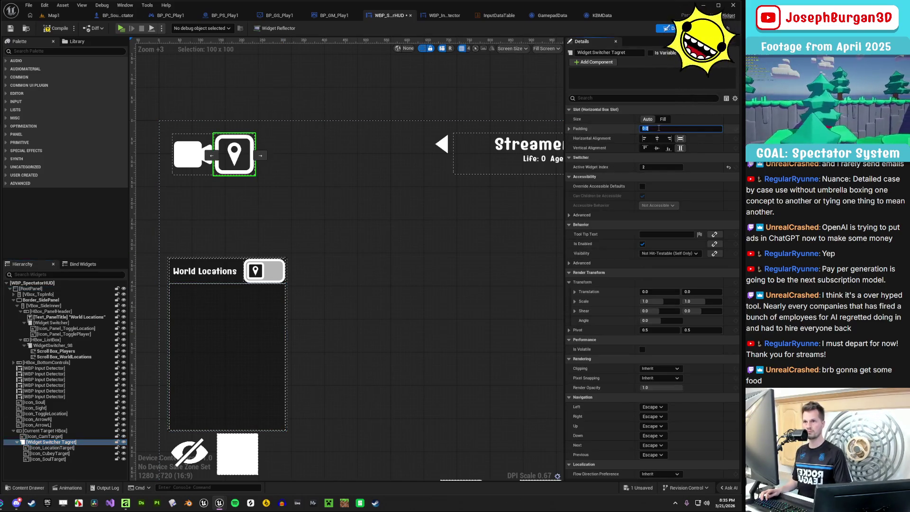
pyautogui.write('20')
pyautogui.press('Return')
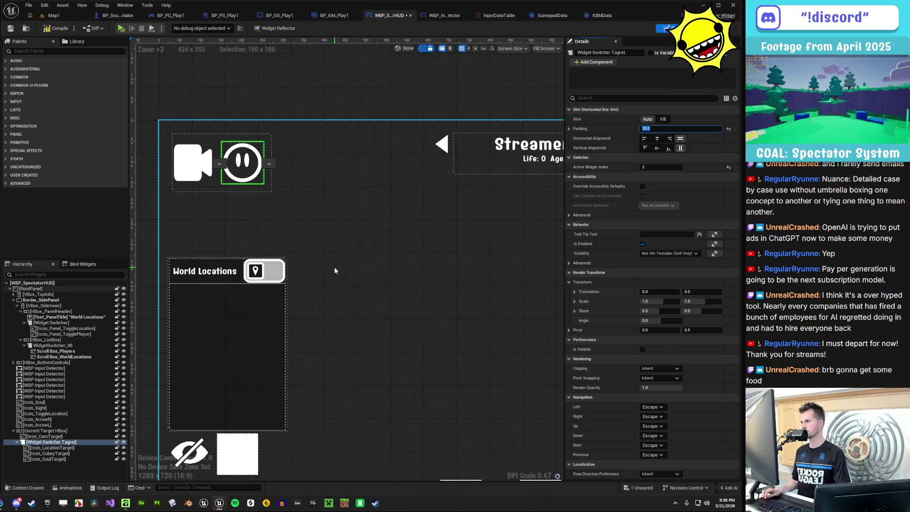
pyautogui.click(334, 271)
# Inspect the settings of Icon_CamTarget, Icon_SoulTarget, the Current Target HBox and the switcher
pyautogui.click(192, 157)
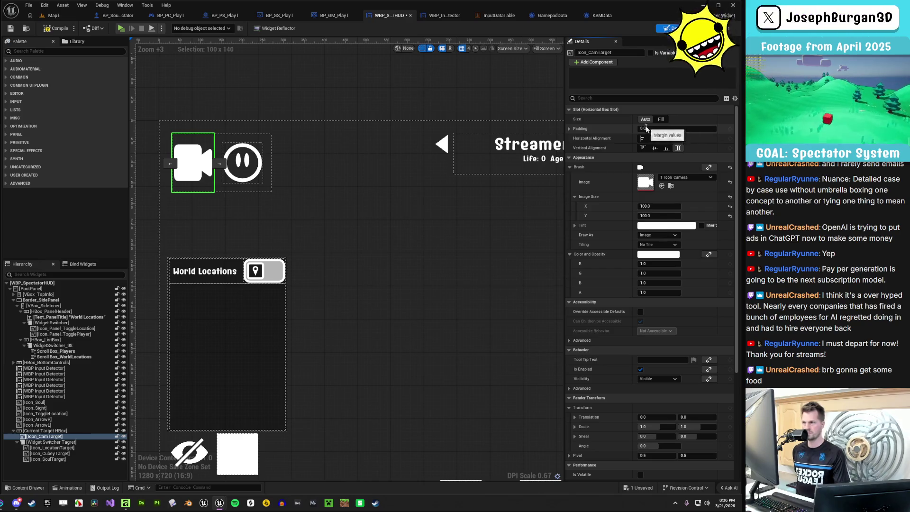
pyautogui.click(334, 212)
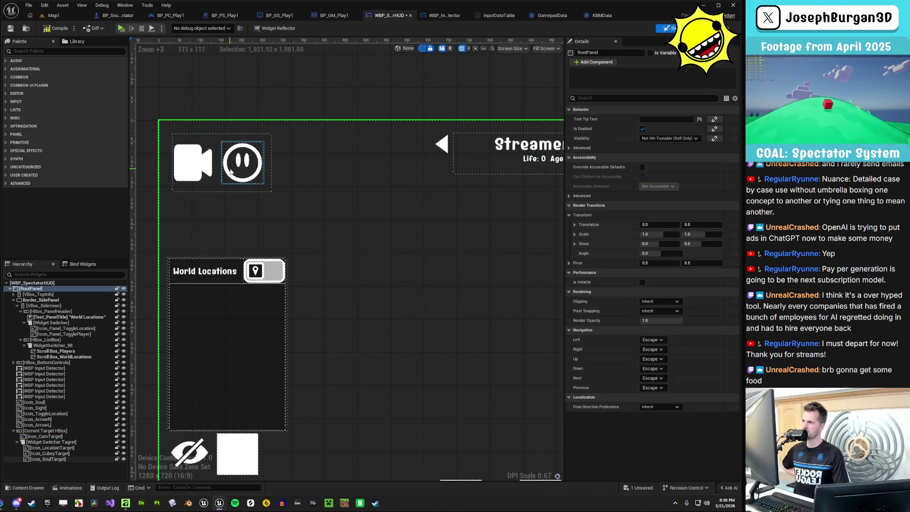
pyautogui.click(253, 177)
pyautogui.click(270, 172)
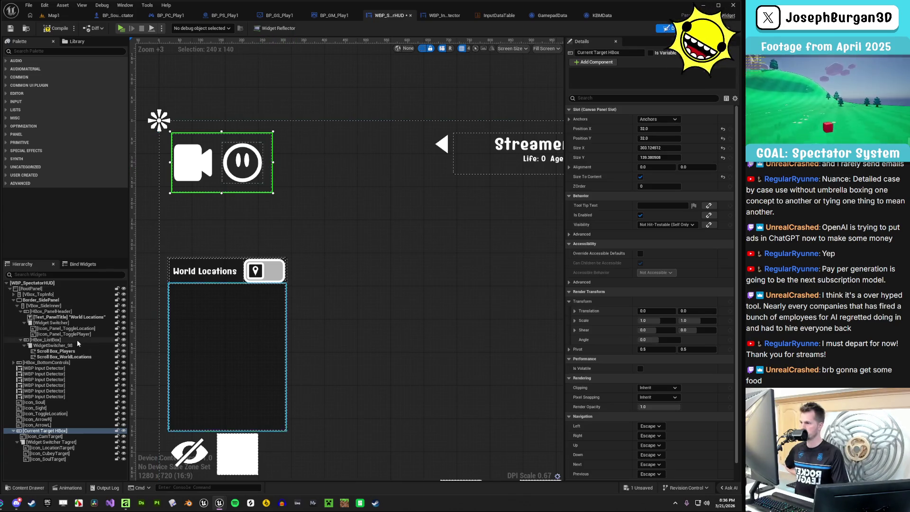
pyautogui.click(73, 431)
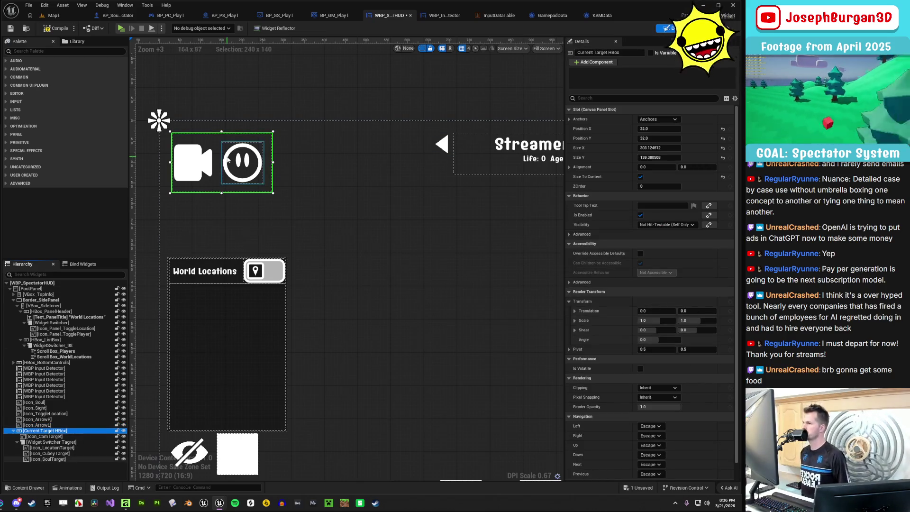
pyautogui.click(190, 165)
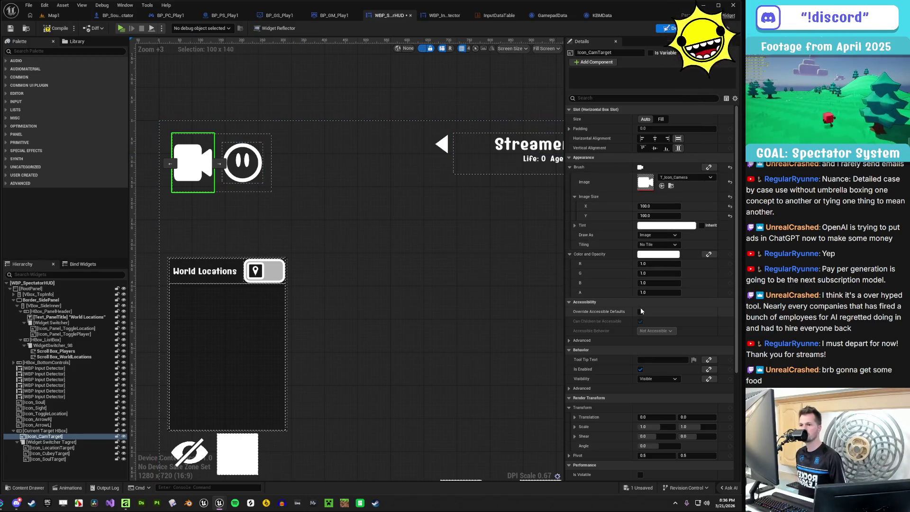
pyautogui.click(57, 442)
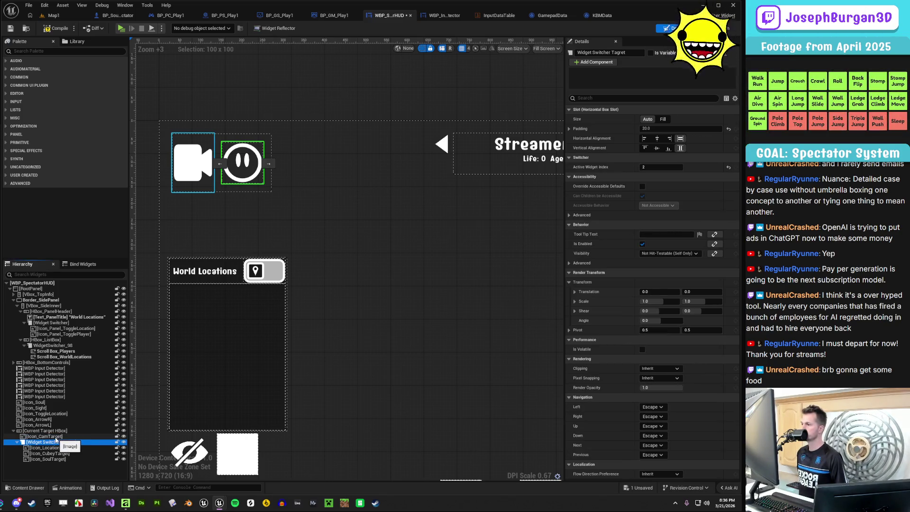
pyautogui.click(57, 431)
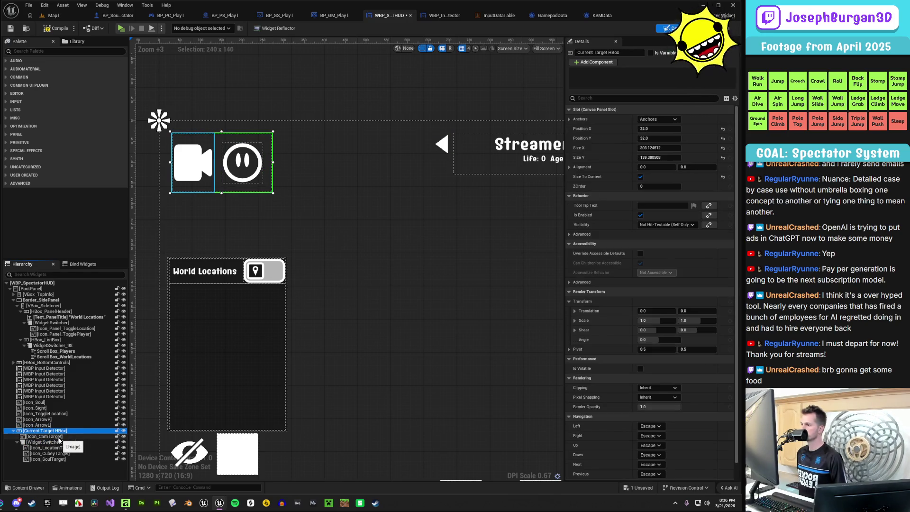
pyautogui.click(58, 437)
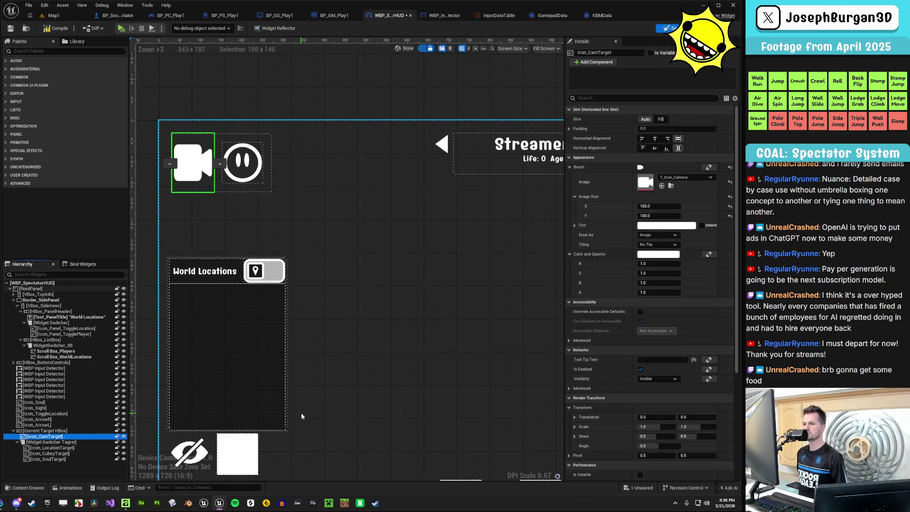
pyautogui.click(50, 442)
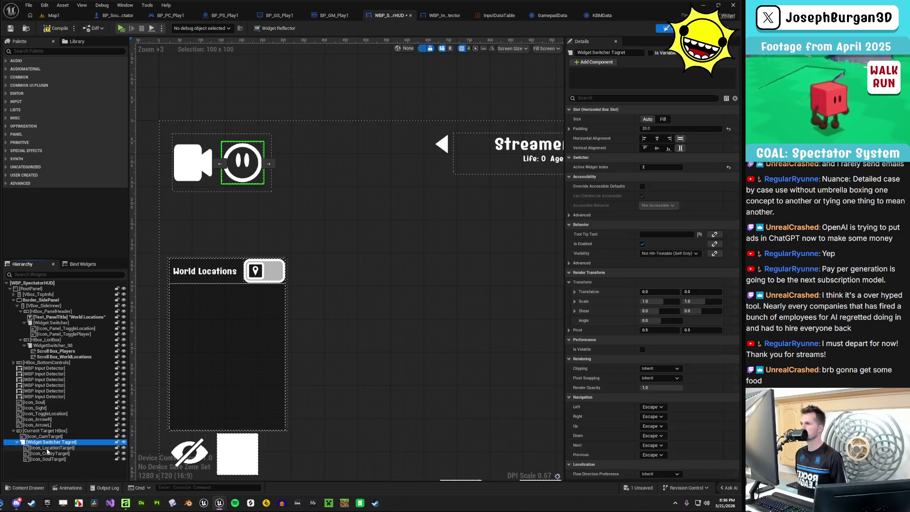
pyautogui.click(45, 436)
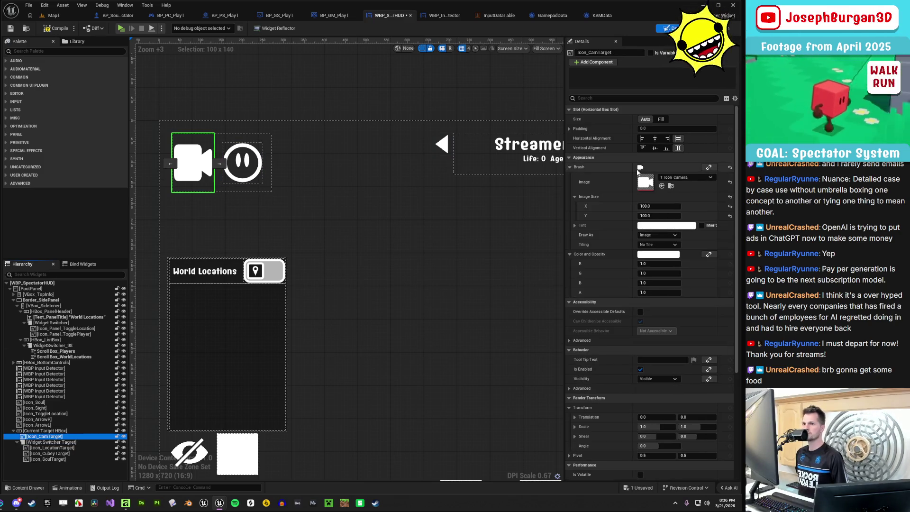
# Try a padding of 10 on Icon_CamTarget, then undo it and its size rule change
pyautogui.click(658, 129)
pyautogui.write('1')
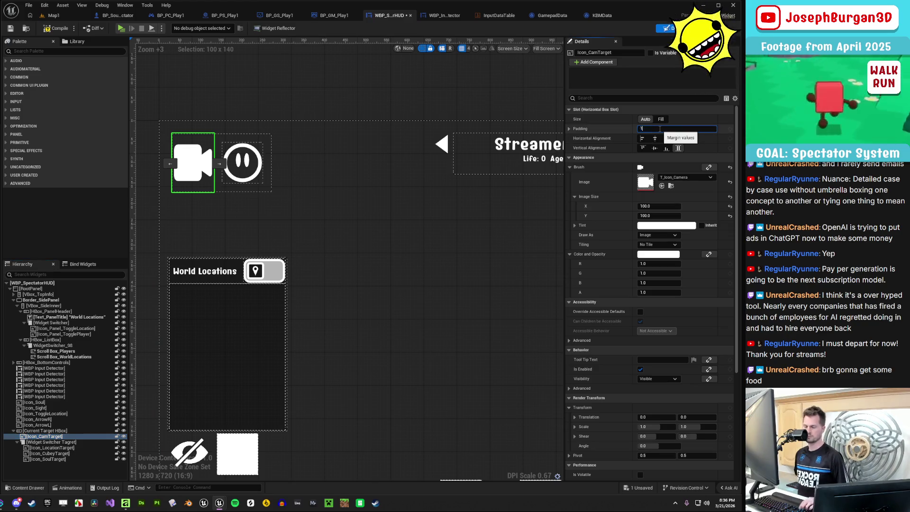
pyautogui.write('0.0')
pyautogui.press('Return')
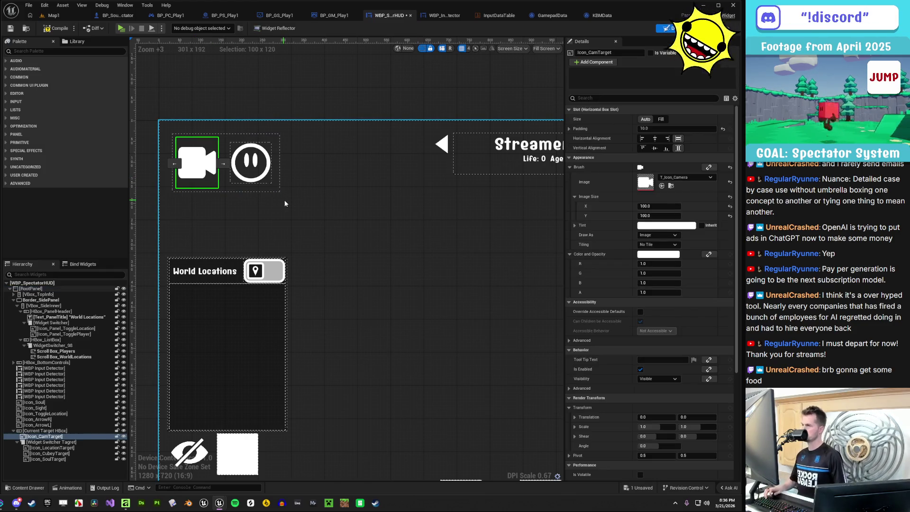
pyautogui.hotkey('ctrl', 'z')
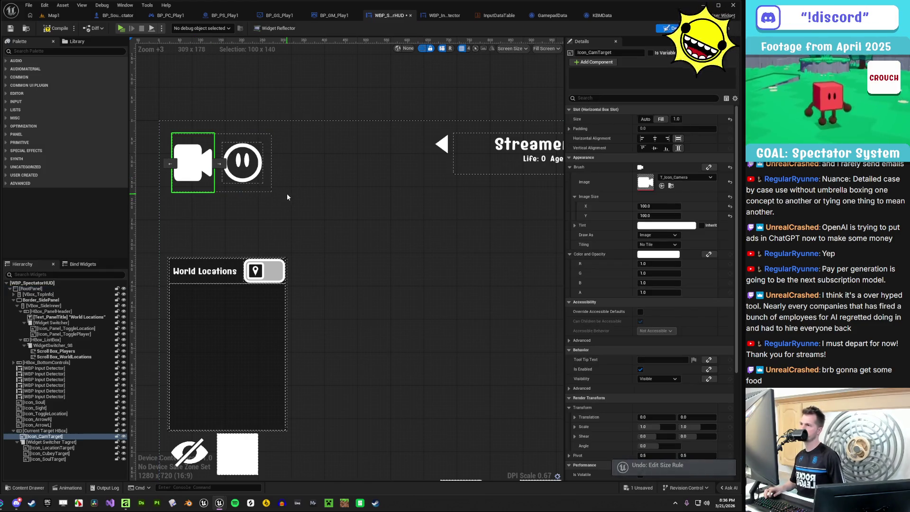
pyautogui.hotkey('ctrl', 'z')
# Set the Widget Switcher Tagret's padding to 10, then 20, then 50
pyautogui.click(240, 174)
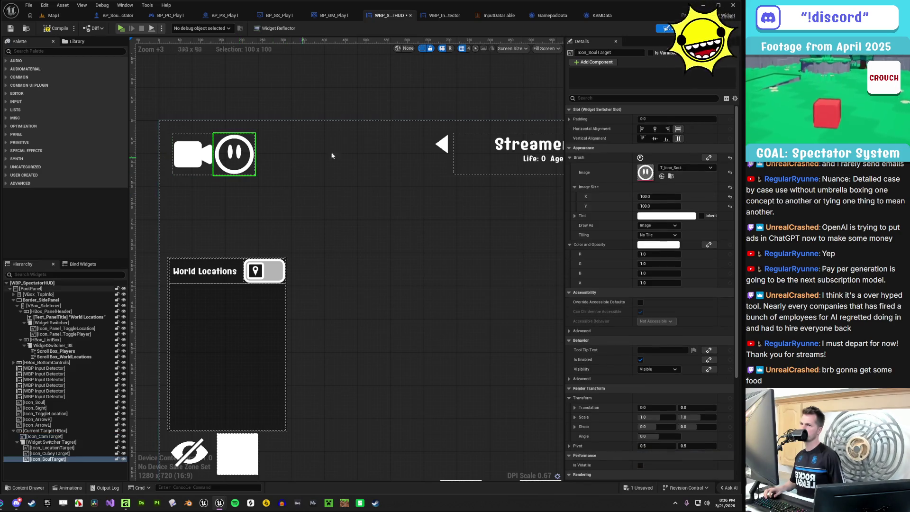
pyautogui.click(570, 119)
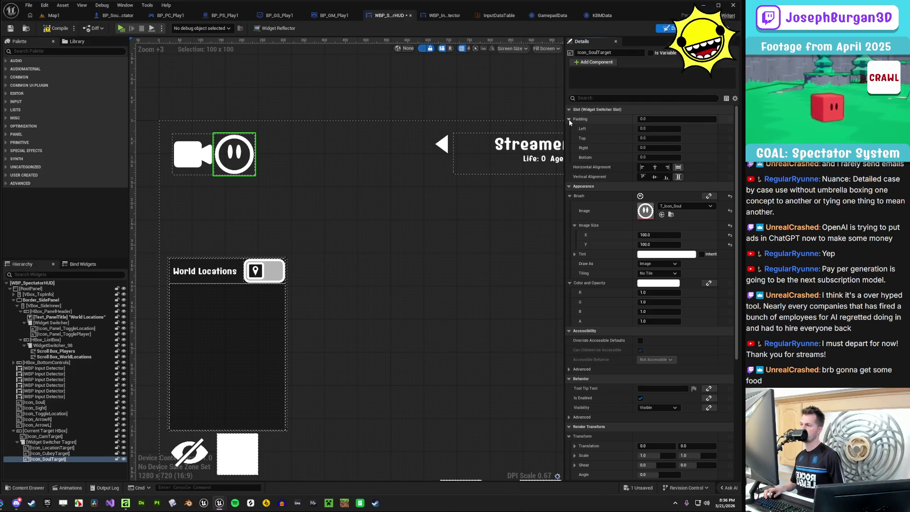
pyautogui.click(56, 442)
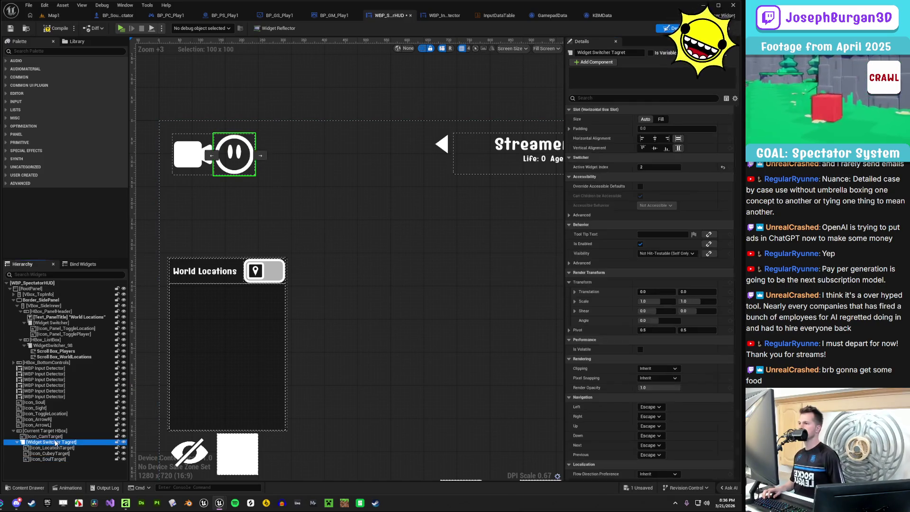
pyautogui.click(672, 129)
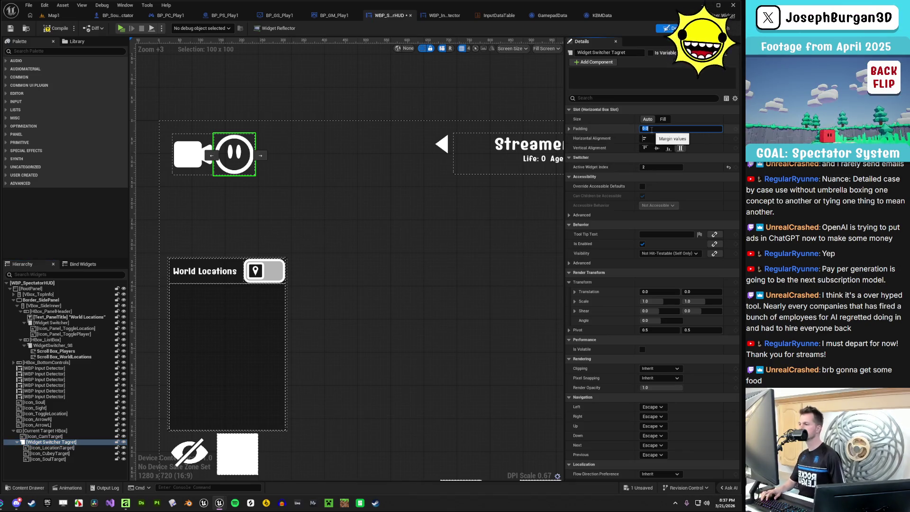
pyautogui.write('10')
pyautogui.press('Return')
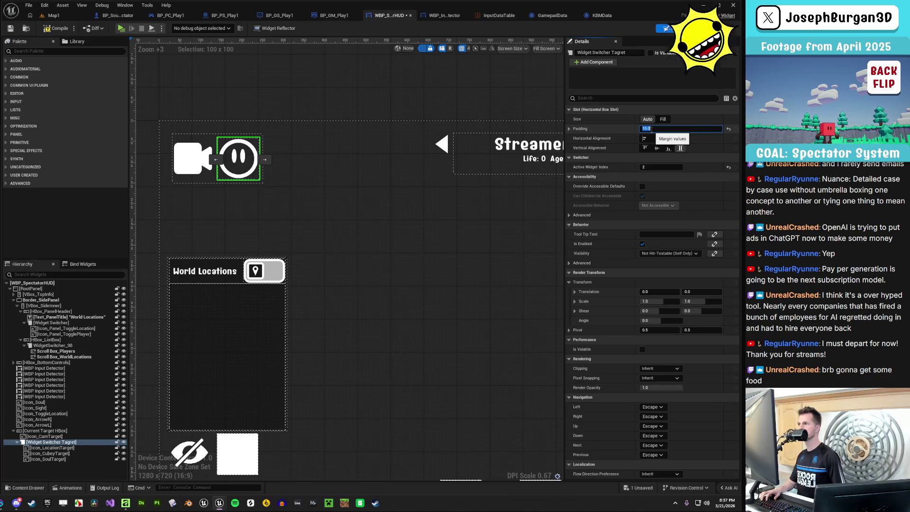
pyautogui.write('0')
pyautogui.press('Return')
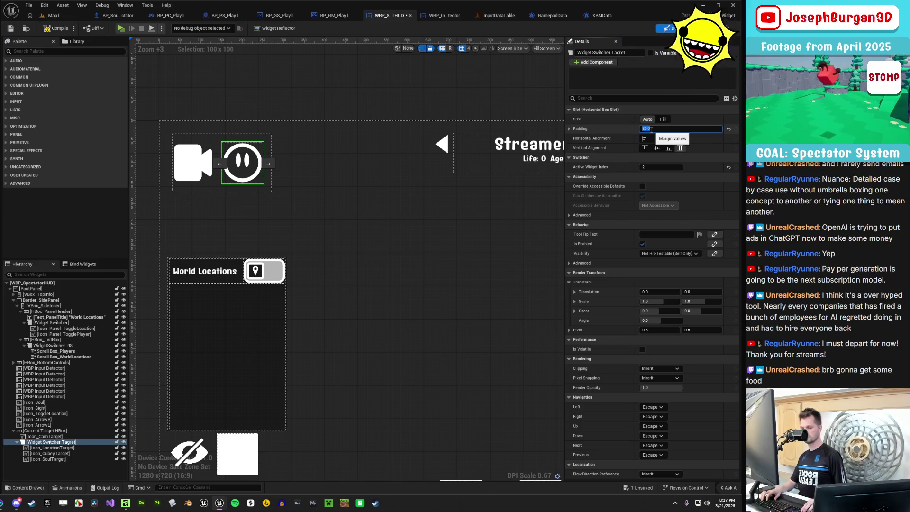
pyautogui.write('50')
pyautogui.press('Return')
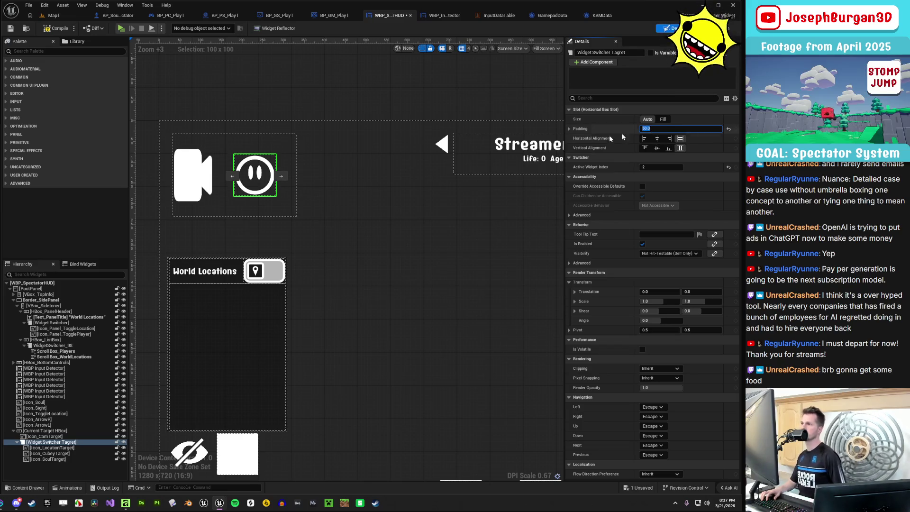
# Undo the last padding change so the camera and target icons sit tightly together
pyautogui.click(186, 175)
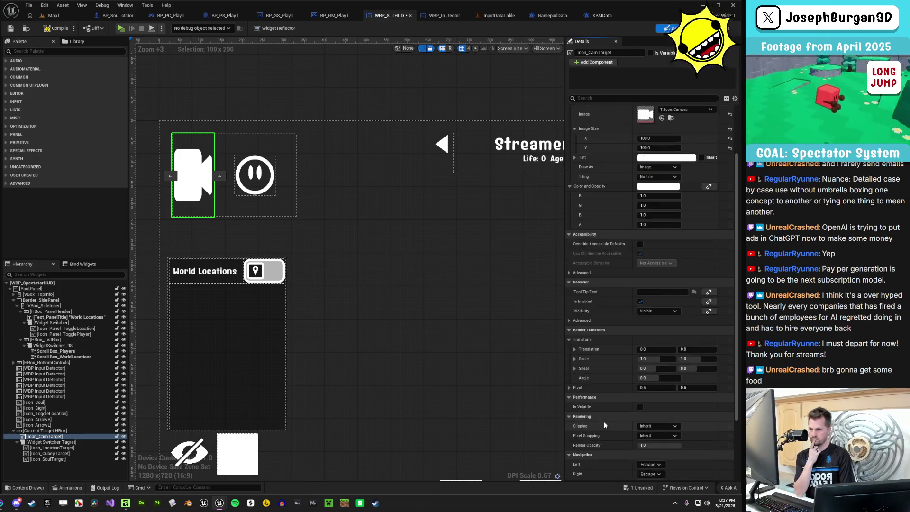
pyautogui.scroll(-5, 604, 422)
pyautogui.scroll(2, 603, 419)
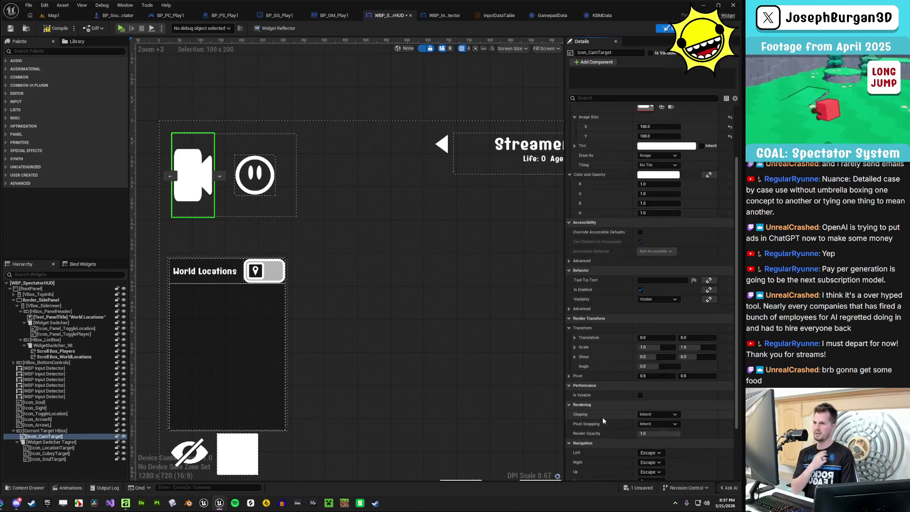
pyautogui.scroll(-1, 374, 286)
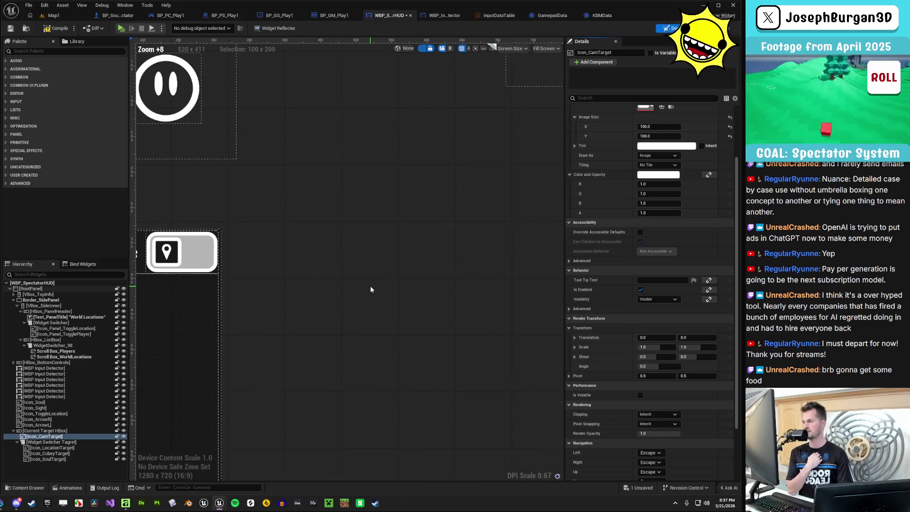
pyautogui.scroll(-3, 364, 257)
pyautogui.scroll(4, 388, 272)
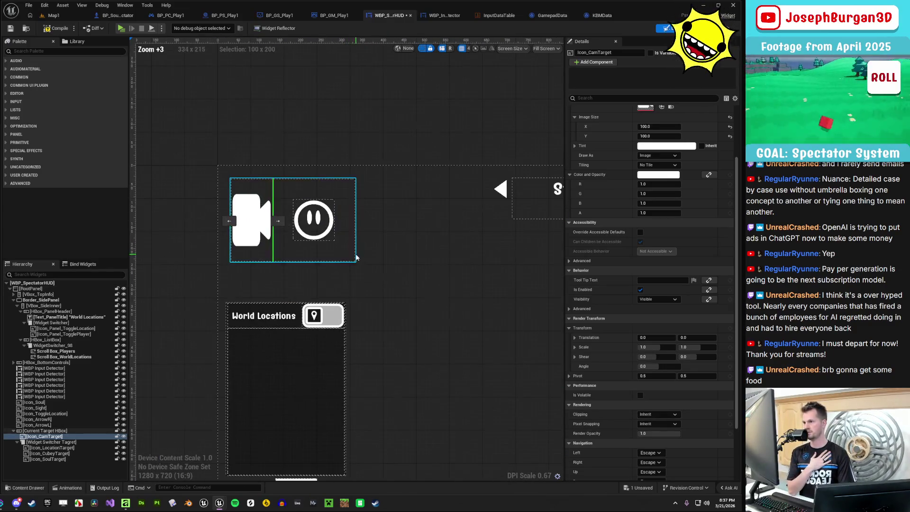
pyautogui.scroll(3, 613, 369)
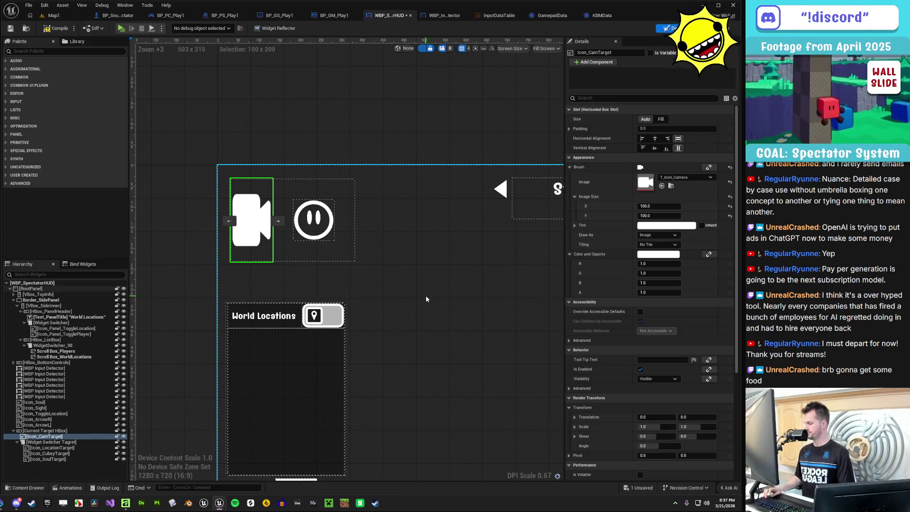
pyautogui.hotkey('ctrl', 'z')
pyautogui.hotkey('ctrl', 'z')
pyautogui.hotkey('ctrl', 'z')
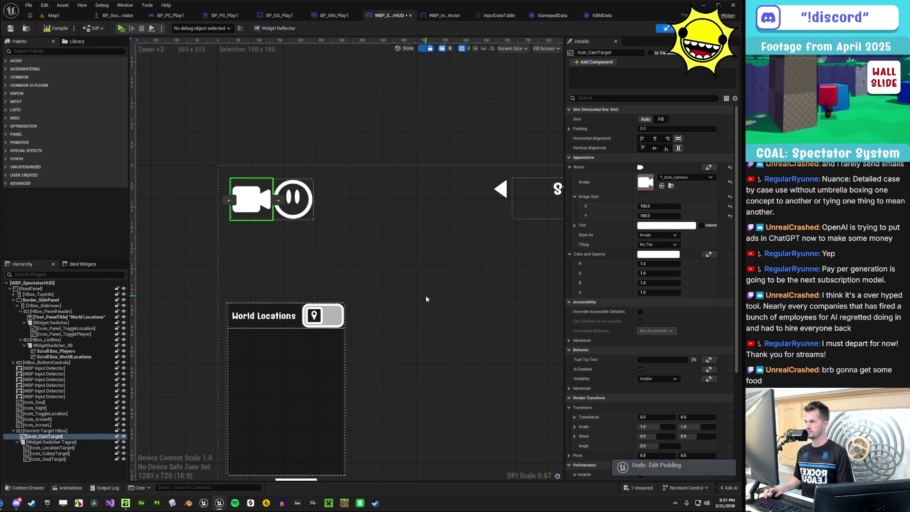
# Save the spectator HUD widget with Ctrl+S
pyautogui.scroll(-3, 409, 297)
pyautogui.click(490, 334)
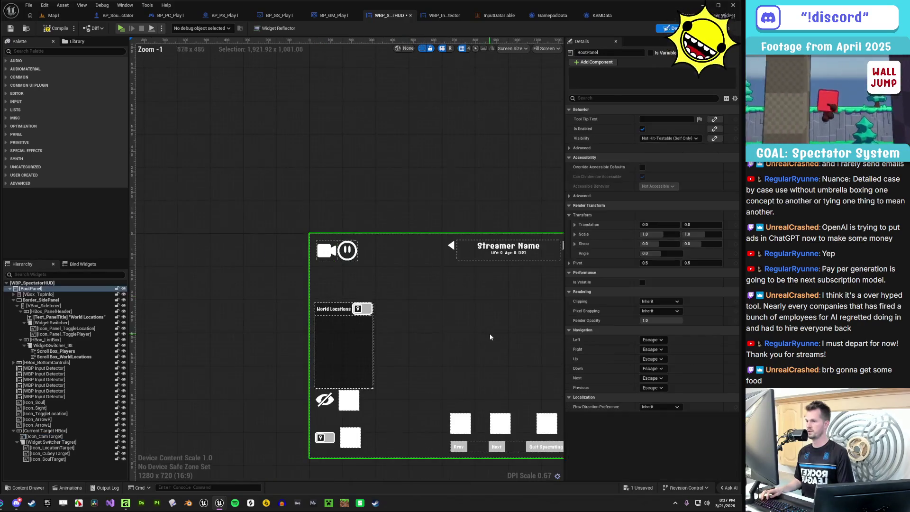
pyautogui.scroll(2, 320, 337)
pyautogui.scroll(-2, 332, 352)
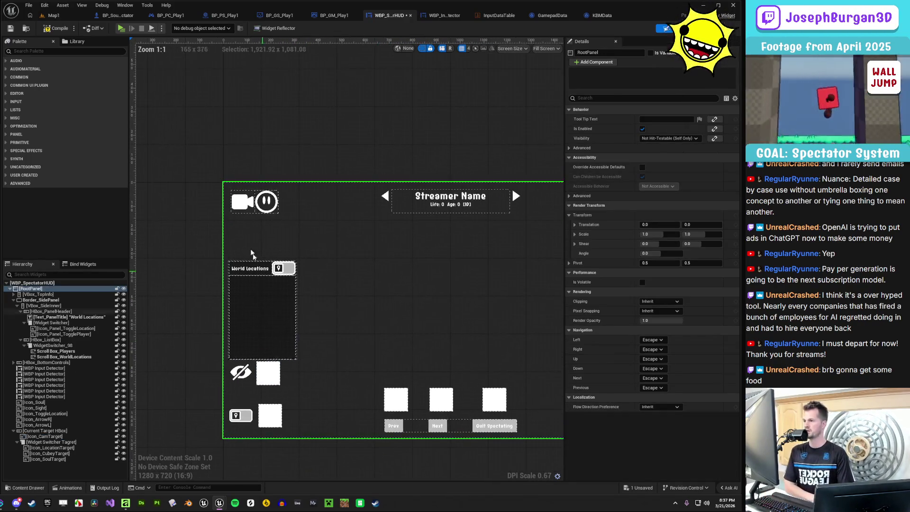
pyautogui.scroll(2, 331, 339)
pyautogui.scroll(-3, 340, 338)
pyautogui.moveTo(340, 338); pyautogui.dragTo(310, 278)
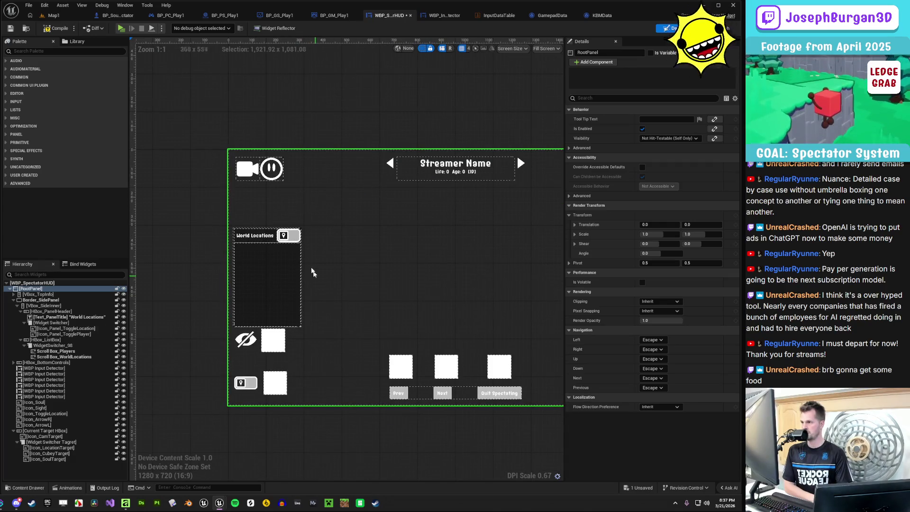
pyautogui.hotkey('ctrl', 's')
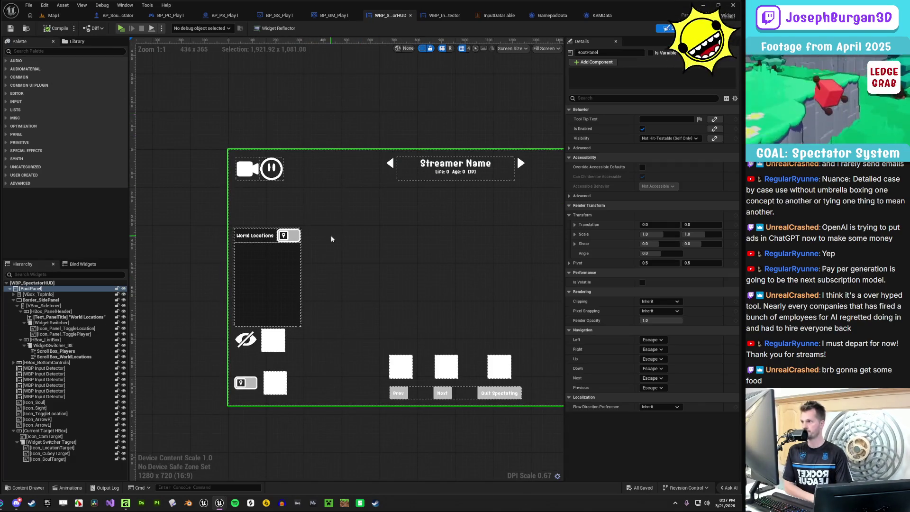
# Delete the Btn_PrevTarget and Btn_NextTarget buttons from the bottom controls bar
pyautogui.scroll(3, 285, 248)
pyautogui.scroll(-5, 388, 211)
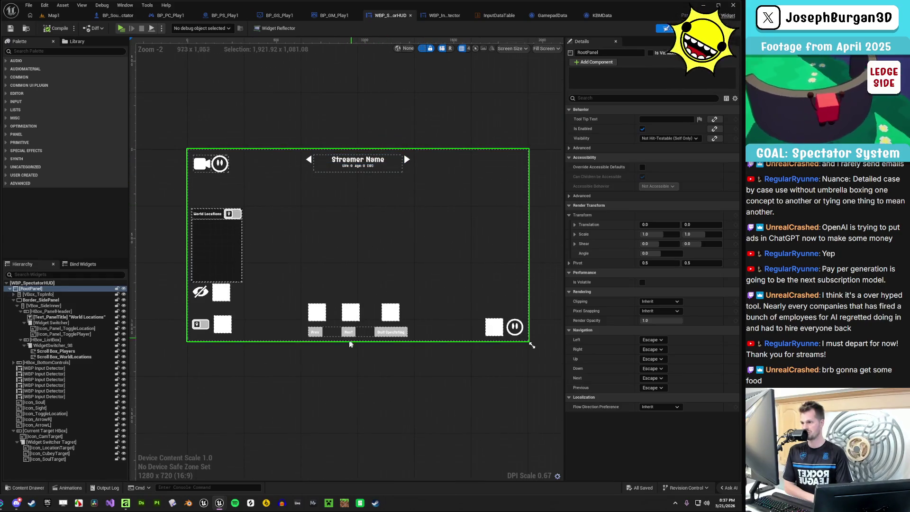
pyautogui.scroll(2, 350, 344)
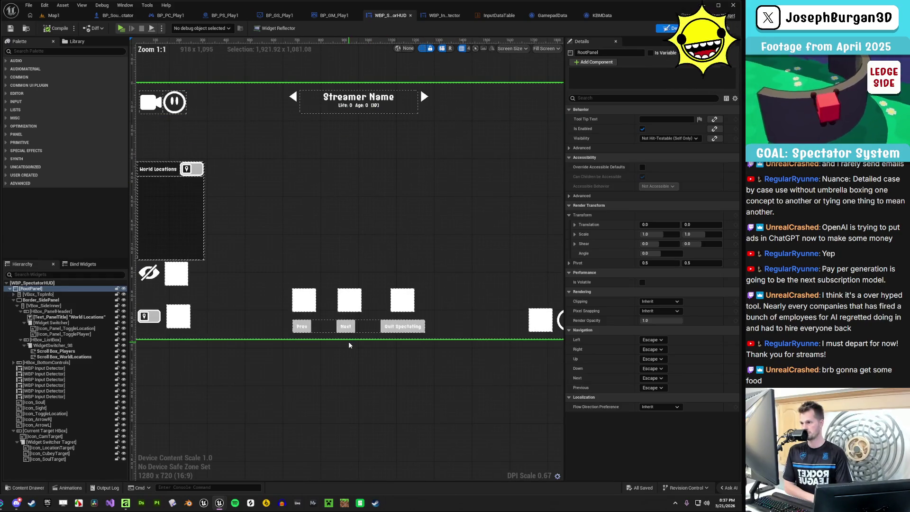
pyautogui.click(303, 335)
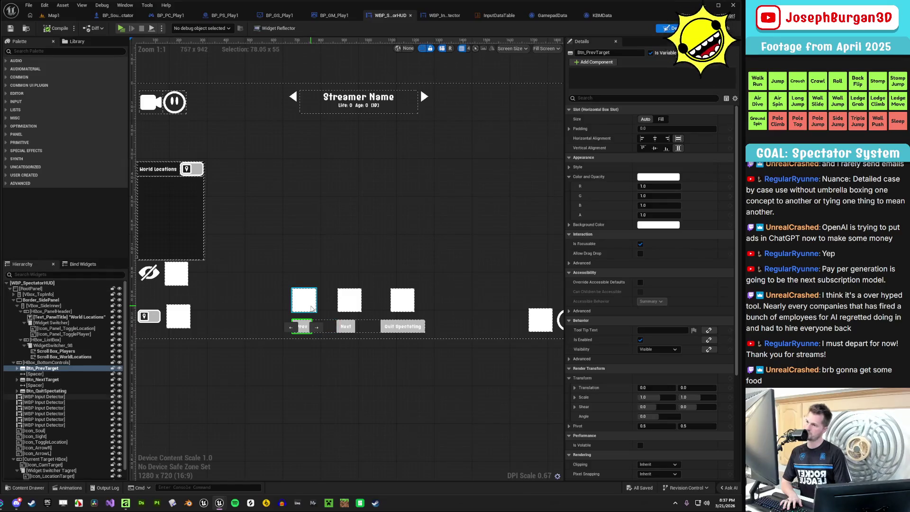
pyautogui.press('Delete')
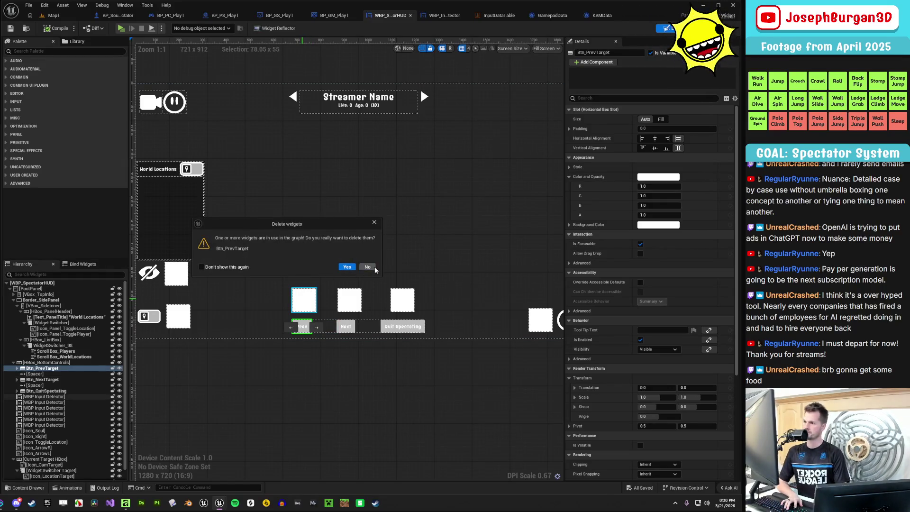
pyautogui.click(377, 224)
pyautogui.click(301, 326)
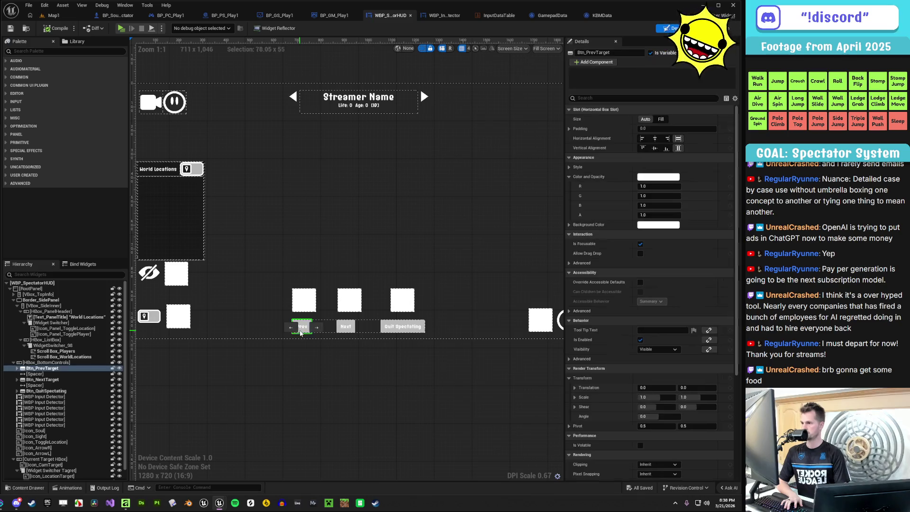
pyautogui.press('Delete')
pyautogui.click(347, 267)
pyautogui.click(336, 326)
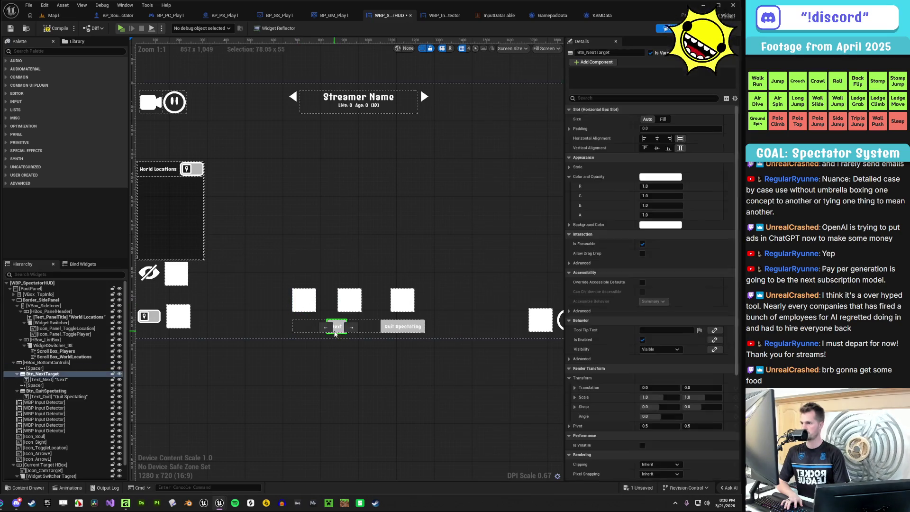
pyautogui.press('Delete')
pyautogui.click(347, 267)
# Delete both leftover Spacers, leaving only the Quit Spectating button
pyautogui.click(369, 332)
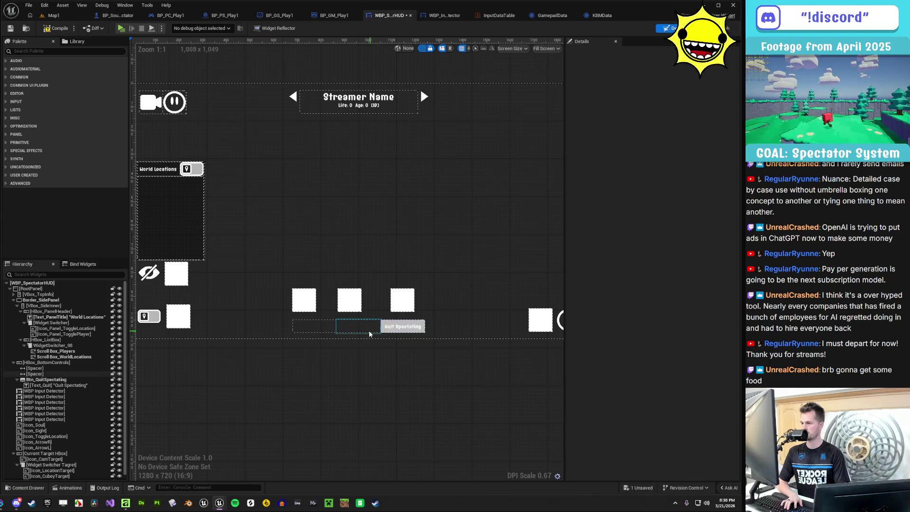
pyautogui.press('Delete')
pyautogui.click(351, 327)
pyautogui.press('Delete')
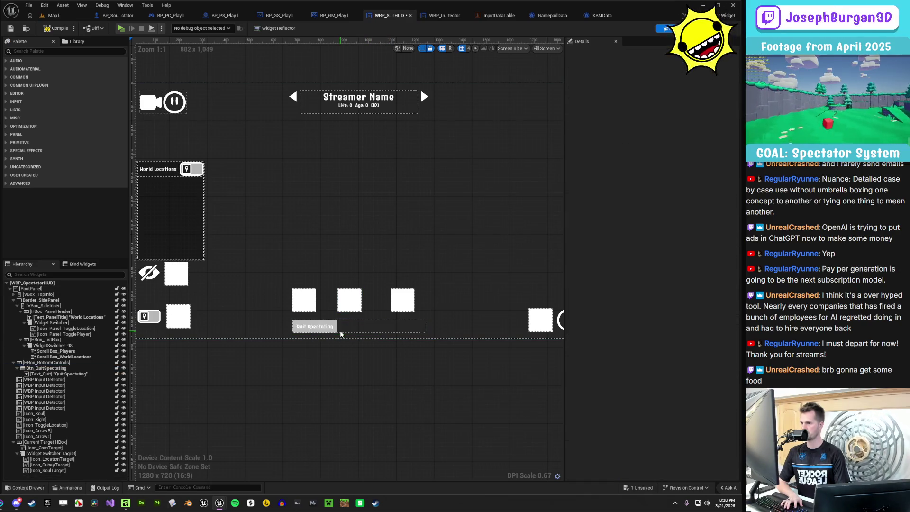
pyautogui.click(328, 333)
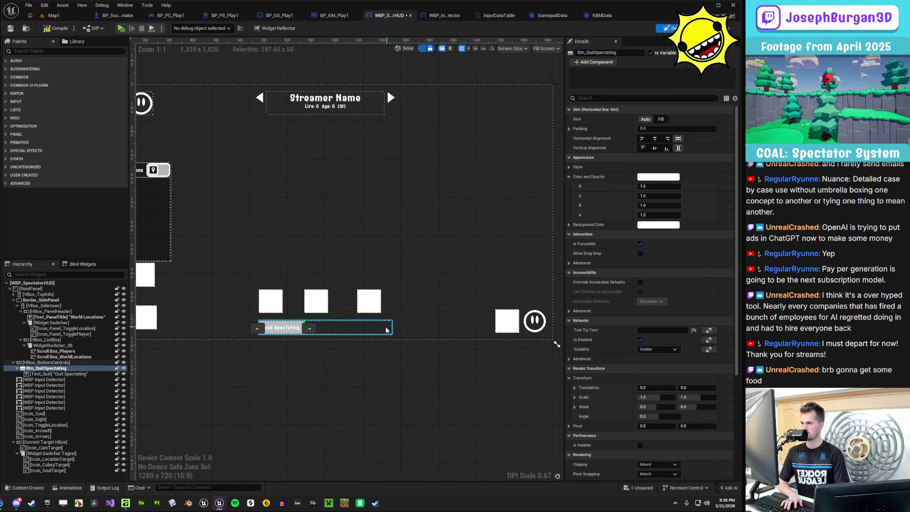
# Delete Btn_QuitSpectating and flank the Streamer Name header with LeftShoulder and RightShoulder input-detector squares
pyautogui.press('Delete')
pyautogui.click(347, 267)
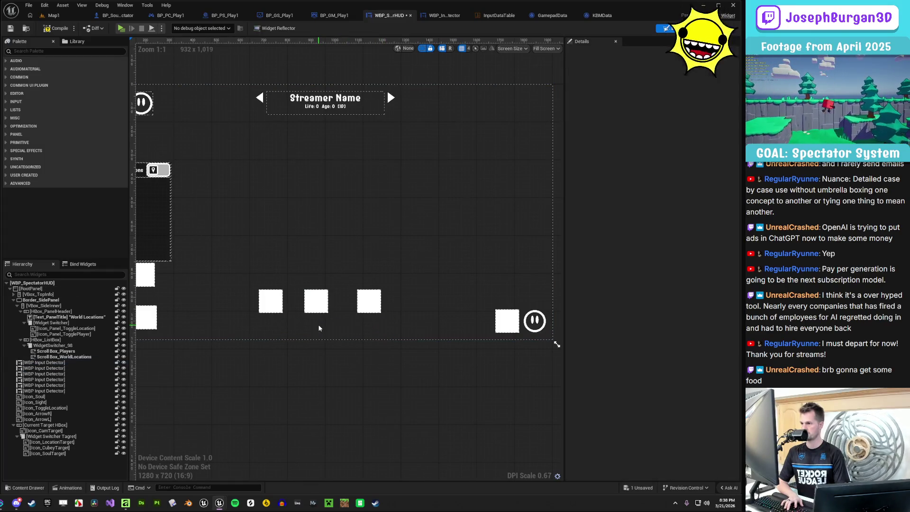
pyautogui.click(271, 302)
pyautogui.moveTo(271, 306); pyautogui.dragTo(242, 105)
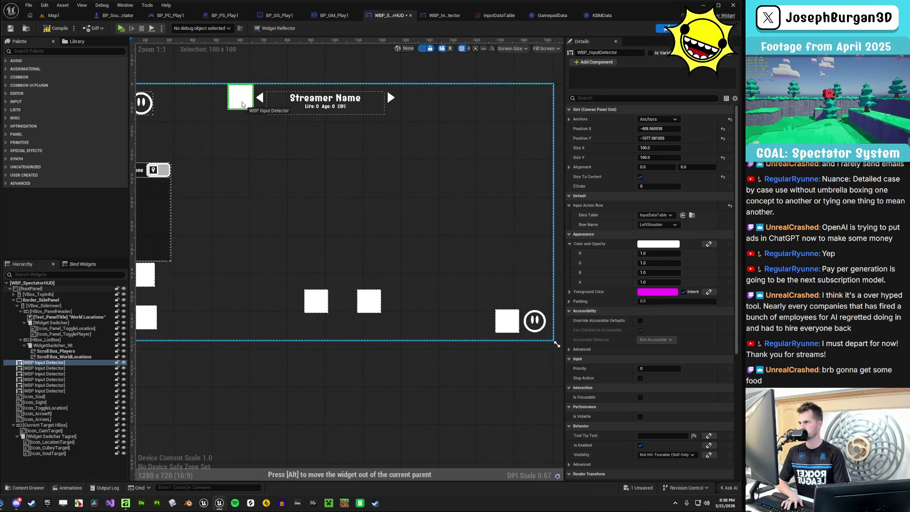
pyautogui.moveTo(317, 308); pyautogui.dragTo(411, 106)
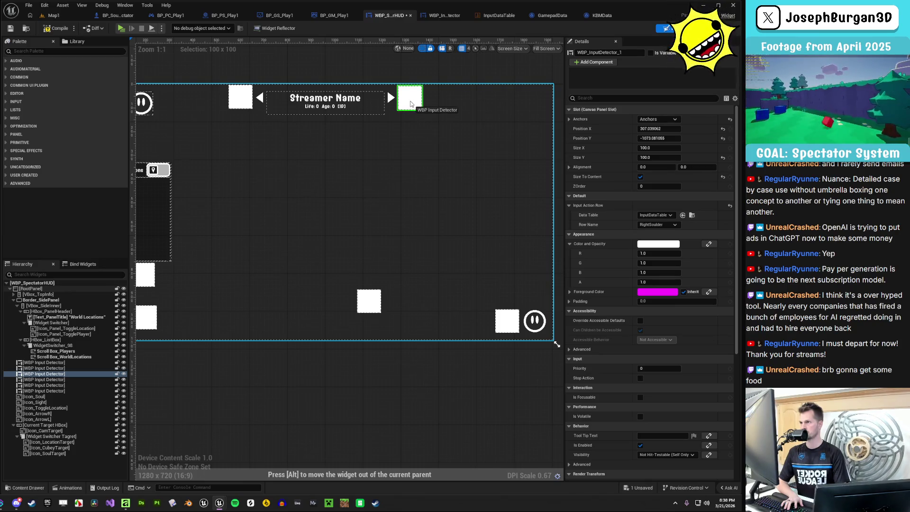
pyautogui.click(247, 101)
pyautogui.moveTo(247, 101); pyautogui.dragTo(249, 106)
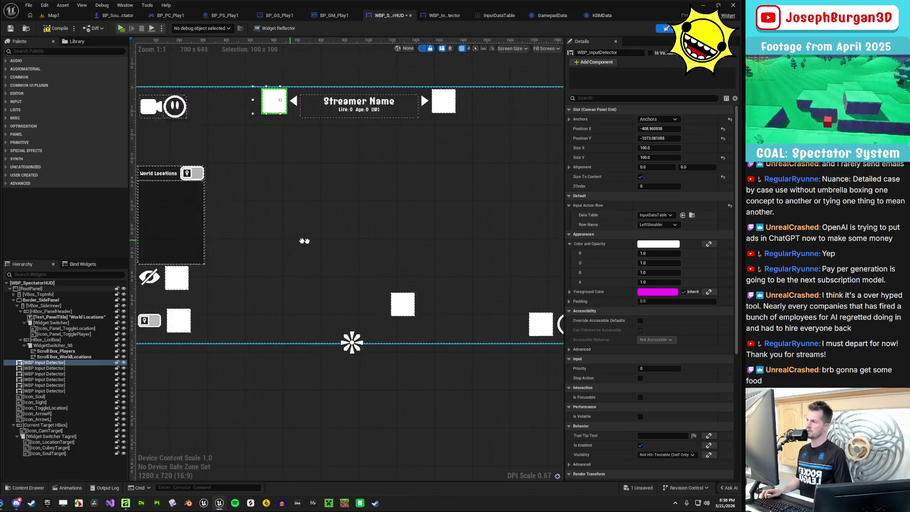
pyautogui.click(326, 231)
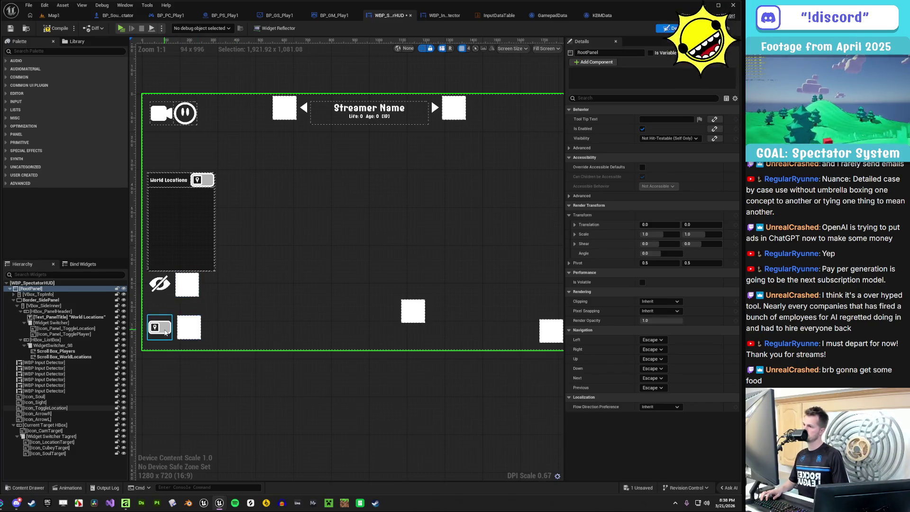
pyautogui.click(165, 331)
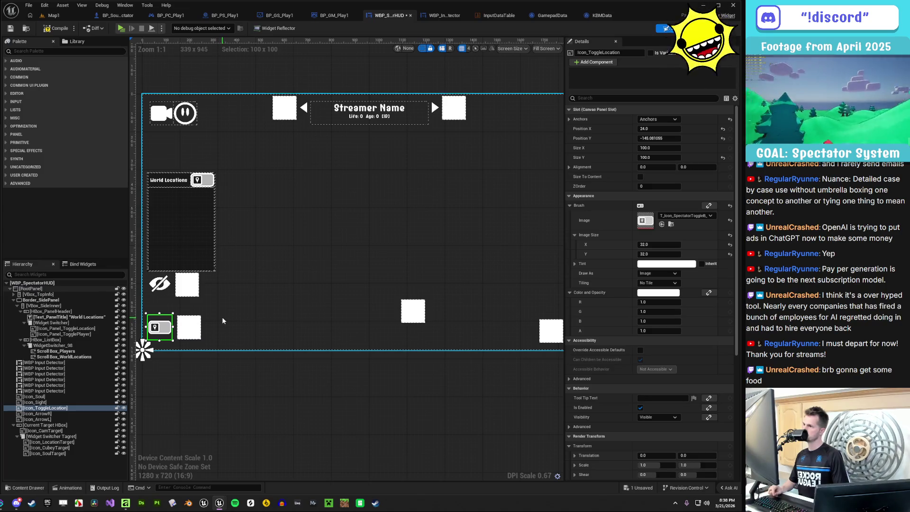
pyautogui.click(189, 328)
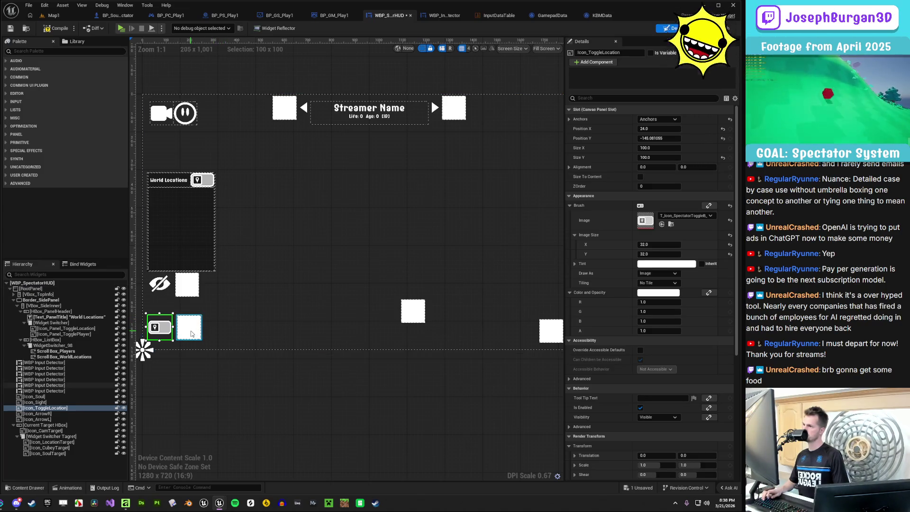
pyautogui.click(240, 316)
pyautogui.scroll(3, 189, 346)
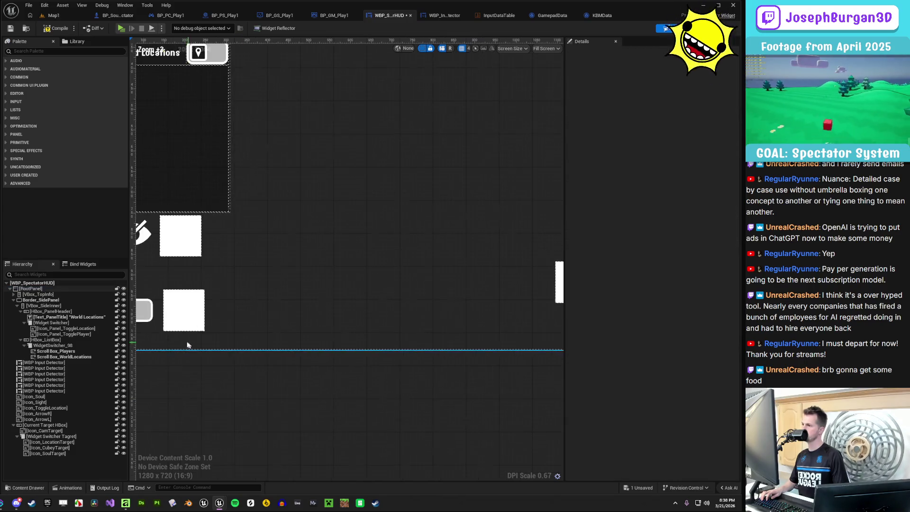
pyautogui.moveTo(250, 380); pyautogui.dragTo(278, 403)
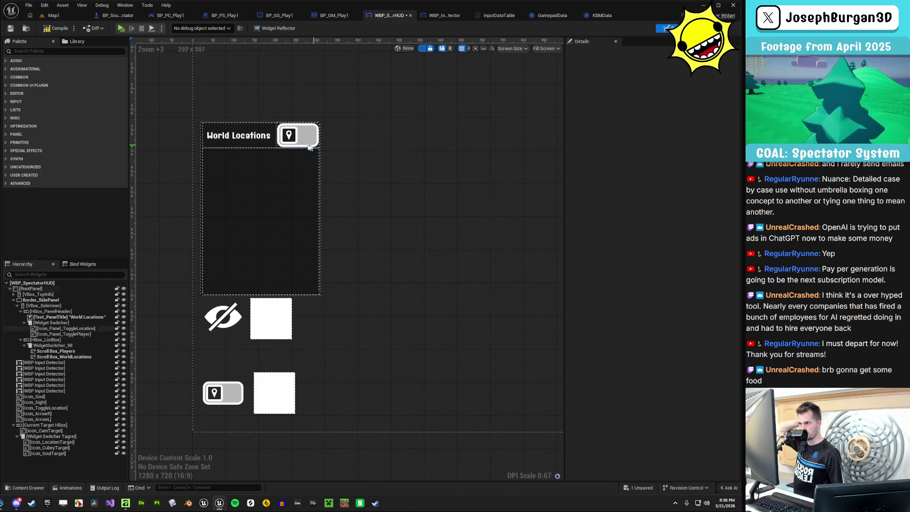
pyautogui.click(85, 346)
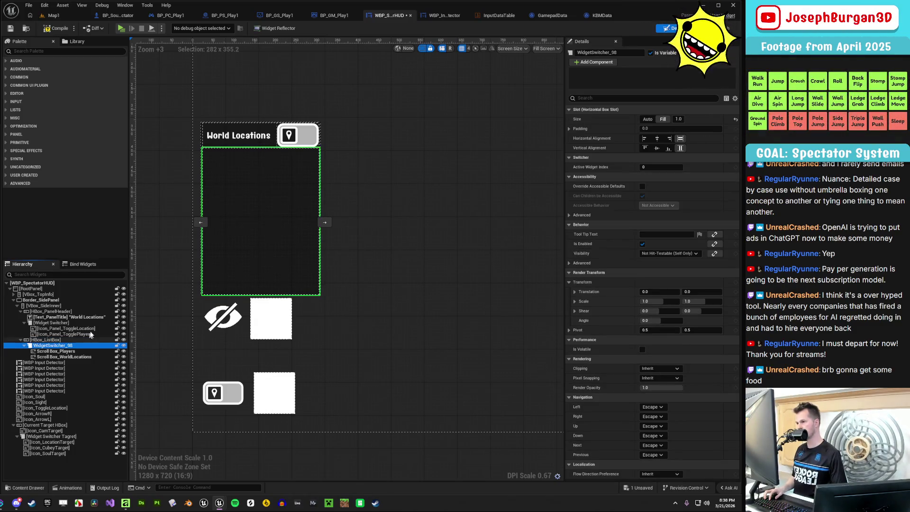
pyautogui.click(54, 323)
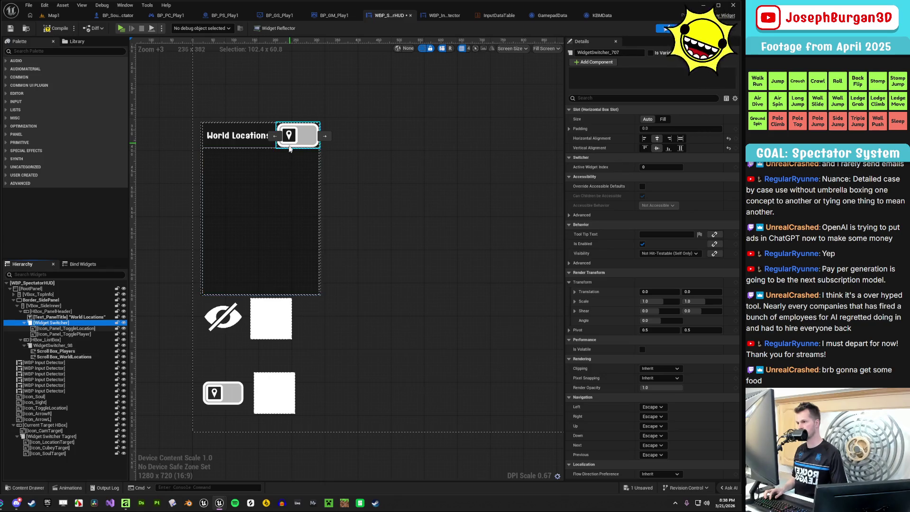
pyautogui.scroll(-4, 223, 408)
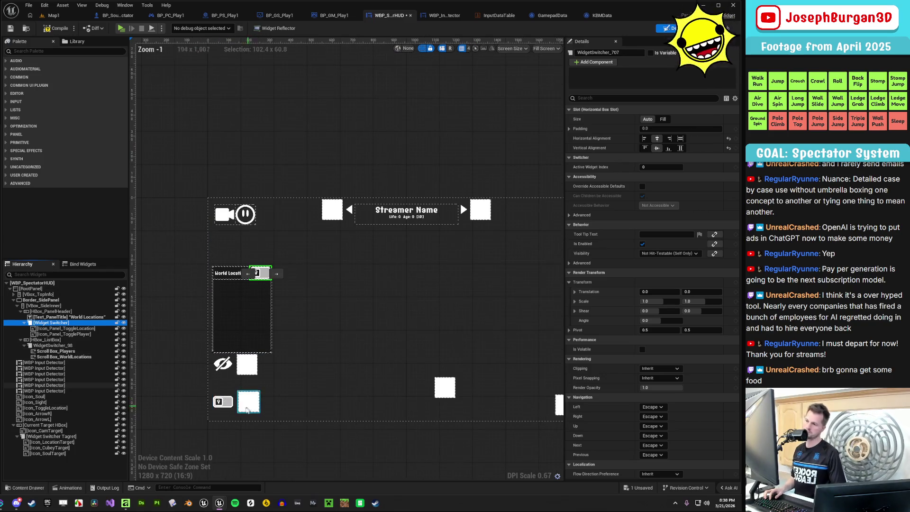
pyautogui.scroll(4, 304, 411)
pyautogui.scroll(-4, 305, 411)
pyautogui.scroll(1, 279, 387)
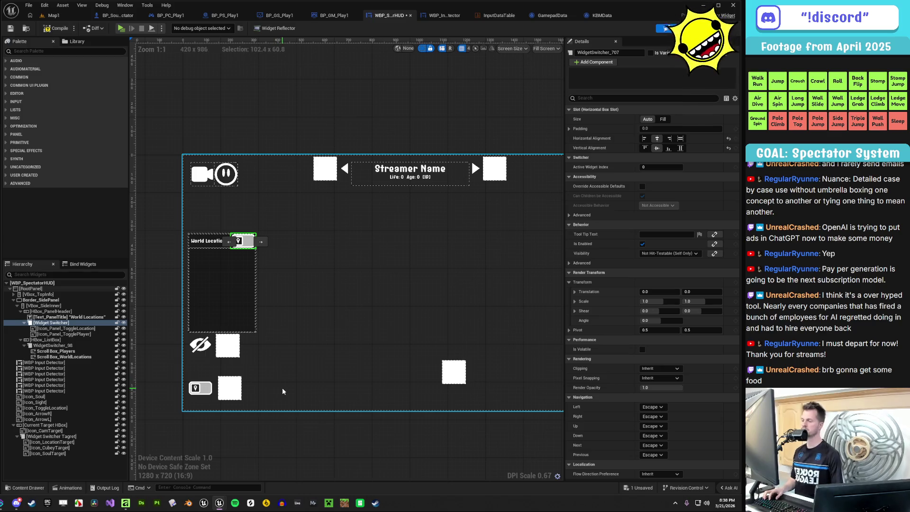
pyautogui.moveTo(283, 387)
pyautogui.mouseDown()
pyautogui.moveTo(252, 365)
pyautogui.moveTo(283, 345)
pyautogui.moveTo(296, 355)
pyautogui.moveTo(313, 340)
pyautogui.mouseUp()
pyautogui.scroll(3, 198, 351)
pyautogui.scroll(-3, 198, 353)
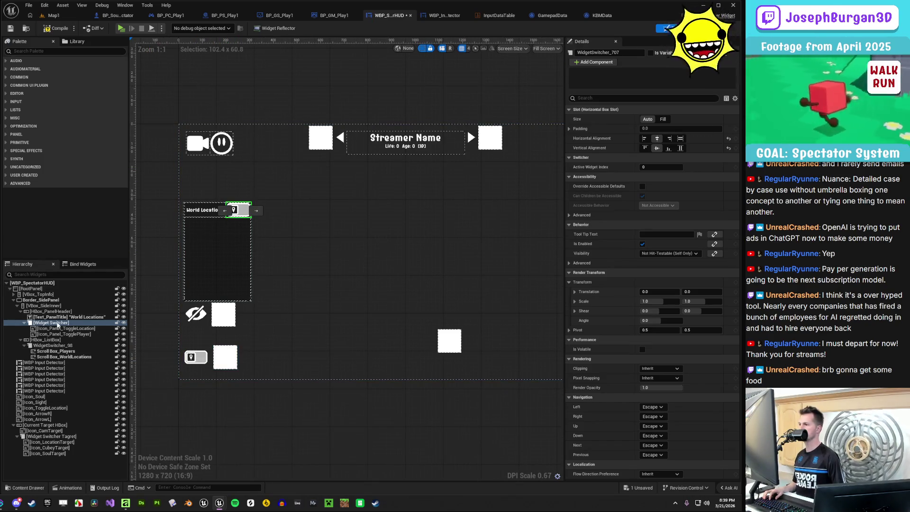
# Paste a copy of the header toggle switcher with Icon_ToggleLocation selected
pyautogui.click(63, 436)
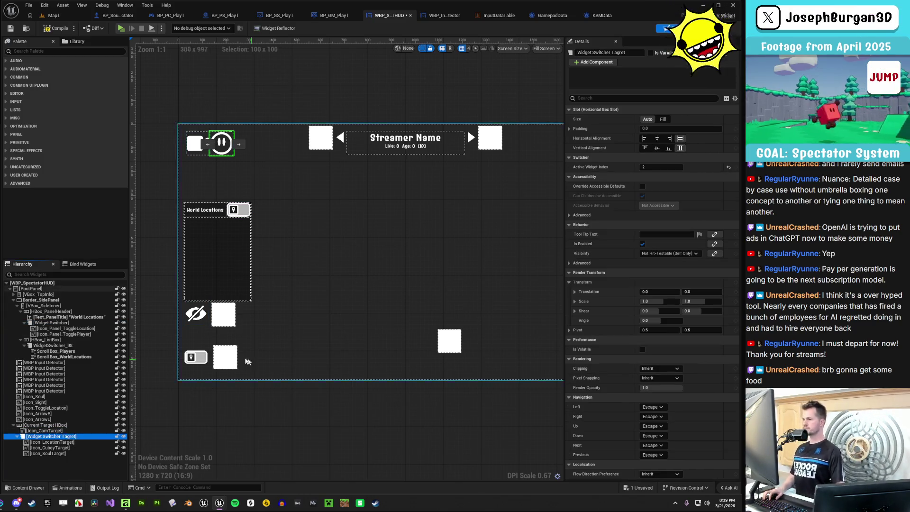
pyautogui.click(46, 408)
pyautogui.hotkey('ctrl', 'v')
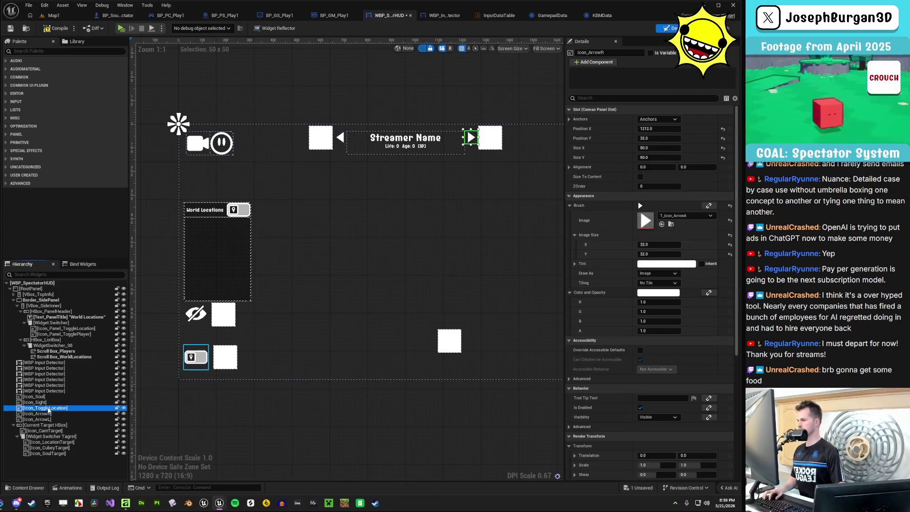
# Move the pasted switcher beside the bottom location icon and anchor it bottom-left
pyautogui.click(230, 364)
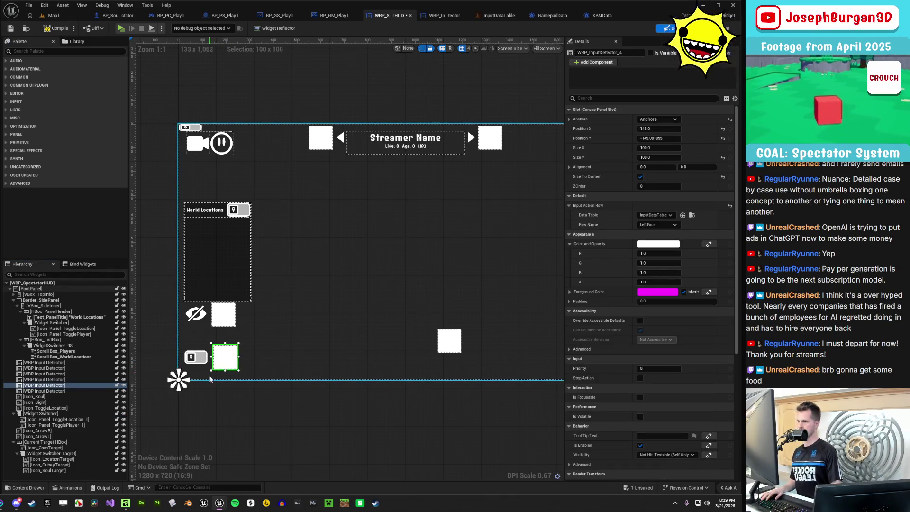
pyautogui.click(54, 416)
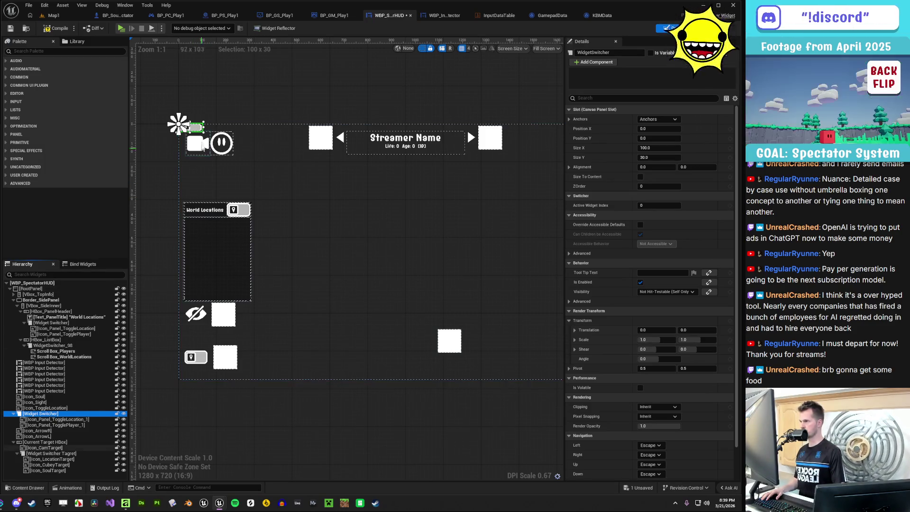
pyautogui.moveTo(201, 130); pyautogui.dragTo(264, 369)
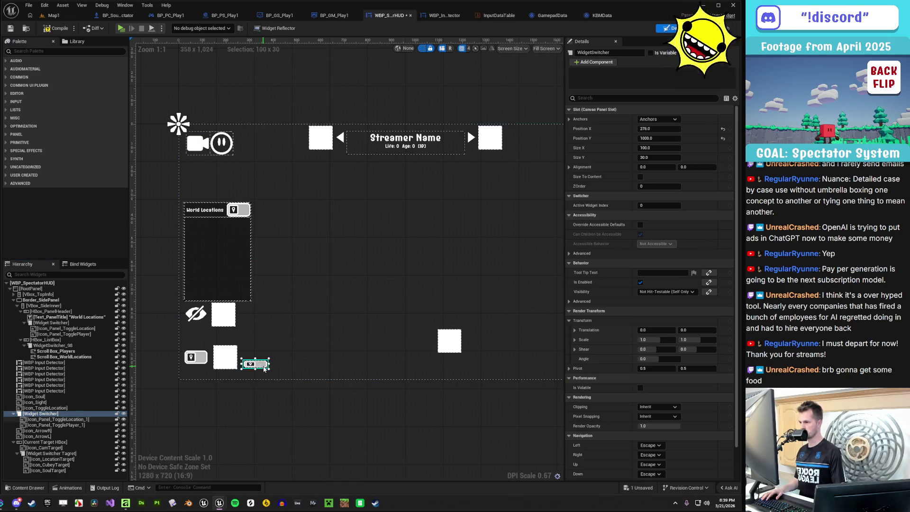
pyautogui.click(657, 119)
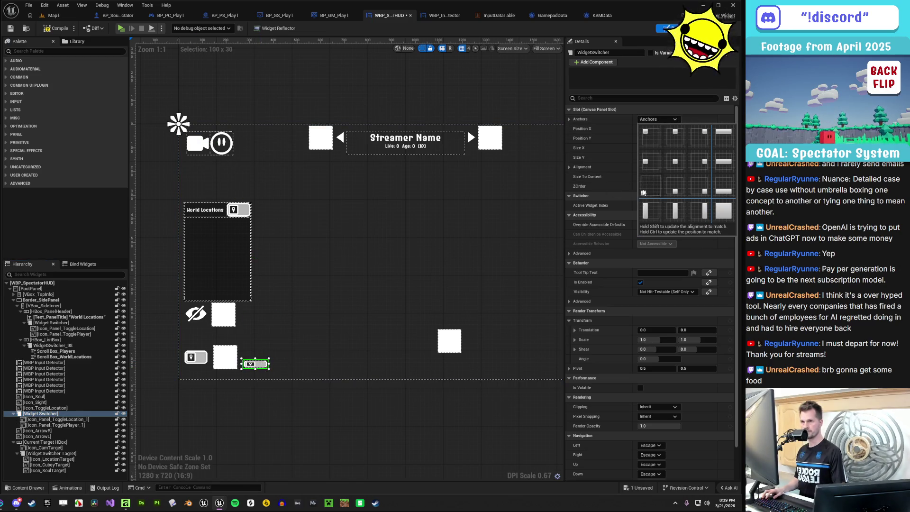
pyautogui.click(644, 192)
pyautogui.click(657, 119)
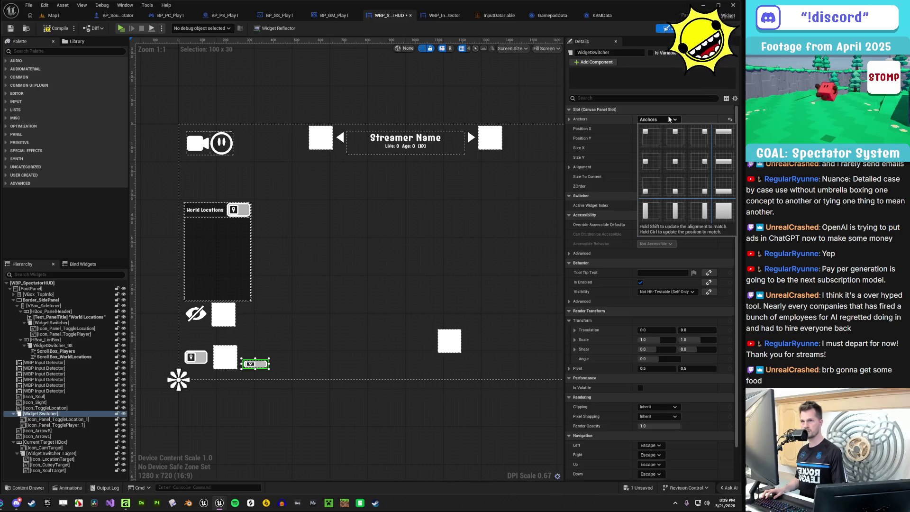
pyautogui.keyDown('ctrl'); pyautogui.keyDown('shift'); pyautogui.click(650, 188); pyautogui.keyUp('shift'); pyautogui.keyUp('ctrl')
# Resize the new toggle switcher to roughly 104 by 68 to fit the old icon's spot
pyautogui.moveTo(210, 358)
pyautogui.mouseDown()
pyautogui.moveTo(217, 356)
pyautogui.moveTo(210, 365)
pyautogui.moveTo(205, 344)
pyautogui.mouseUp()
pyautogui.scroll(9, 209, 361)
pyautogui.moveTo(314, 279); pyautogui.dragTo(282, 304)
pyautogui.moveTo(240, 357); pyautogui.dragTo(243, 353)
pyautogui.moveTo(200, 328); pyautogui.dragTo(200, 329)
pyautogui.moveTo(243, 305); pyautogui.dragTo(243, 307)
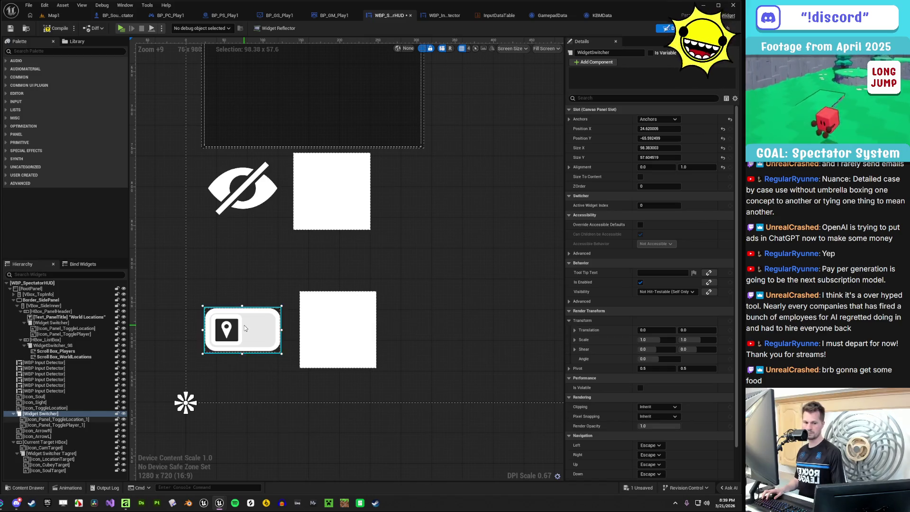
pyautogui.moveTo(202, 306); pyautogui.dragTo(203, 307)
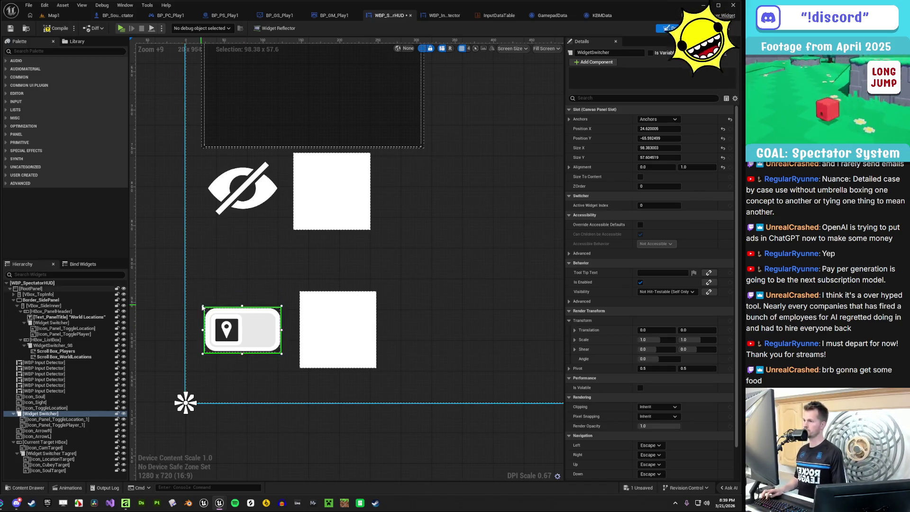
pyautogui.hotkey('ctrl', 'z')
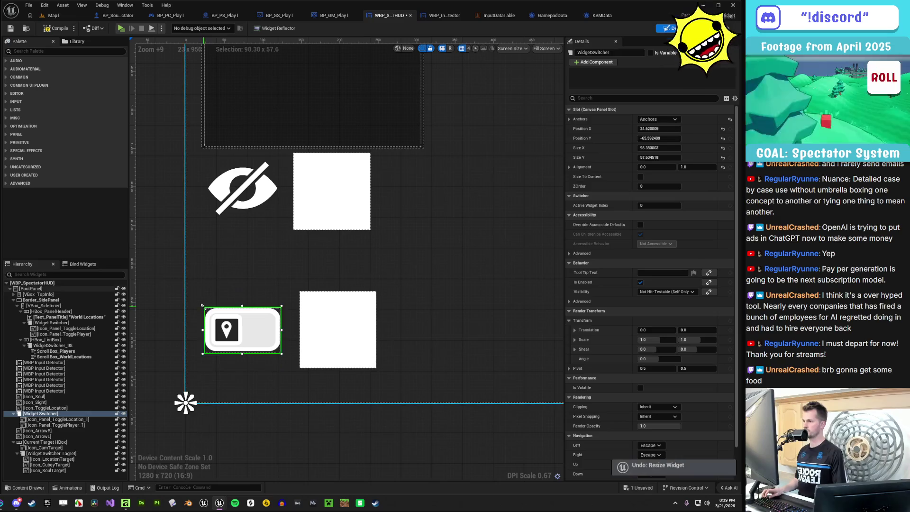
pyautogui.moveTo(199, 303); pyautogui.dragTo(203, 307)
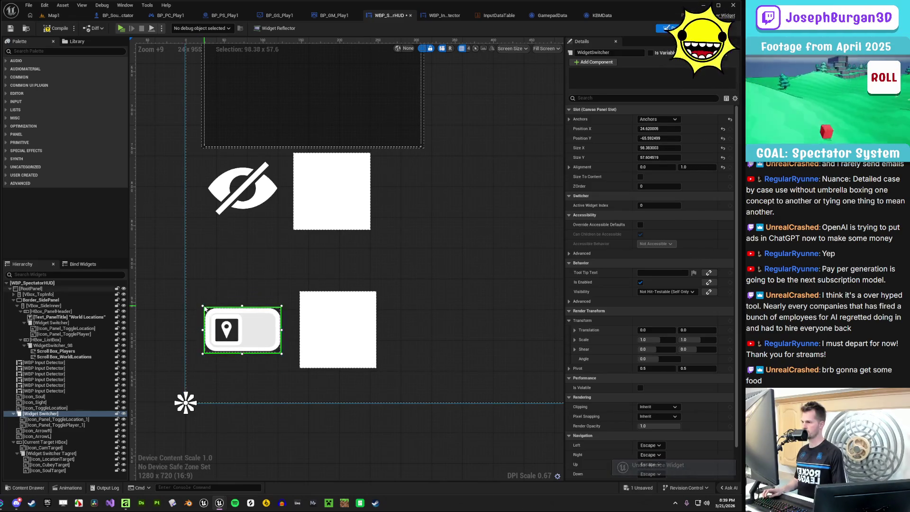
pyautogui.keyDown('ctrl'); pyautogui.click(203, 308); pyautogui.keyUp('ctrl')
# Remove the static location icon and position the switcher at 24, -63.5 beside the lower input square
pyautogui.click(60, 419)
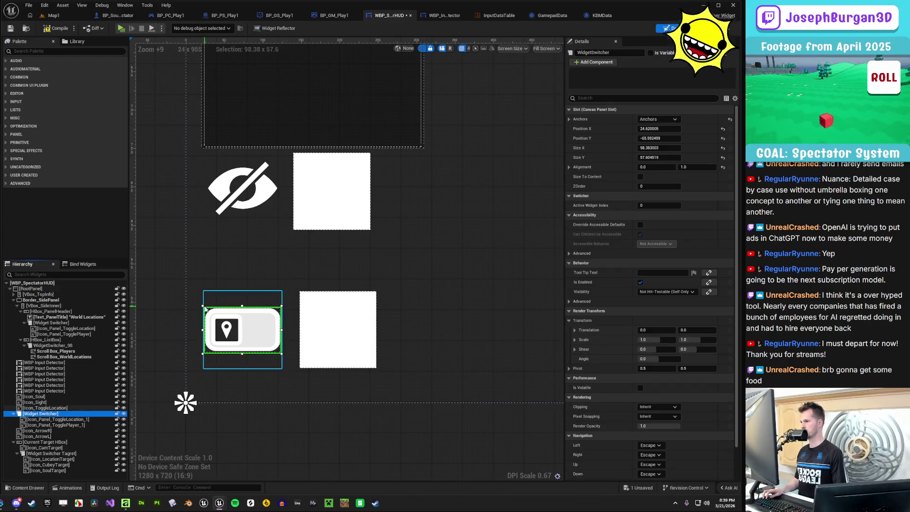
pyautogui.moveTo(202, 306)
pyautogui.mouseDown()
pyautogui.moveTo(197, 312)
pyautogui.moveTo(194, 300)
pyautogui.mouseUp()
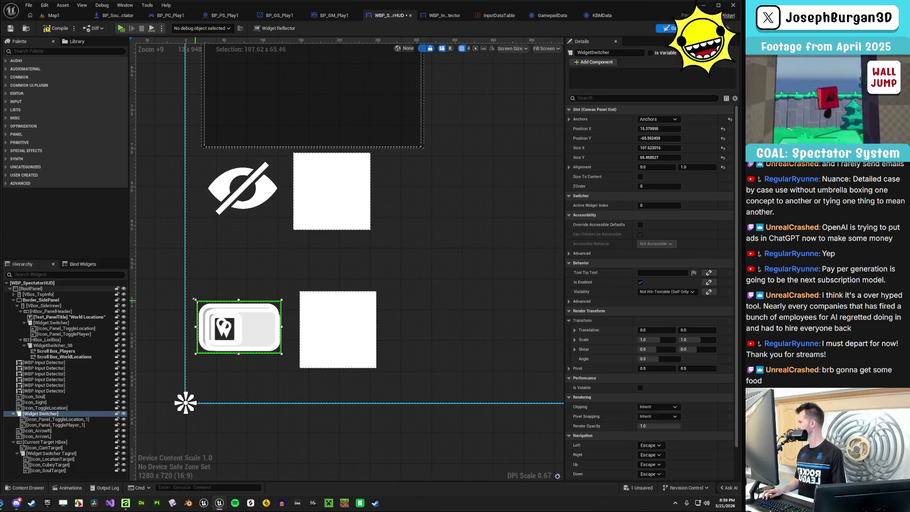
pyautogui.moveTo(248, 331)
pyautogui.mouseDown()
pyautogui.moveTo(245, 339)
pyautogui.moveTo(258, 309)
pyautogui.moveTo(255, 339)
pyautogui.mouseUp()
pyautogui.press('Delete')
pyautogui.hotkey('ctrl', 'z')
pyautogui.click(41, 408)
pyautogui.moveTo(259, 291)
pyautogui.mouseDown()
pyautogui.moveTo(249, 331)
pyautogui.moveTo(258, 331)
pyautogui.mouseUp()
pyautogui.scroll(-5, 269, 334)
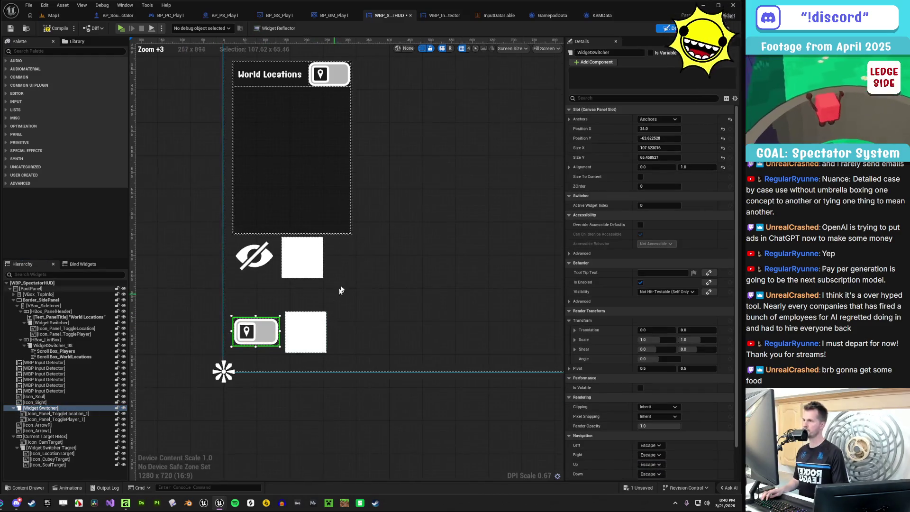
pyautogui.click(41, 409)
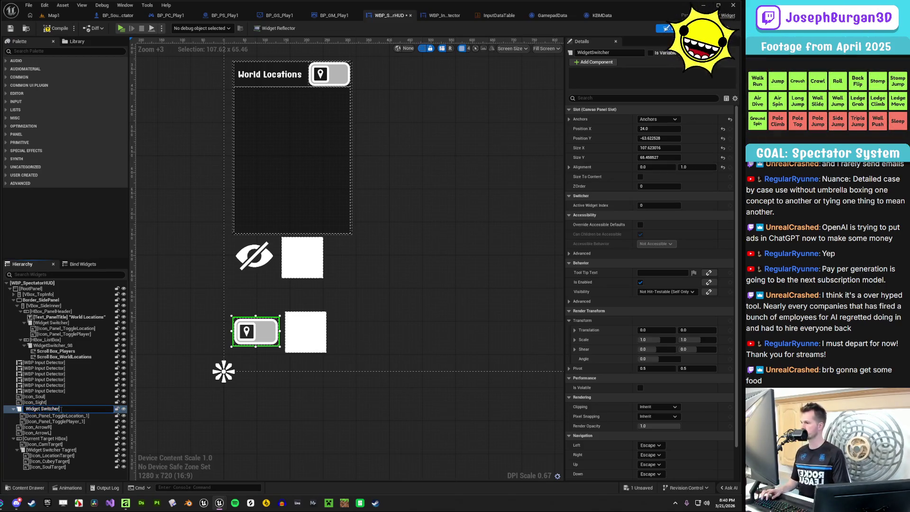
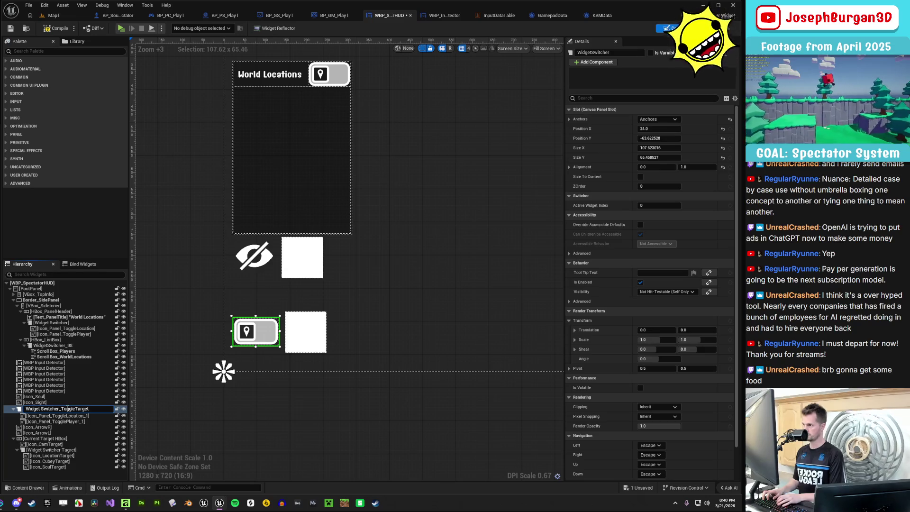
# Confirm the Widget Switcher_ToggleTarget name and rename the header icon switcher Widget Switcher_PanelIcon
pyautogui.press('Return')
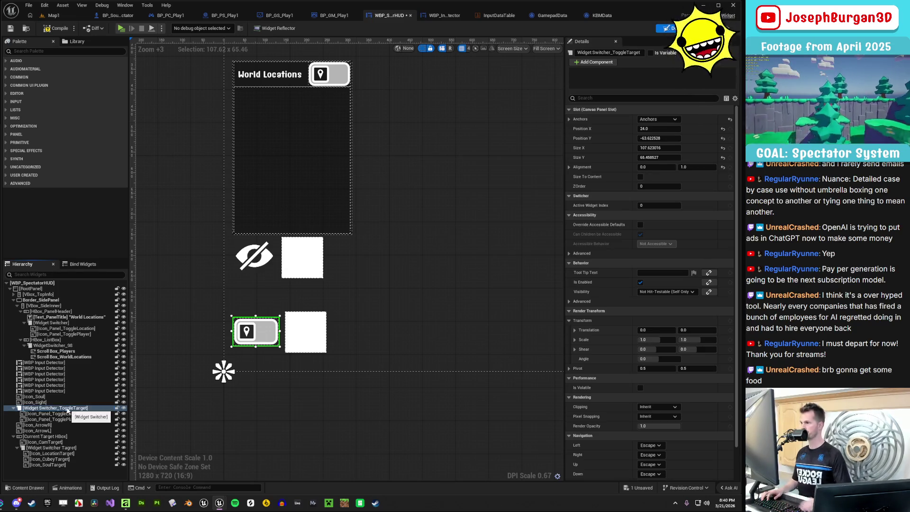
pyautogui.click(69, 347)
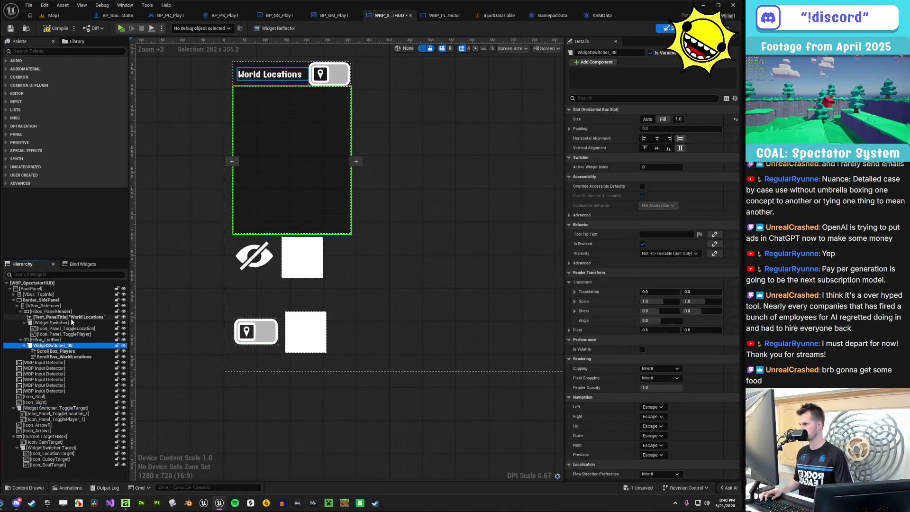
pyautogui.click(71, 323)
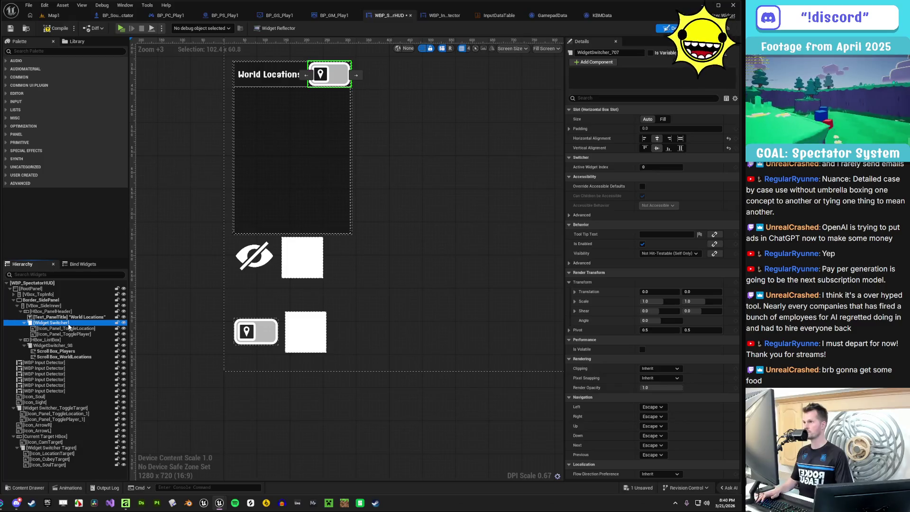
pyautogui.press('F2')
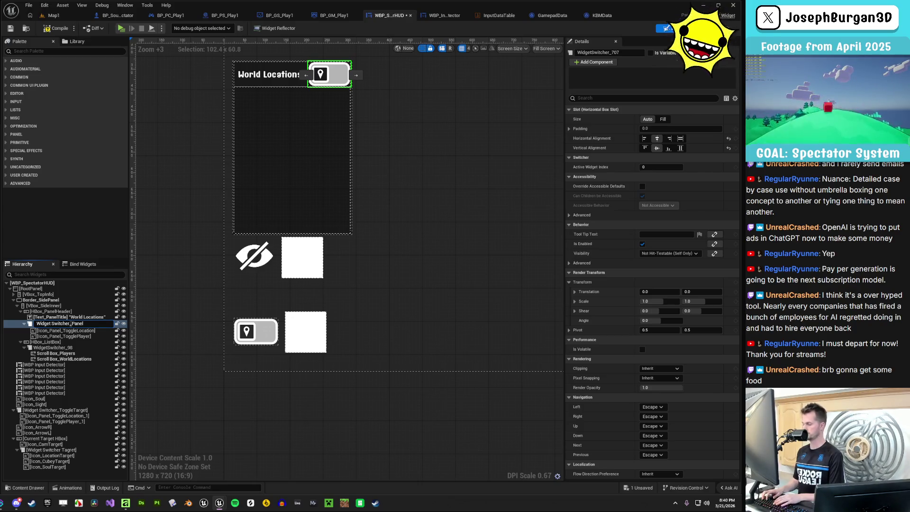
pyautogui.write('_PanelIcon')
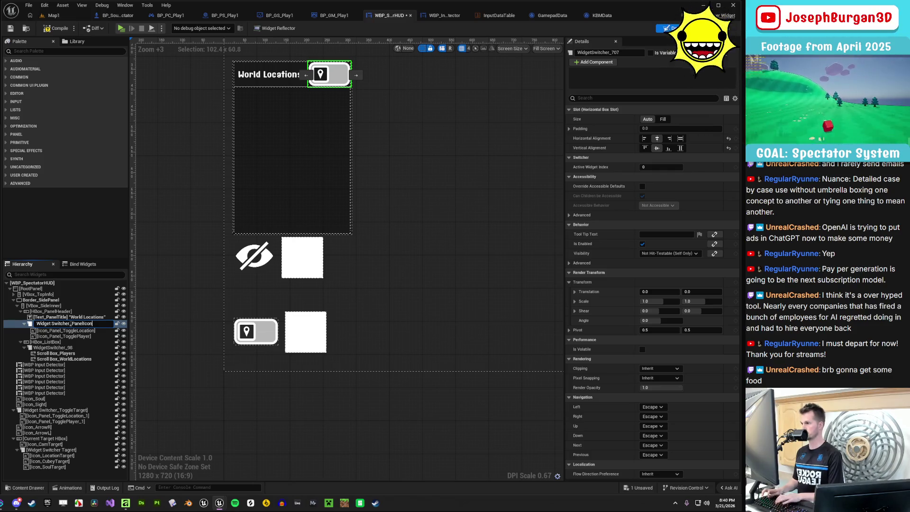
pyautogui.press('Return')
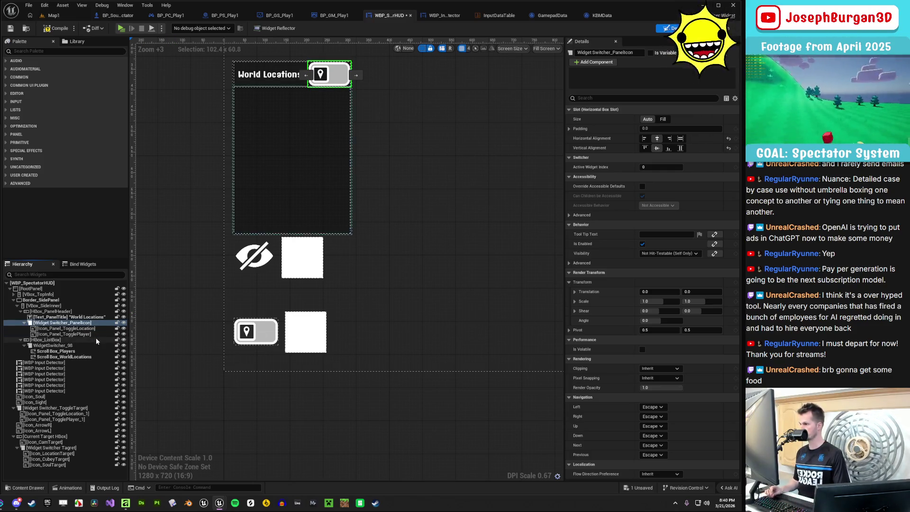
# Reselect Widget Switcher_PanelIcon and the root panel, then compile the spectator HUD widget
pyautogui.click(344, 422)
pyautogui.scroll(-4, 344, 421)
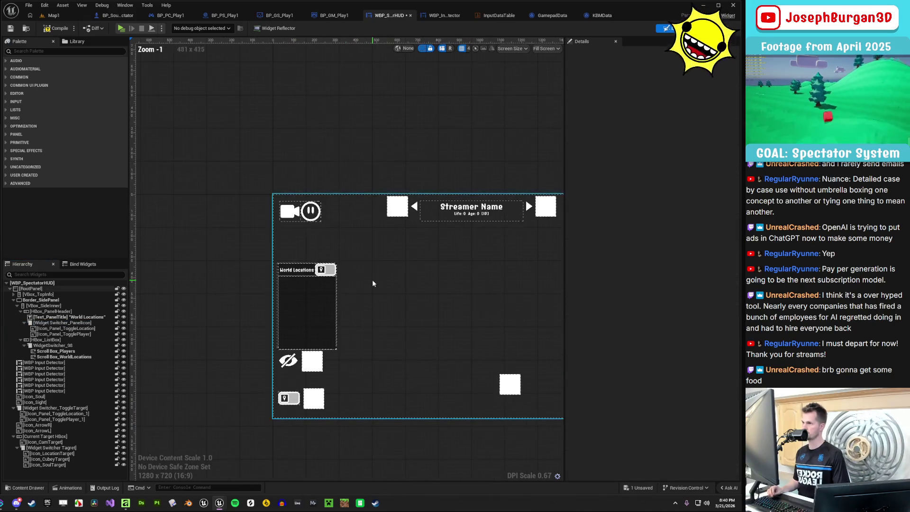
pyautogui.scroll(2, 351, 317)
pyautogui.click(83, 324)
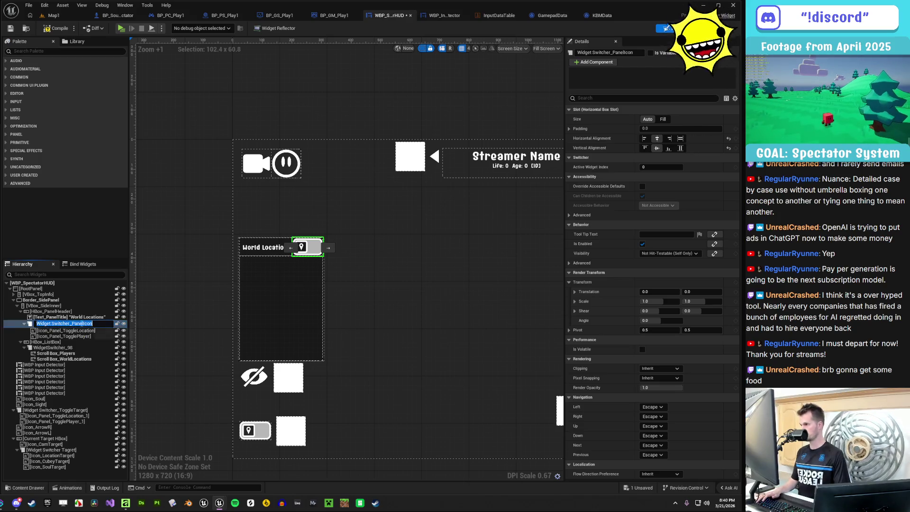
pyautogui.click(349, 347)
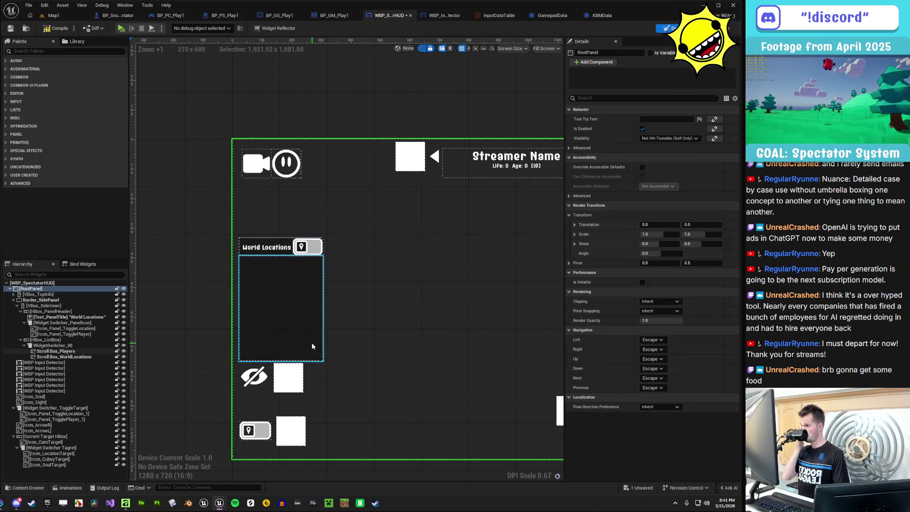
pyautogui.click(57, 28)
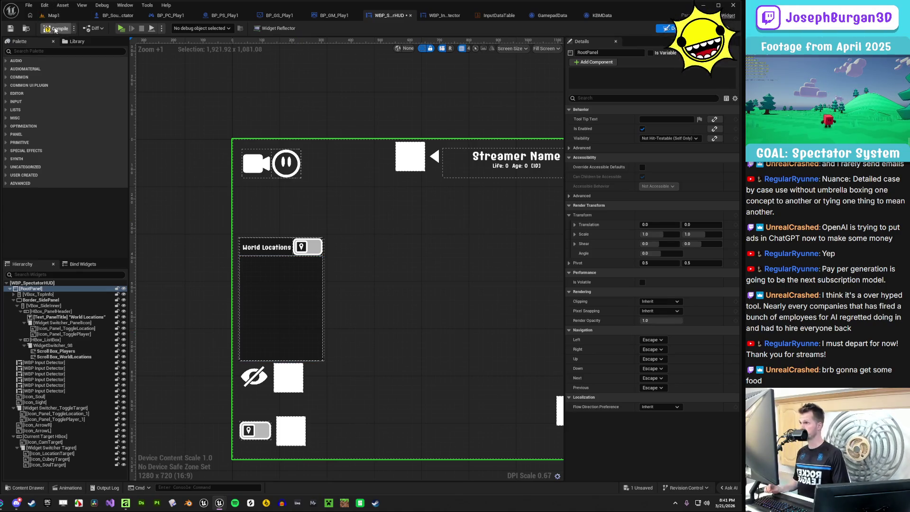
# Delete the three orphaned On Clicked events, starting with Btn_QuitSpectating's, from the event graph
pyautogui.click(11, 28)
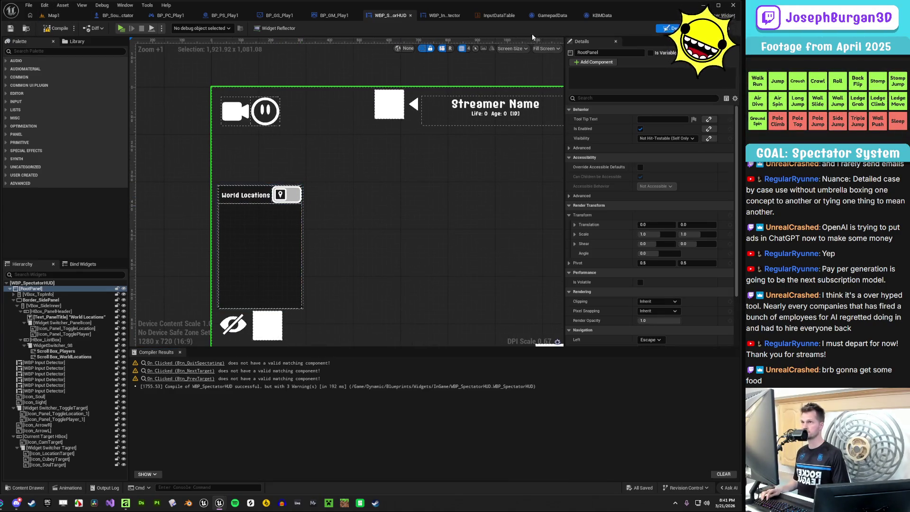
pyautogui.click(184, 364)
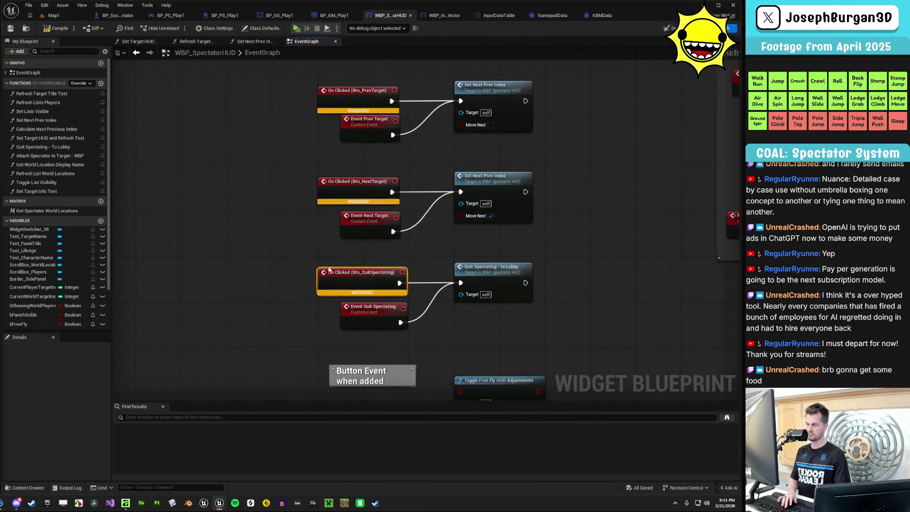
pyautogui.press('Delete')
pyautogui.click(351, 181)
pyautogui.press('Delete')
pyautogui.click(351, 90)
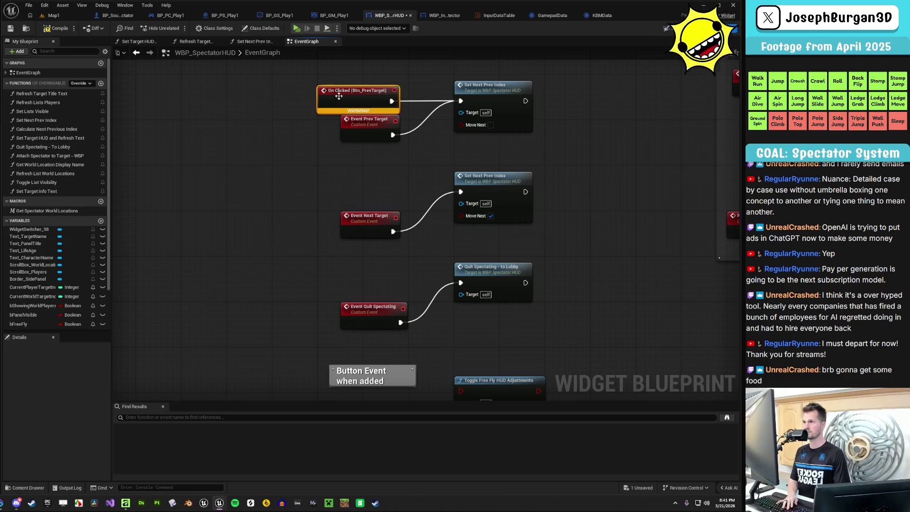
pyautogui.press('Delete')
# Save the cleaned-up blueprint and return to the Designer view of the HUD
pyautogui.moveTo(284, 191); pyautogui.dragTo(269, 238)
pyautogui.hotkey('ctrl', 's')
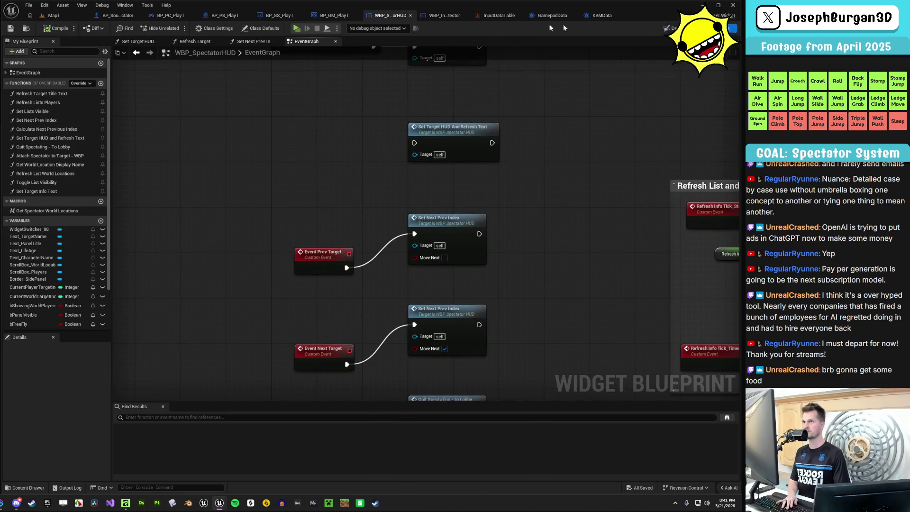
pyautogui.click(667, 29)
pyautogui.moveTo(307, 234)
pyautogui.mouseDown()
pyautogui.moveTo(440, 199)
pyautogui.moveTo(426, 201)
pyautogui.mouseUp()
pyautogui.scroll(2, 402, 220)
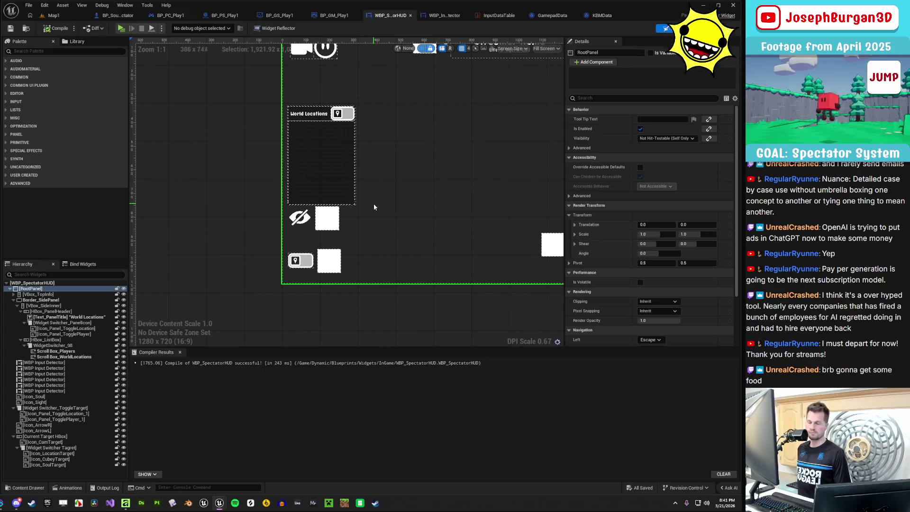
# Drag WBP_InputDetector_3 beside the crossed-out eye icon slightly to the right
pyautogui.click(332, 226)
pyautogui.moveTo(331, 228); pyautogui.dragTo(363, 232)
pyautogui.click(363, 232)
pyautogui.scroll(3, 354, 265)
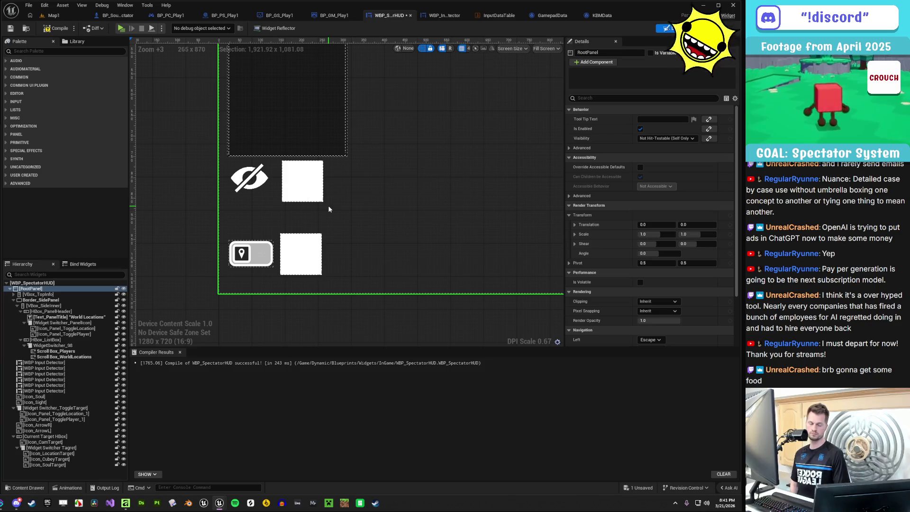
pyautogui.scroll(-2, 329, 205)
pyautogui.moveTo(428, 217)
pyautogui.mouseDown()
pyautogui.moveTo(408, 306)
pyautogui.moveTo(350, 207)
pyautogui.mouseUp()
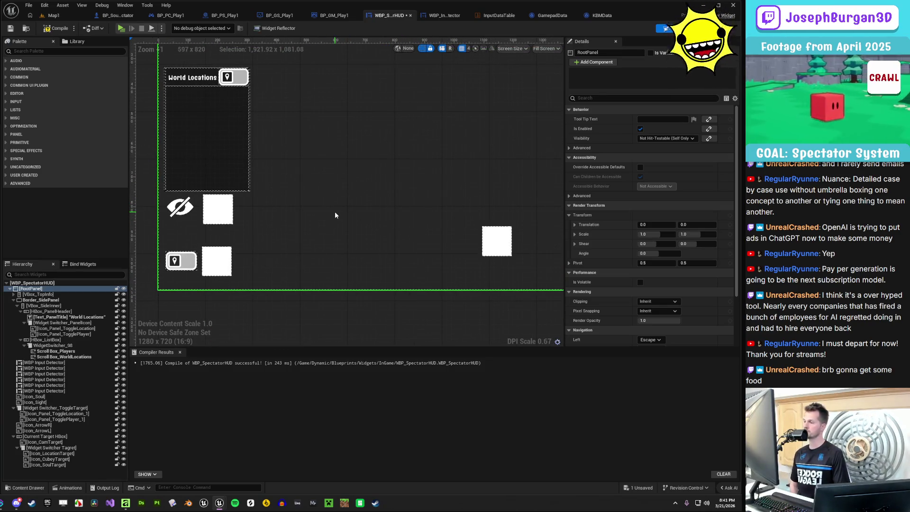
pyautogui.scroll(4, 325, 230)
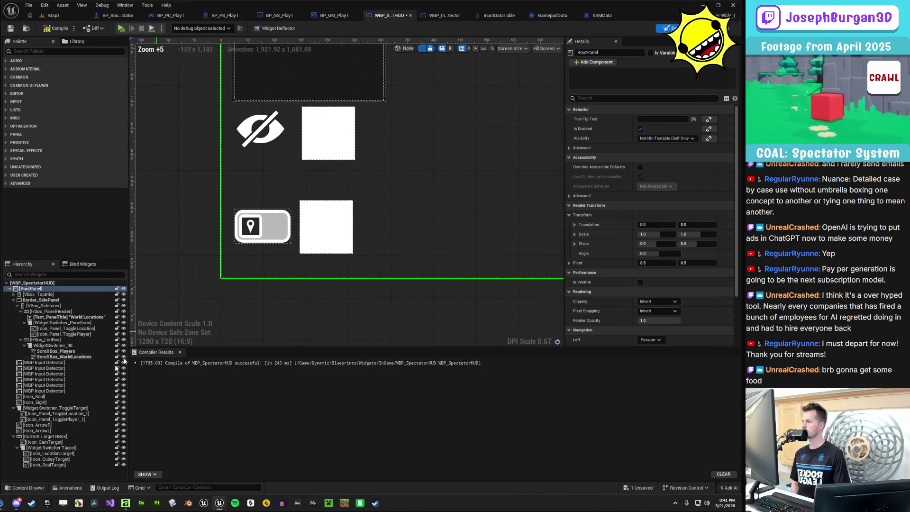
# Inspect the location and player toggle images and the crossed-out eye image
pyautogui.click(57, 414)
pyautogui.click(69, 419)
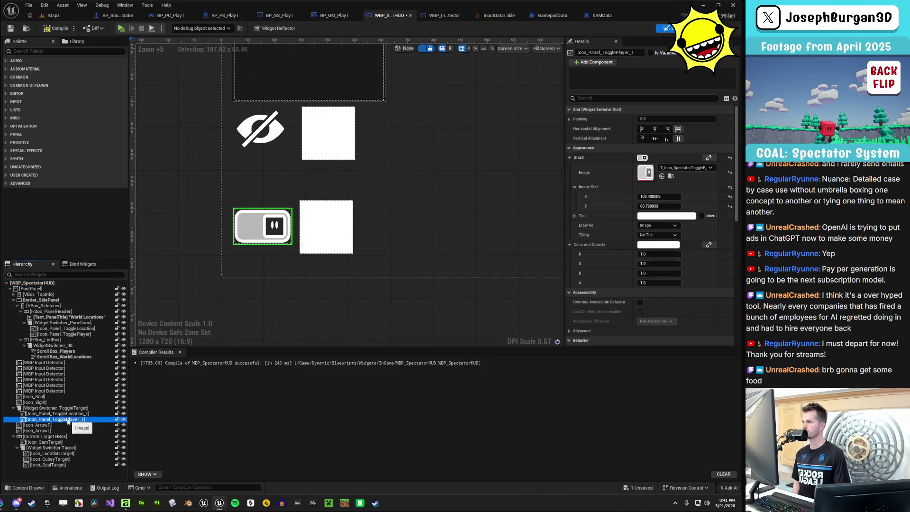
pyautogui.click(305, 335)
pyautogui.scroll(-3, 317, 295)
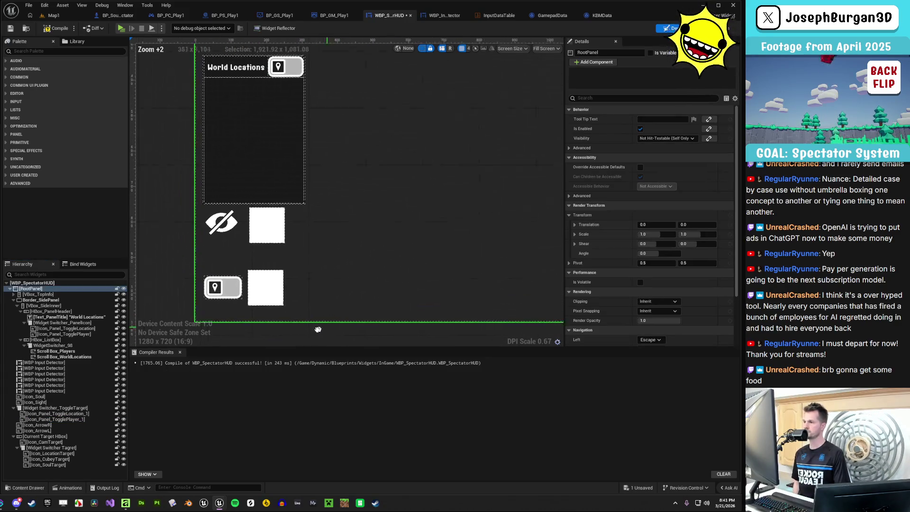
pyautogui.scroll(-2, 317, 292)
pyautogui.scroll(-2, 315, 297)
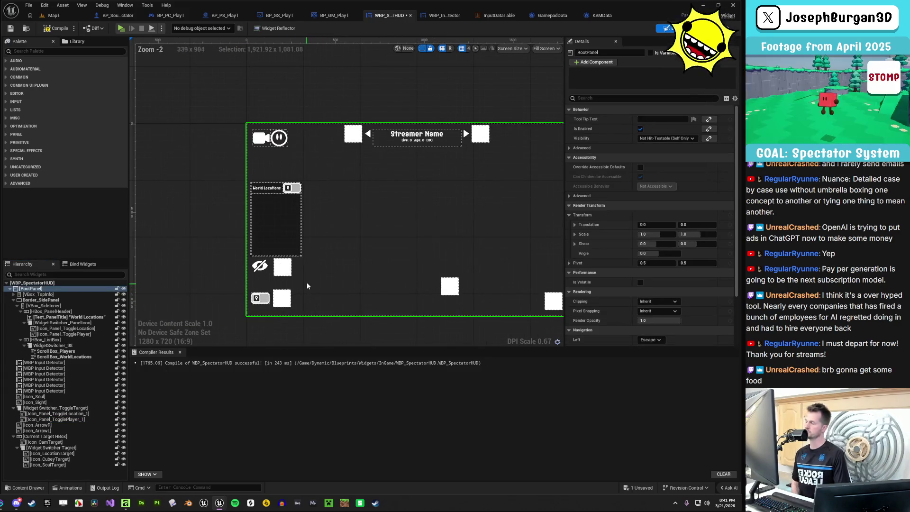
pyautogui.scroll(5, 275, 268)
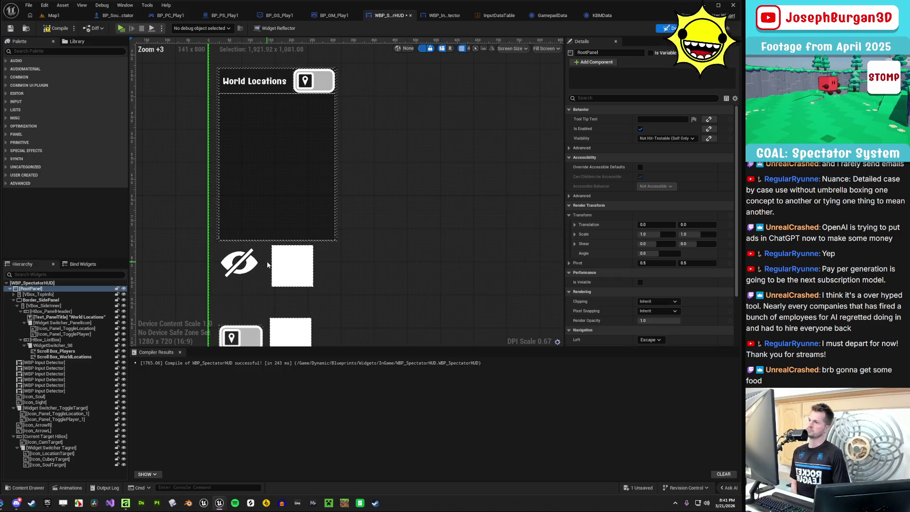
pyautogui.click(253, 266)
pyautogui.scroll(2, 253, 266)
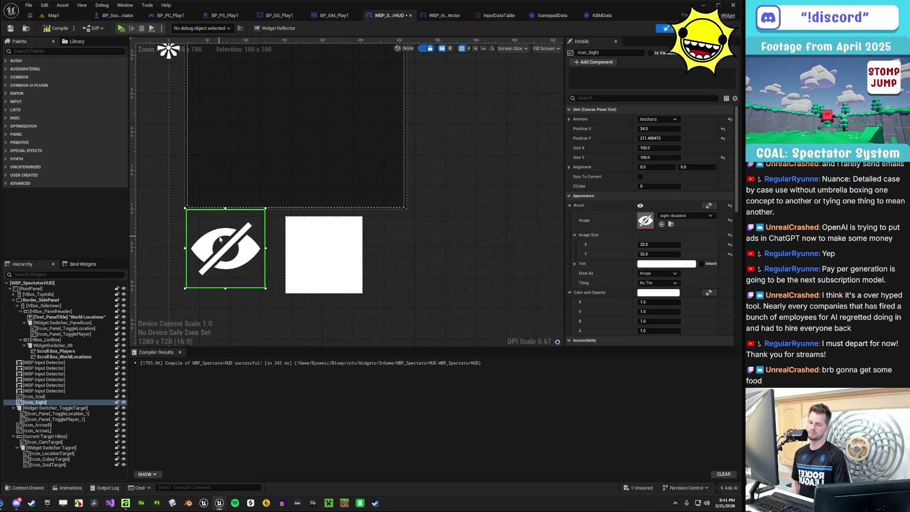
pyautogui.scroll(-1, 219, 240)
pyautogui.click(427, 301)
# Bring the bottom-centre area into view and select WBP_InputDetector_2
pyautogui.moveTo(406, 303)
pyautogui.mouseDown()
pyautogui.moveTo(357, 210)
pyautogui.moveTo(378, 307)
pyautogui.mouseUp()
pyautogui.scroll(-2, 357, 210)
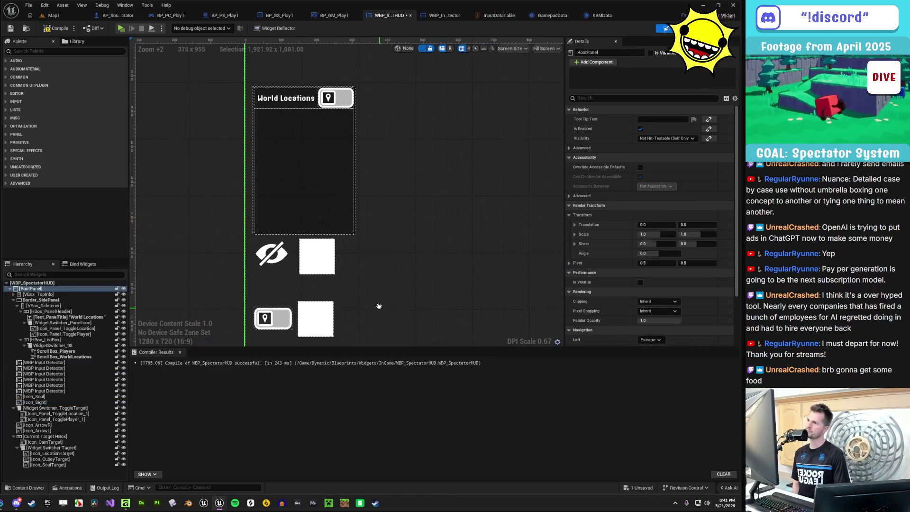
pyautogui.scroll(-3, 349, 320)
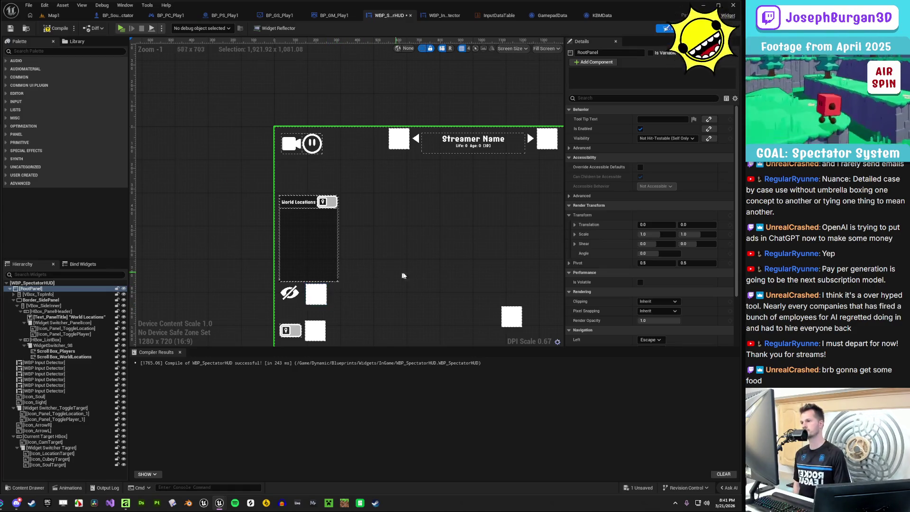
pyautogui.moveTo(403, 274); pyautogui.dragTo(406, 255)
pyautogui.moveTo(492, 289); pyautogui.dragTo(386, 248)
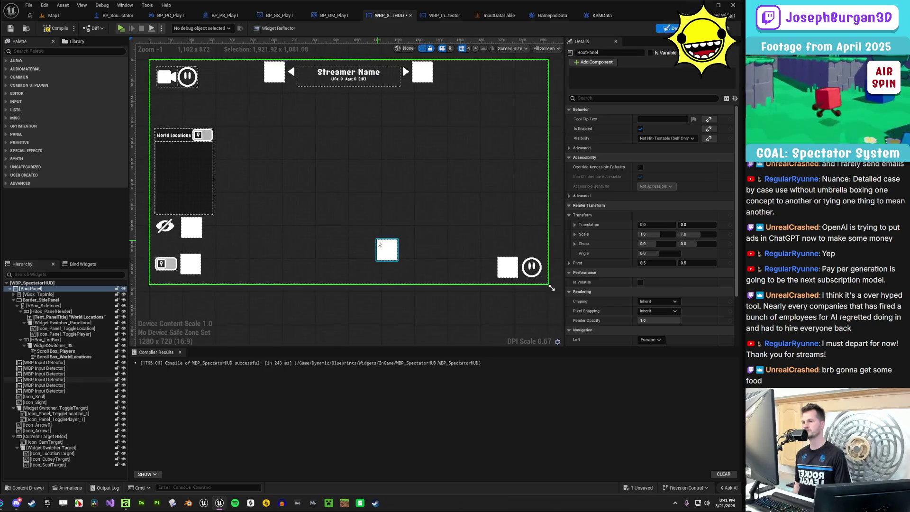
pyautogui.scroll(1, 386, 250)
pyautogui.click(386, 251)
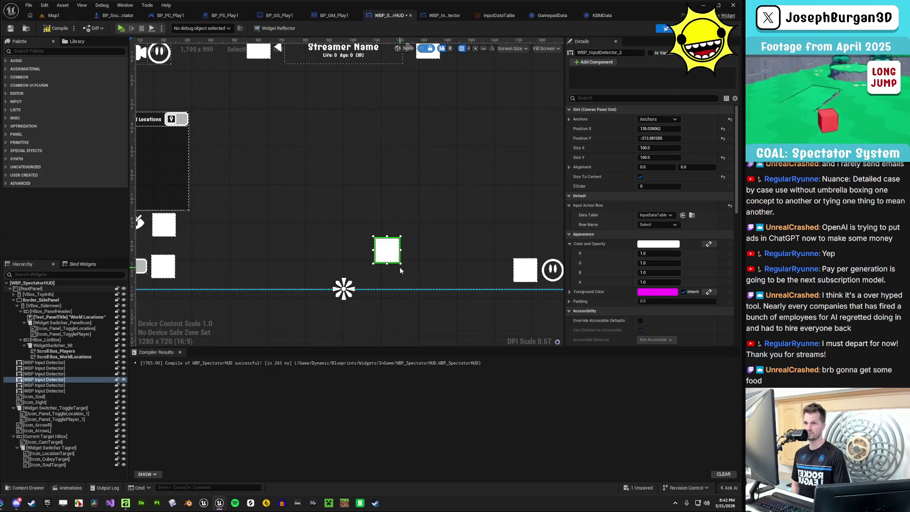
# Move the input detector to the top-right corner and anchor it top-right
pyautogui.scroll(-2, 403, 265)
pyautogui.moveTo(390, 277)
pyautogui.mouseDown()
pyautogui.moveTo(412, 216)
pyautogui.moveTo(494, 122)
pyautogui.moveTo(503, 125)
pyautogui.mouseUp()
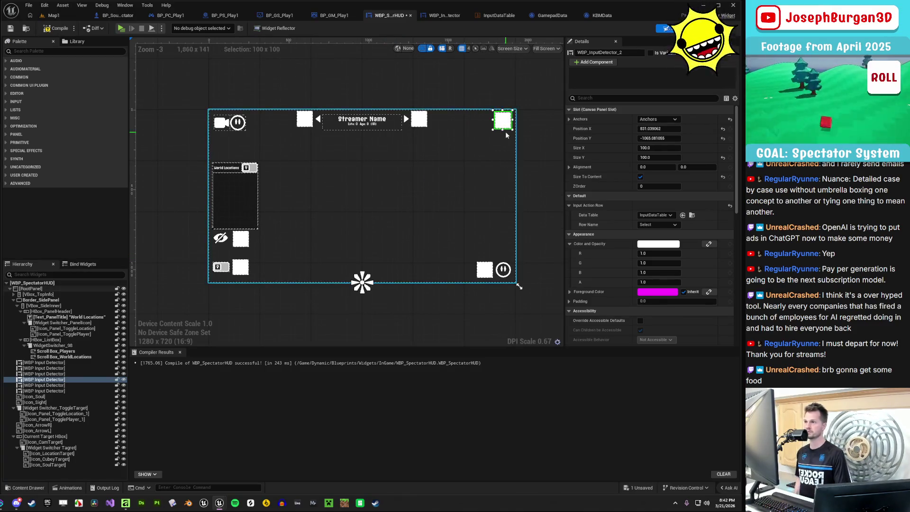
pyautogui.click(658, 119)
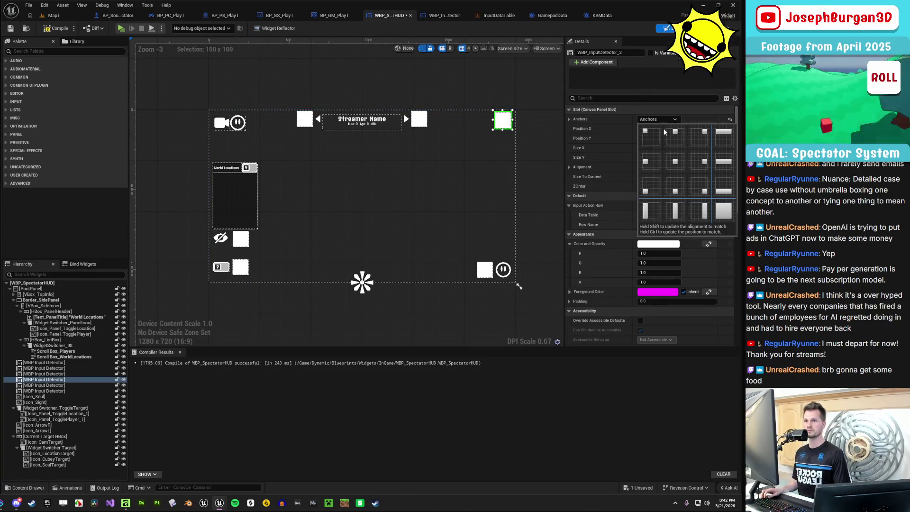
pyautogui.keyDown('ctrl'); pyautogui.keyDown('shift'); pyautogui.click(696, 137); pyautogui.keyUp('shift'); pyautogui.keyUp('ctrl')
# Anchor VBox_TopInfo, the box holding the streamer name, to the top centre
pyautogui.click(379, 121)
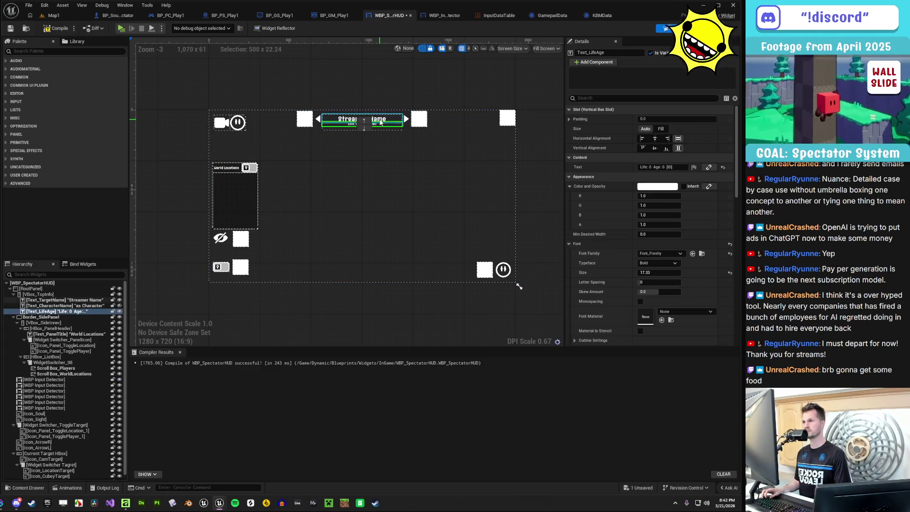
pyautogui.click(375, 122)
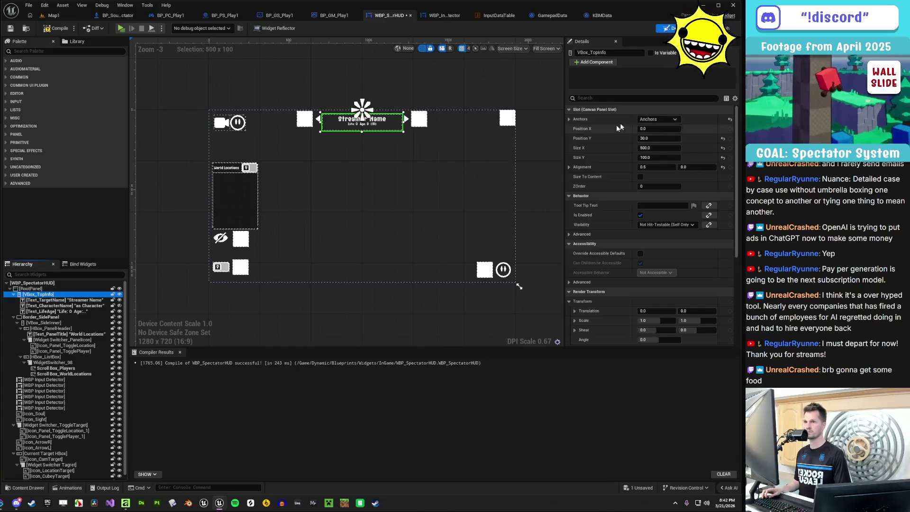
pyautogui.click(666, 119)
pyautogui.click(675, 133)
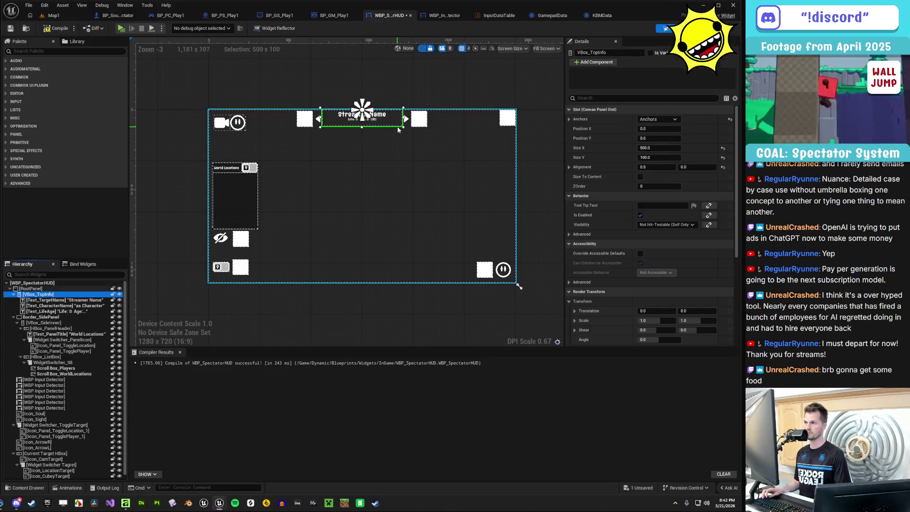
# Nudge the square beside the name bar and the top-right square (to −17.92, 30.0) into place
pyautogui.click(409, 176)
pyautogui.scroll(2, 417, 166)
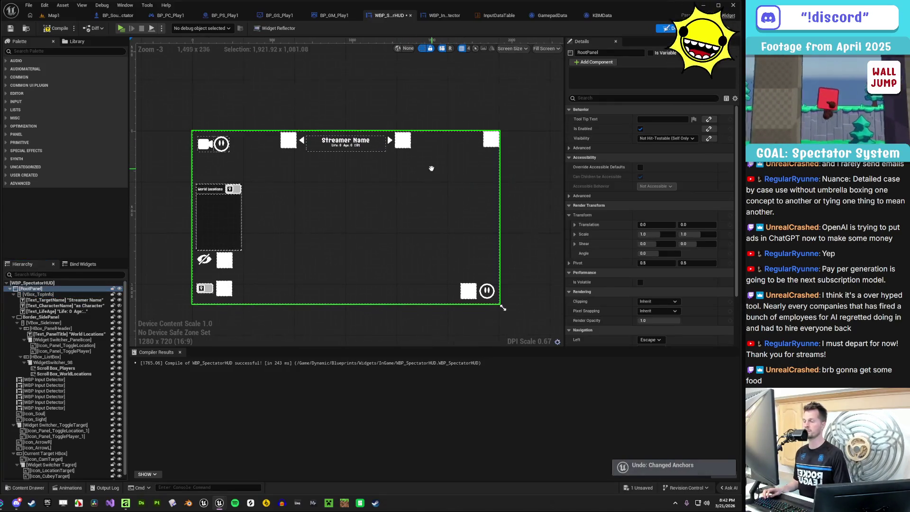
pyautogui.click(403, 141)
pyautogui.moveTo(404, 143); pyautogui.dragTo(405, 146)
pyautogui.click(426, 177)
pyautogui.scroll(-1, 474, 184)
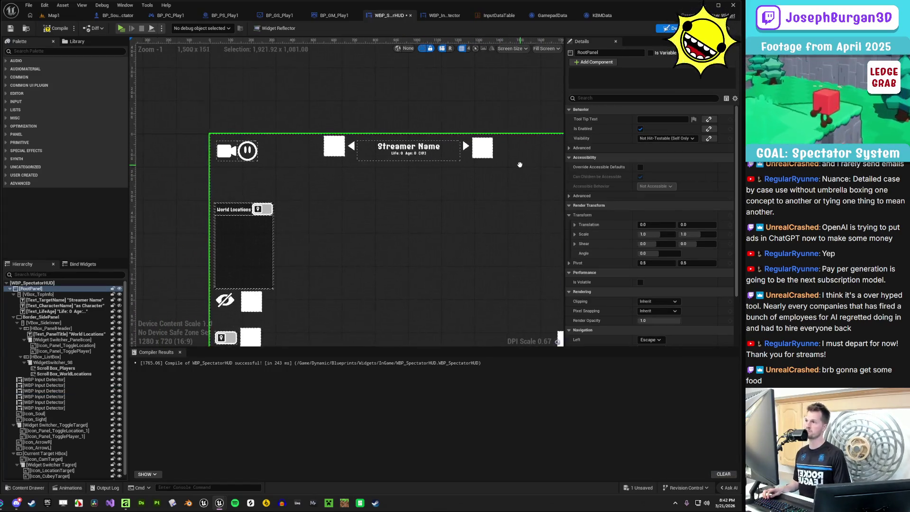
pyautogui.moveTo(535, 188)
pyautogui.mouseDown()
pyautogui.moveTo(514, 138)
pyautogui.moveTo(449, 122)
pyautogui.moveTo(396, 174)
pyautogui.mouseUp()
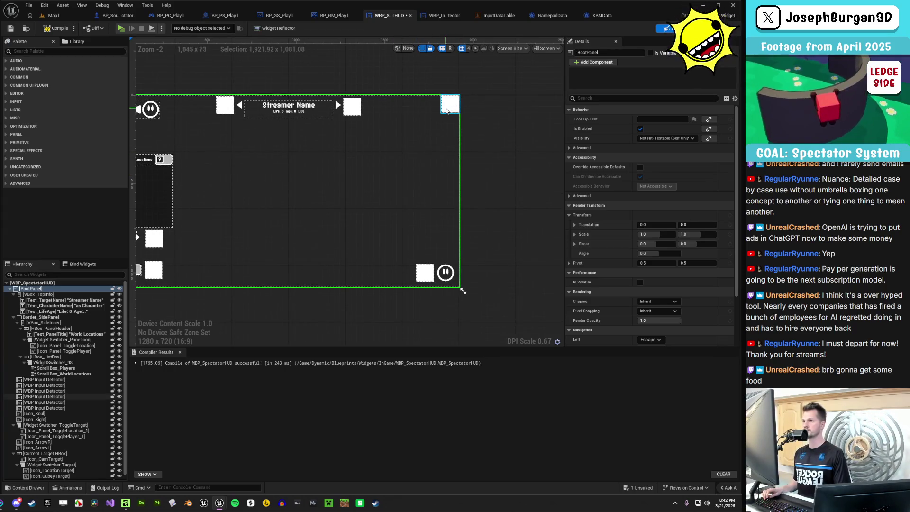
pyautogui.click(446, 111)
pyautogui.moveTo(447, 111); pyautogui.dragTo(443, 116)
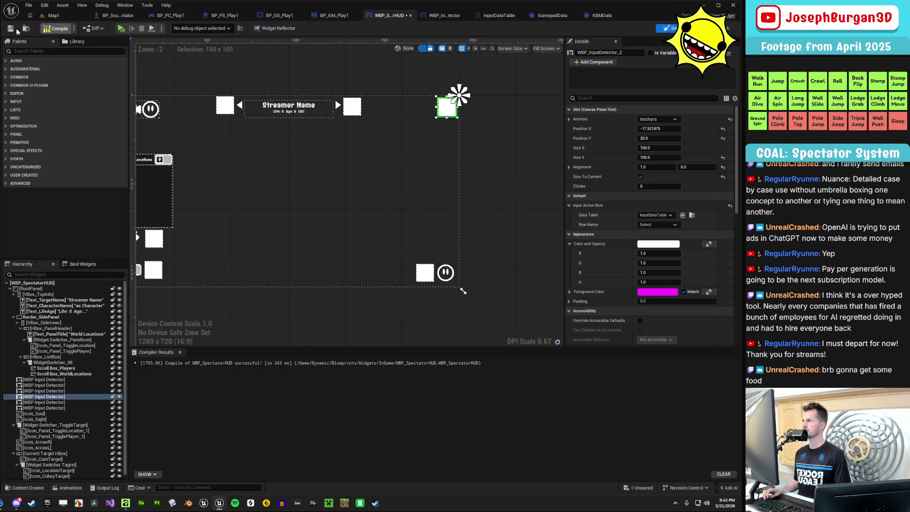
# Save the HUD widget and close the Compiler Results log
pyautogui.click(11, 28)
pyautogui.click(487, 217)
pyautogui.moveTo(454, 166); pyautogui.dragTo(491, 251)
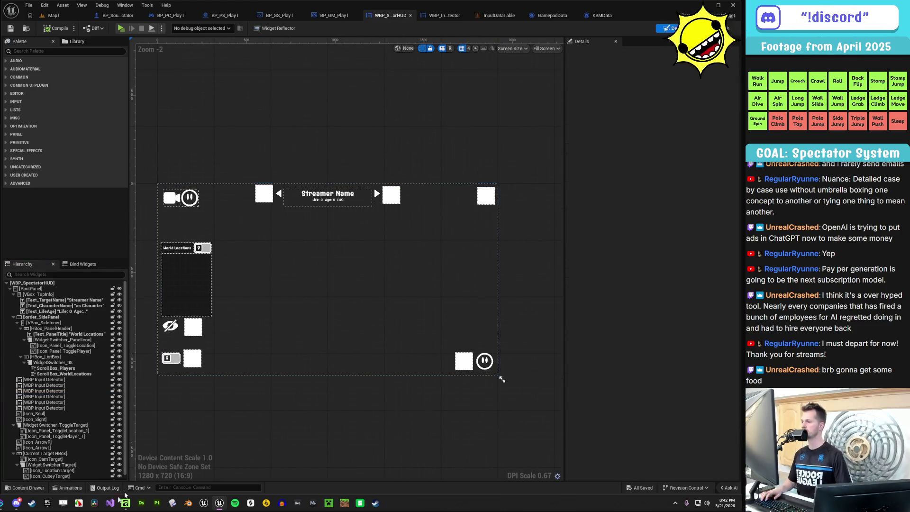
# Switch to Affinity and close the Untitled document without saving
pyautogui.click(125, 503)
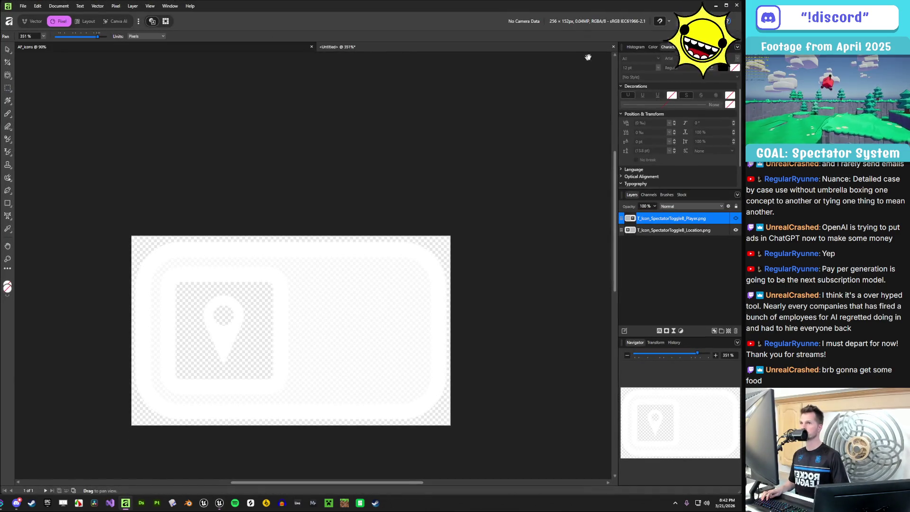
pyautogui.click(613, 47)
pyautogui.click(367, 314)
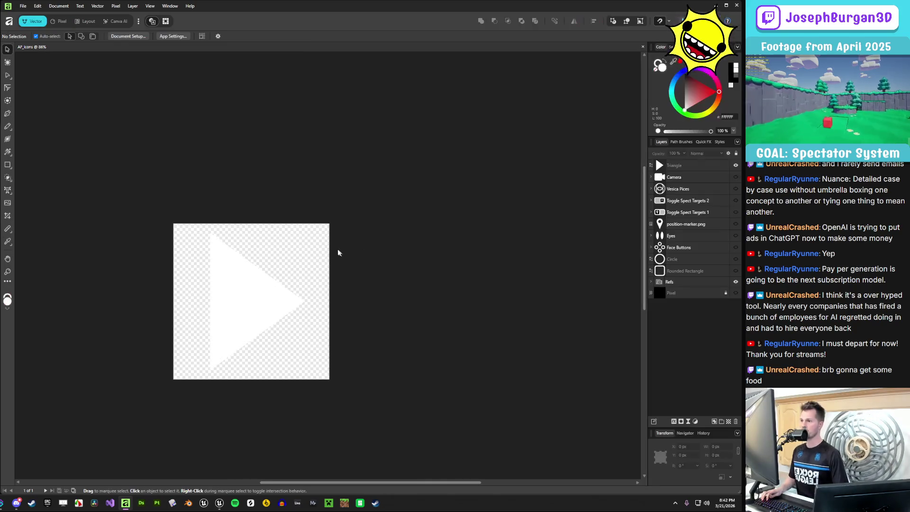
# Show the Rounded Rectangle and Pixel layers, hide the triangle and rename it ArrowA
pyautogui.click(736, 271)
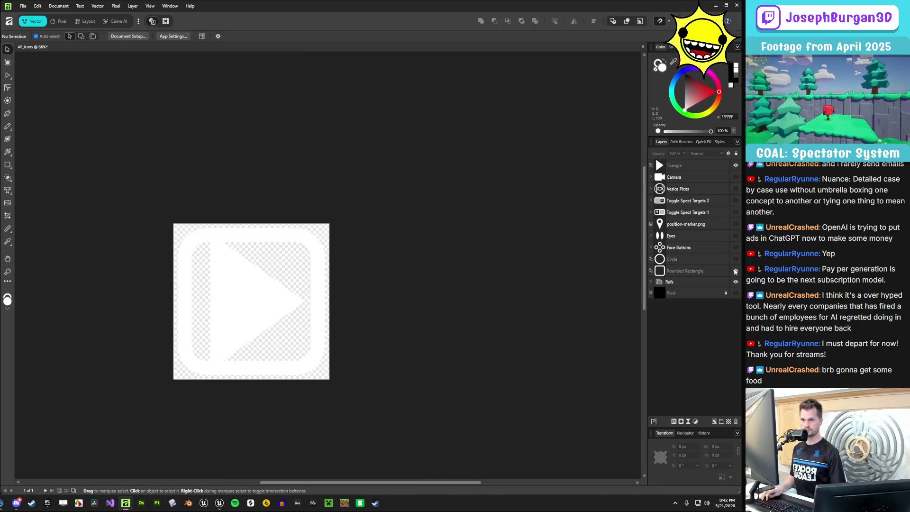
pyautogui.click(736, 293)
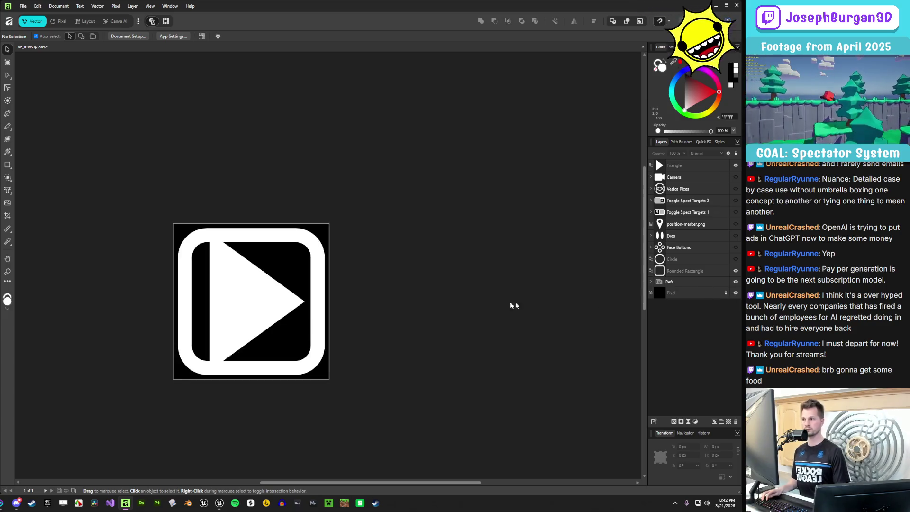
pyautogui.click(736, 166)
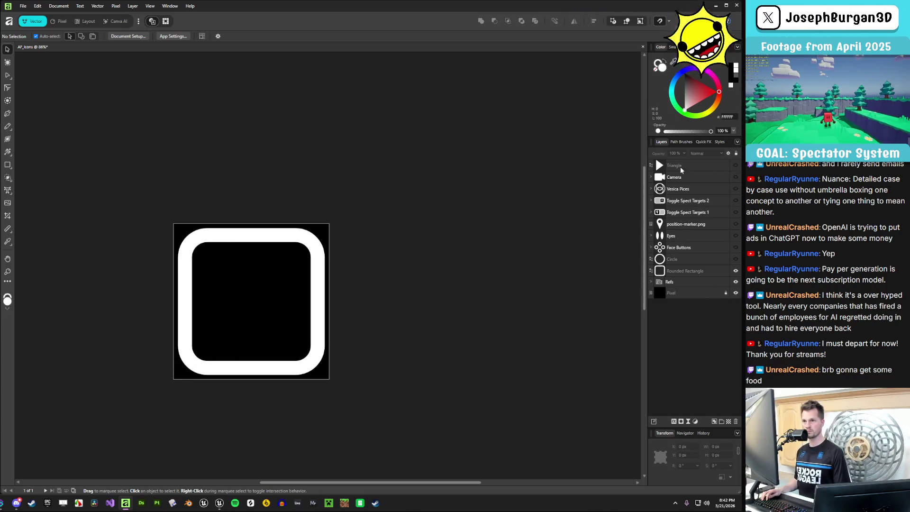
pyautogui.doubleClick(681, 165)
pyautogui.write('Arrows')
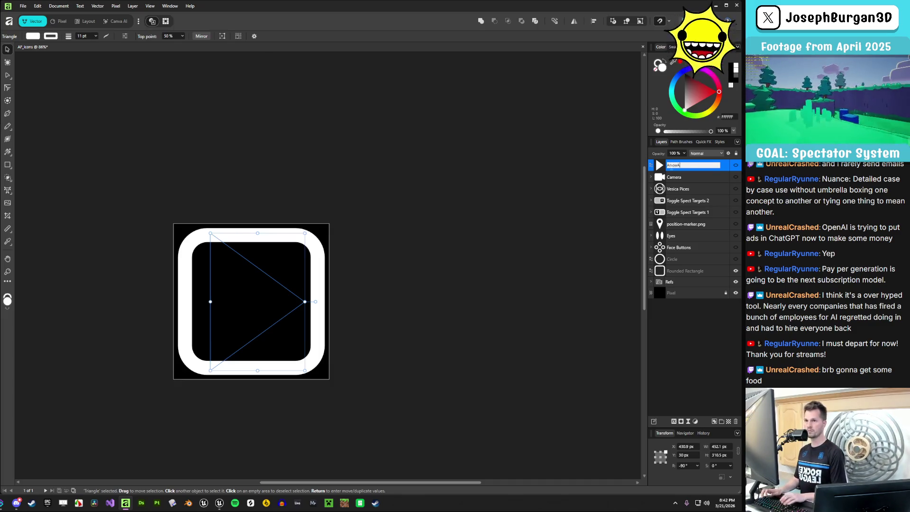
pyautogui.press('Return')
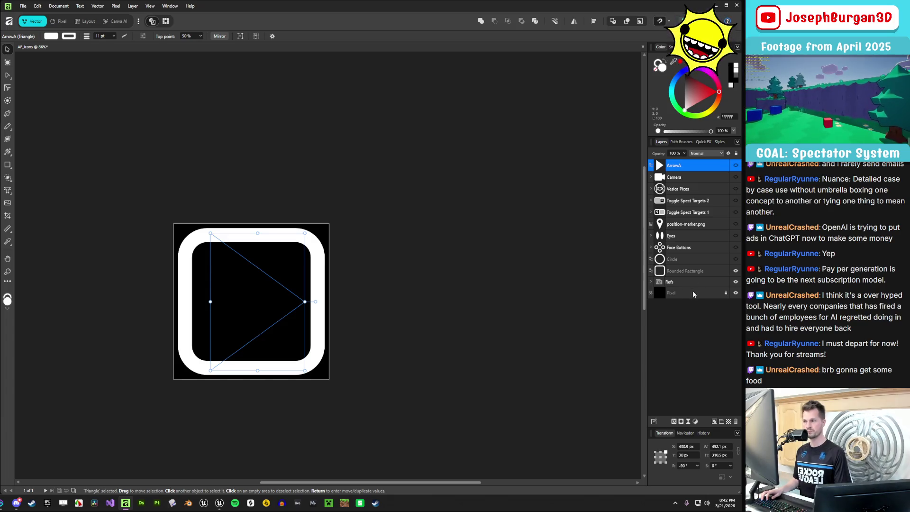
pyautogui.press('Escape')
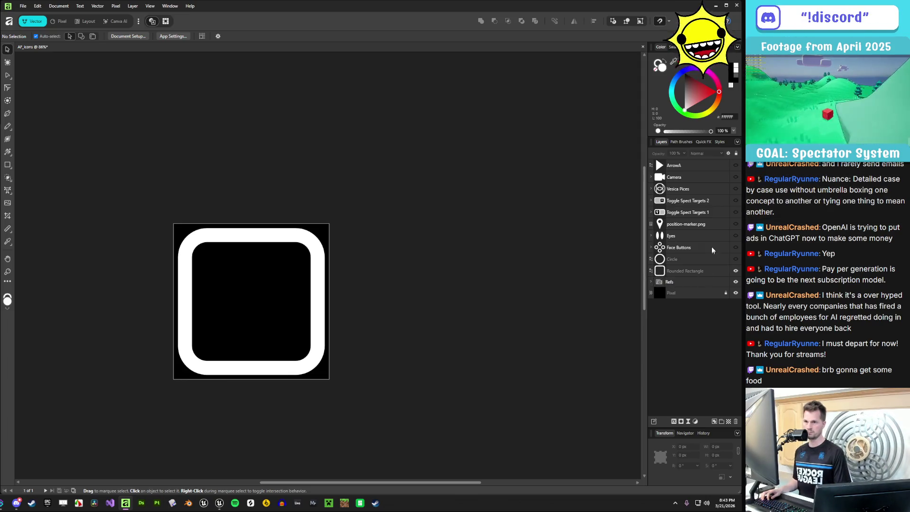
# Inspect the Circle layer and Face Buttons group, then reselect the ArrowA layer
pyautogui.click(695, 259)
pyautogui.click(694, 251)
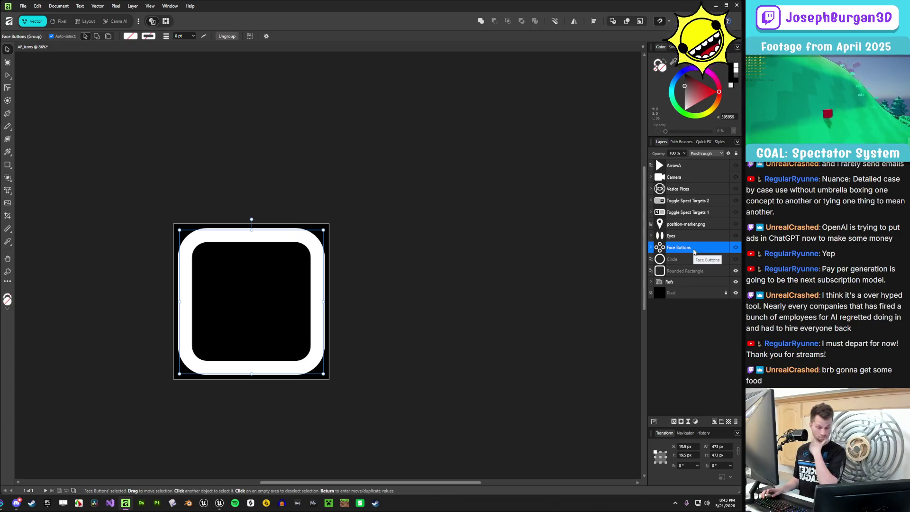
pyautogui.hotkey('ctrl', 'd')
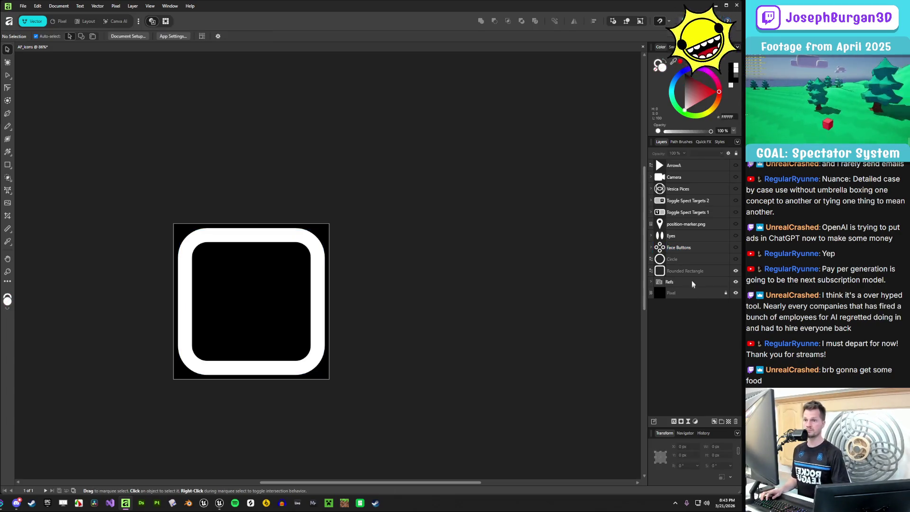
pyautogui.click(687, 170)
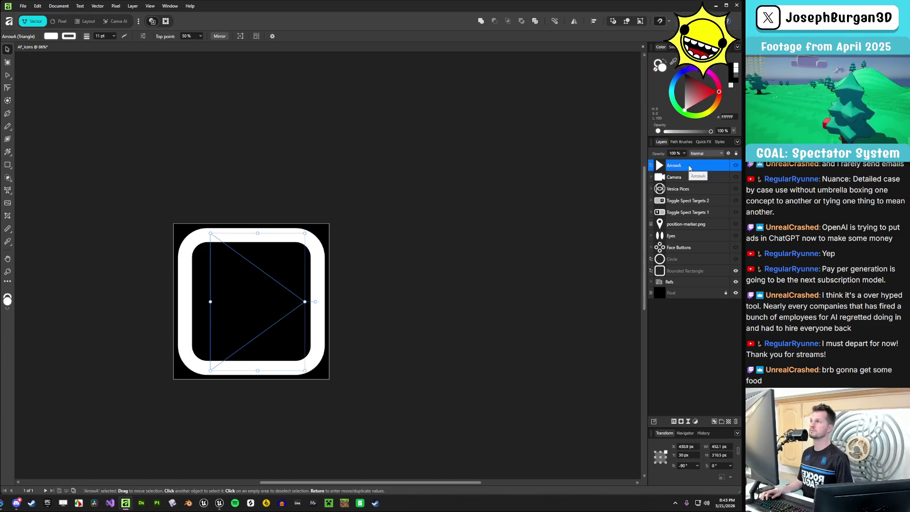
# Type an artistic text X at the centre of the rounded square
pyautogui.click(680, 313)
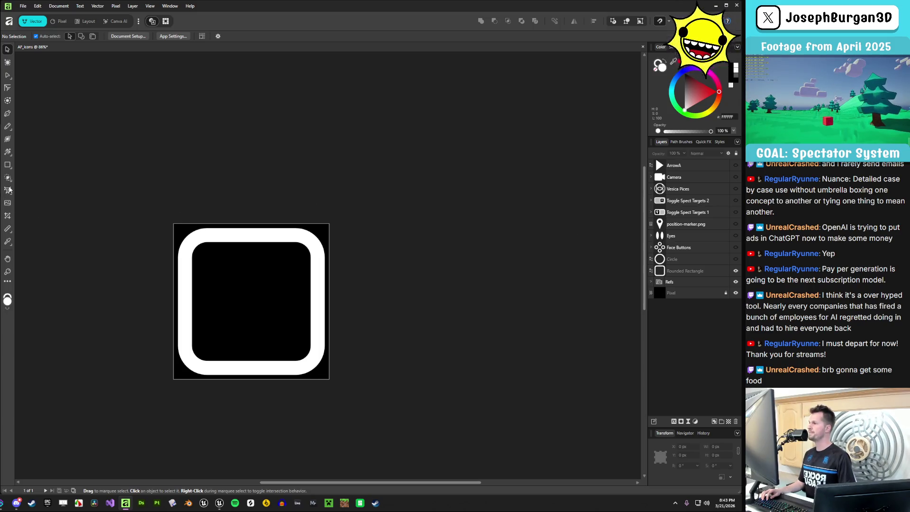
pyautogui.click(8, 190)
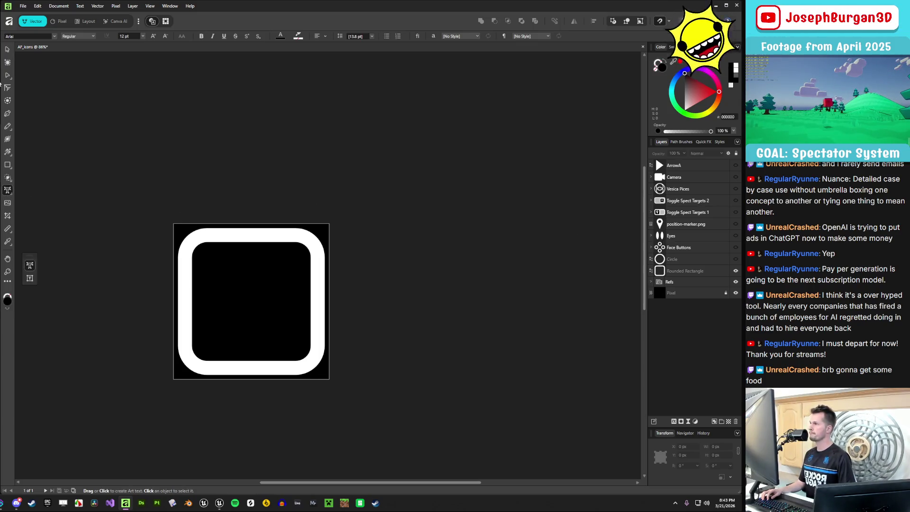
pyautogui.click(256, 303)
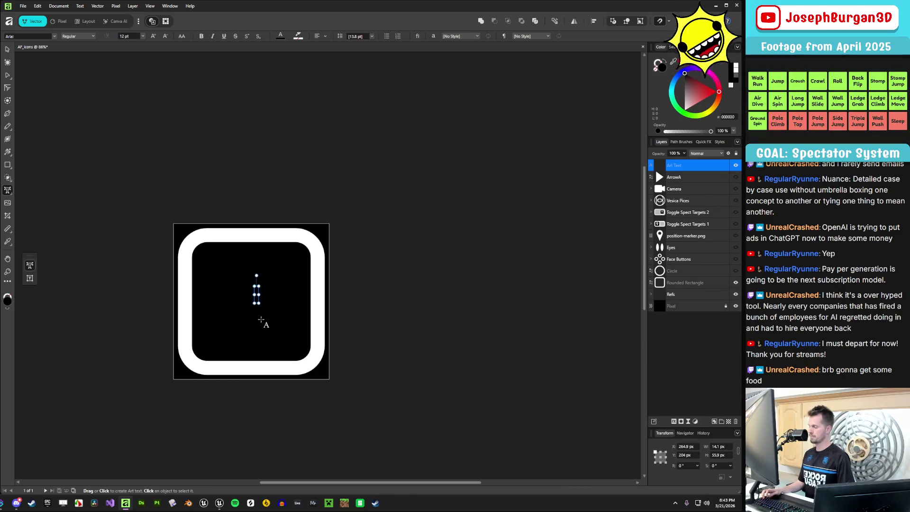
pyautogui.write('X')
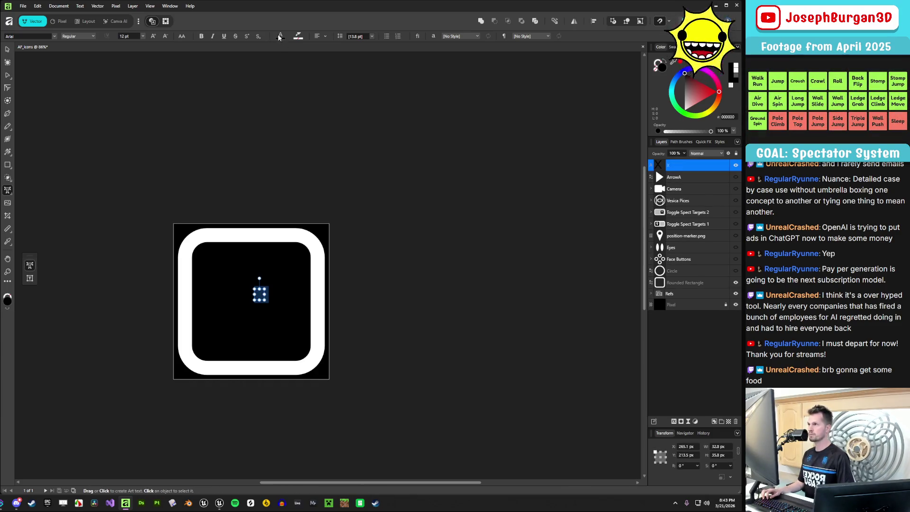
# Make the X white, increase its font size and set line spacing to 96 pt
pyautogui.click(280, 36)
pyautogui.click(283, 97)
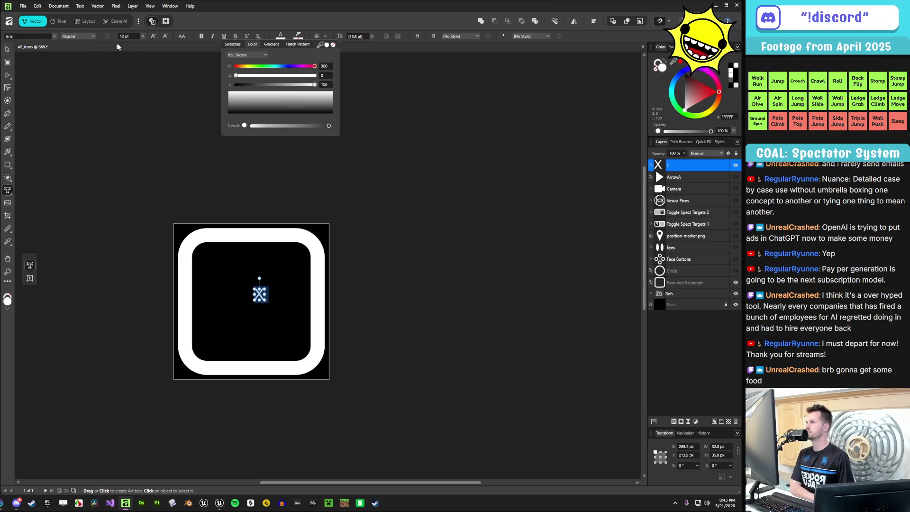
pyautogui.click(153, 37)
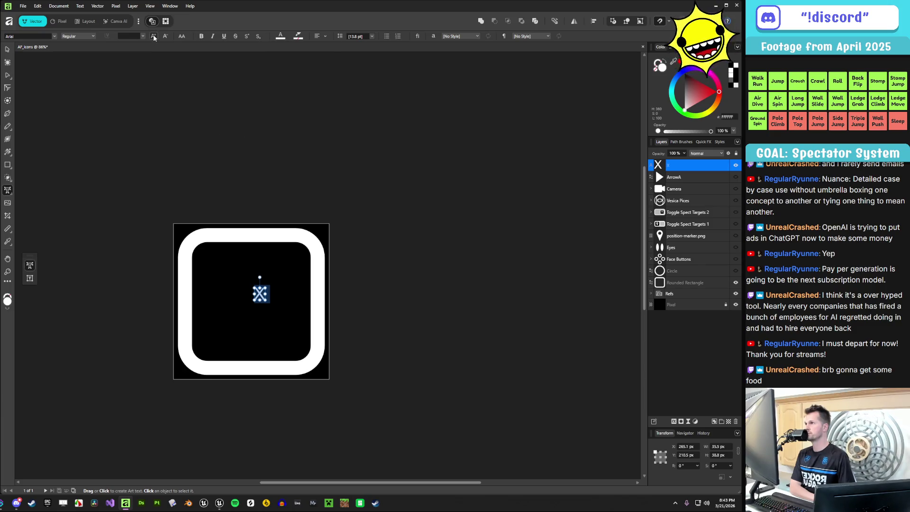
pyautogui.click(372, 37)
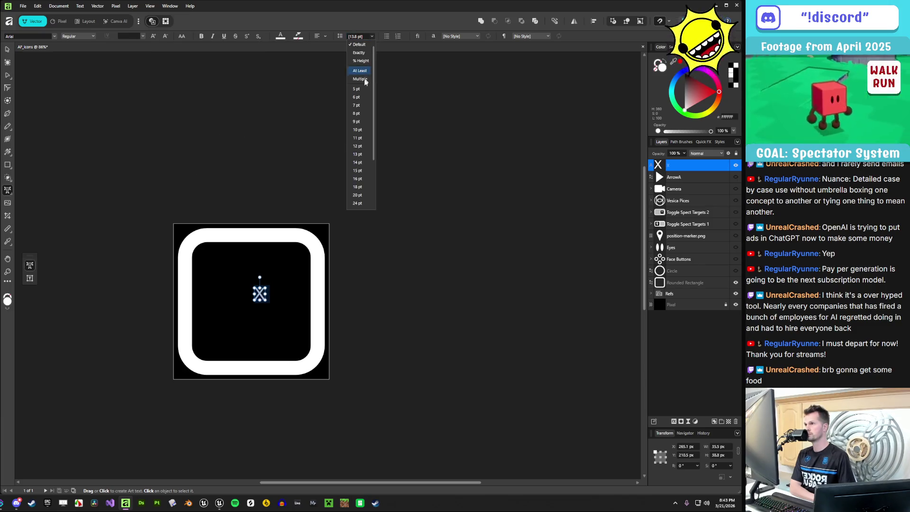
pyautogui.scroll(-3, 358, 189)
pyautogui.click(357, 193)
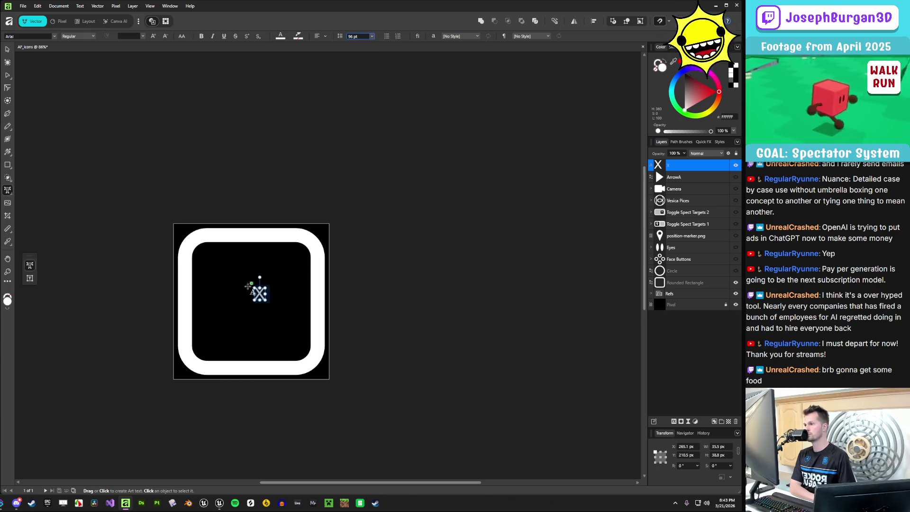
pyautogui.press('Escape')
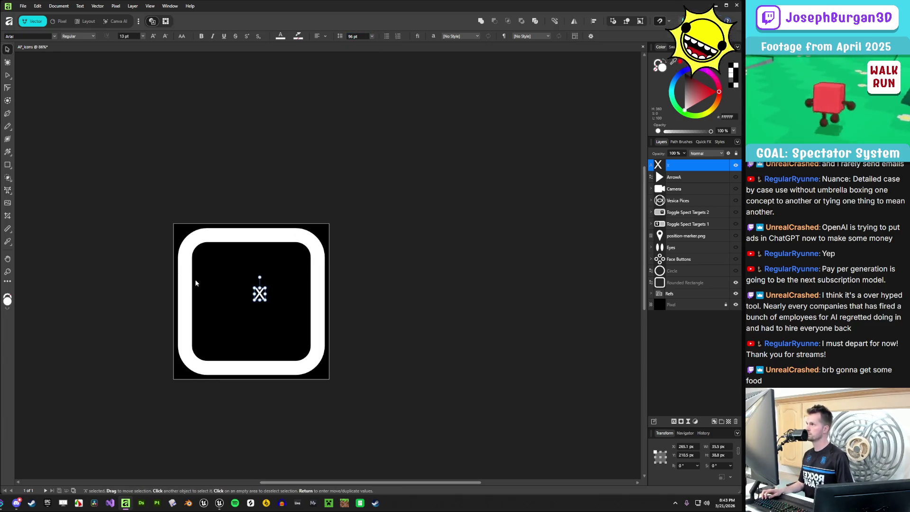
# Scale the X text layer up to roughly 184 × 230 px to fill the square
pyautogui.click(216, 289)
pyautogui.scroll(2, 256, 329)
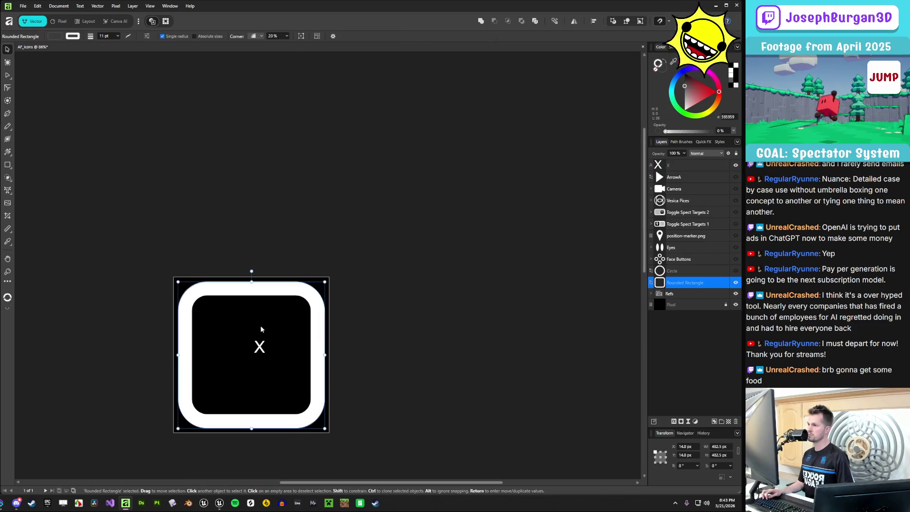
pyautogui.click(681, 170)
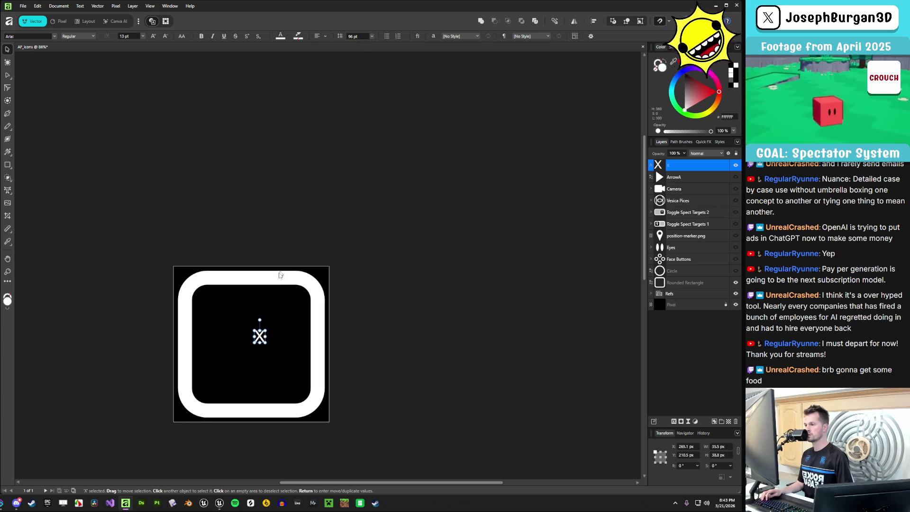
pyautogui.moveTo(268, 329)
pyautogui.mouseDown()
pyautogui.moveTo(291, 295)
pyautogui.moveTo(307, 300)
pyautogui.moveTo(265, 336)
pyautogui.moveTo(256, 362)
pyautogui.moveTo(295, 306)
pyautogui.mouseUp()
# Try the Freshy font on the X
pyautogui.click(54, 36)
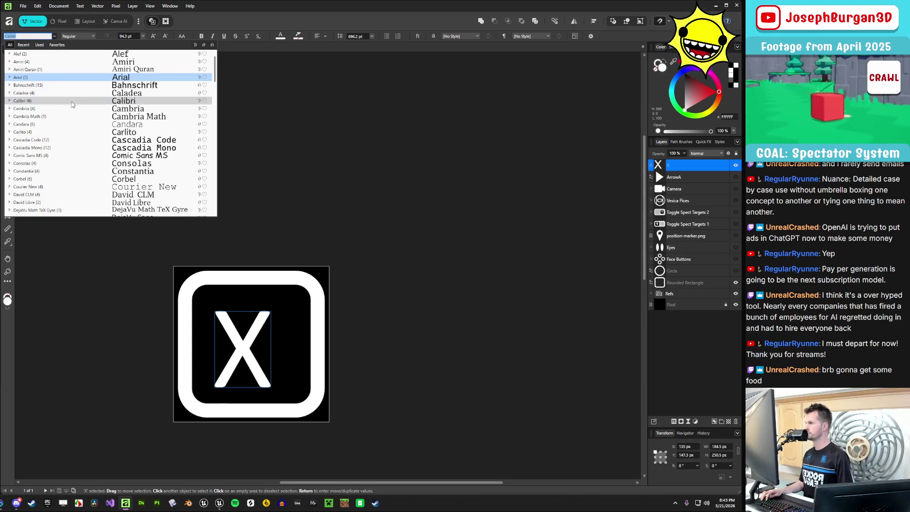
pyautogui.scroll(-4, 77, 109)
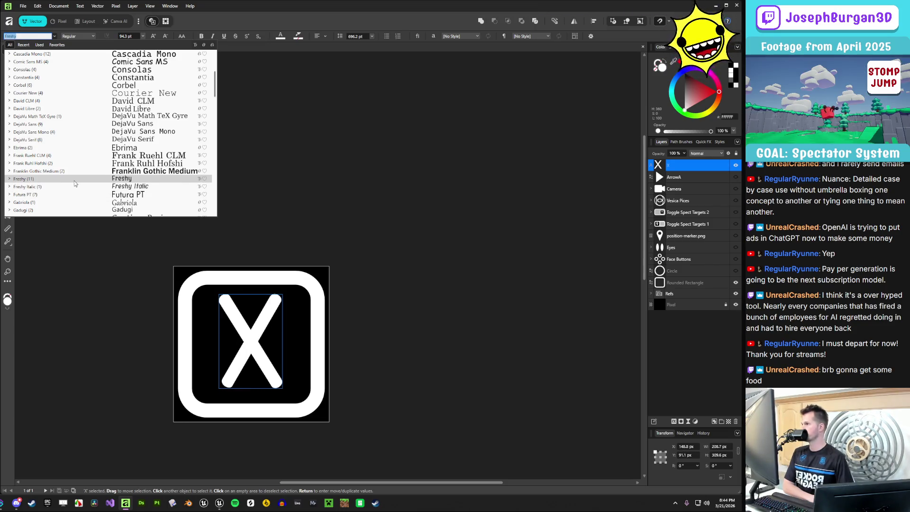
pyautogui.click(74, 184)
# Delete the X characters and discard the empty text frame with the Move Tool
pyautogui.doubleClick(268, 348)
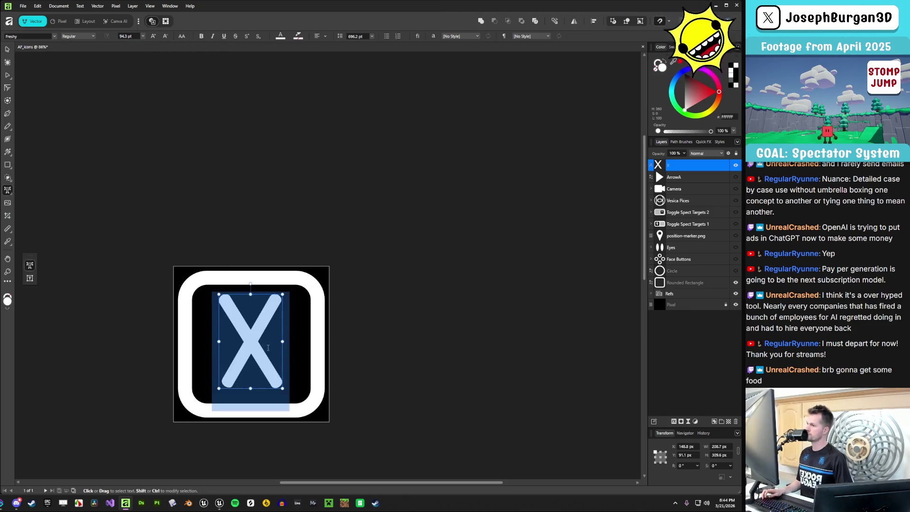
pyautogui.click(268, 344)
pyautogui.press('BackSpace')
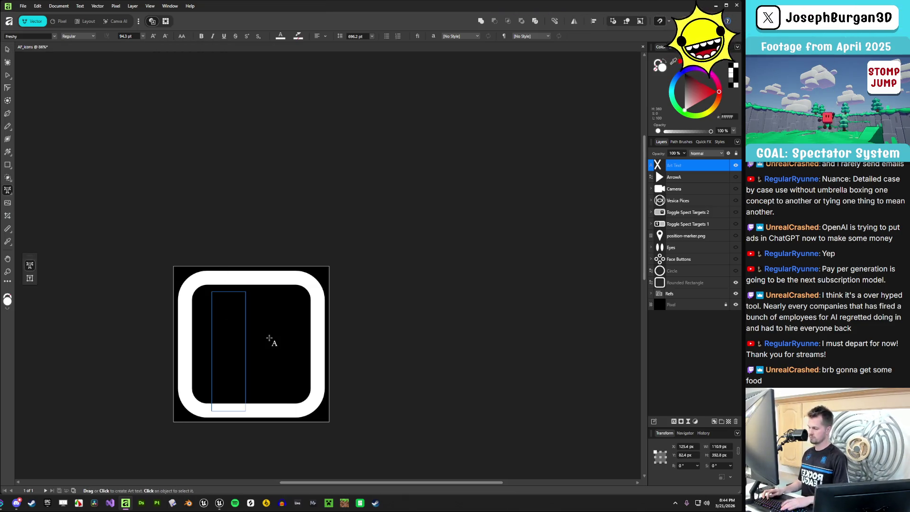
pyautogui.write('xx')
pyautogui.hotkey('ctrl', 'z')
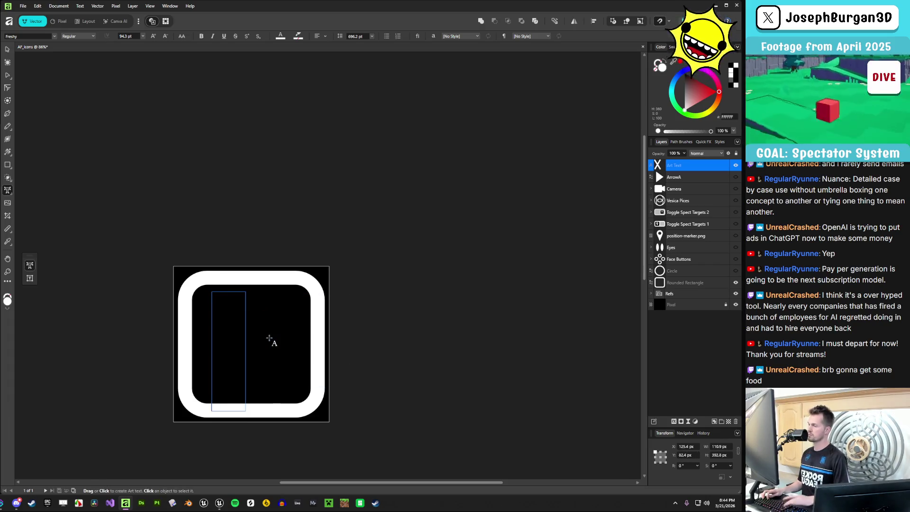
pyautogui.click(9, 50)
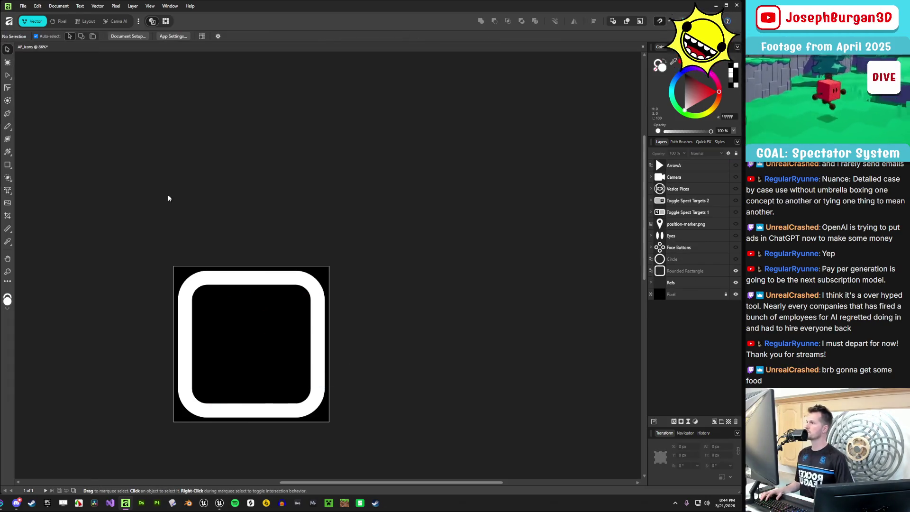
# Draw a white horizontal rounded-rectangle bar in the lower part of the frame
pyautogui.click(9, 165)
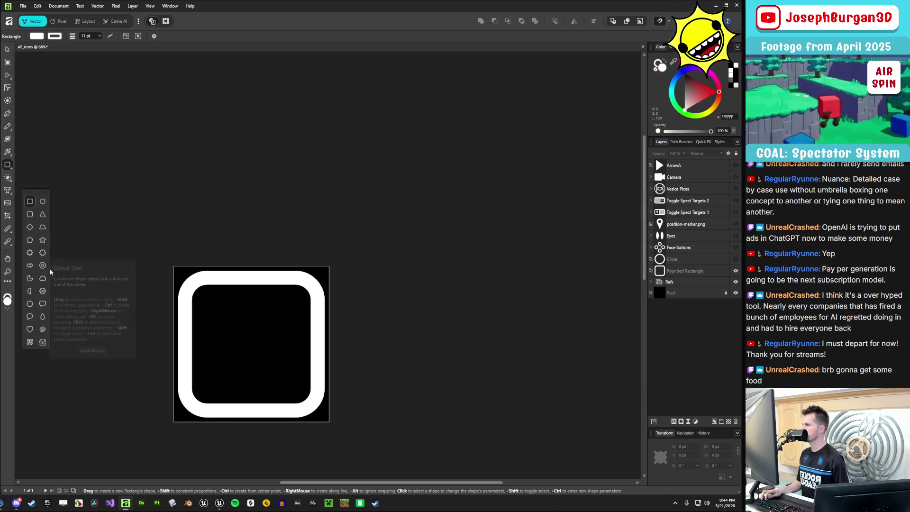
pyautogui.click(30, 215)
pyautogui.moveTo(219, 374)
pyautogui.mouseDown()
pyautogui.moveTo(275, 320)
pyautogui.moveTo(305, 332)
pyautogui.moveTo(303, 356)
pyautogui.mouseUp()
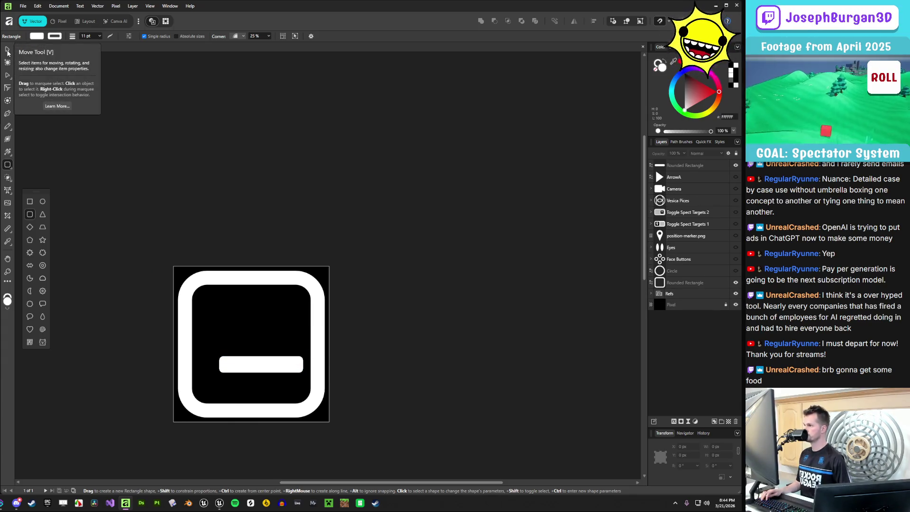
pyautogui.click(7, 49)
pyautogui.click(204, 364)
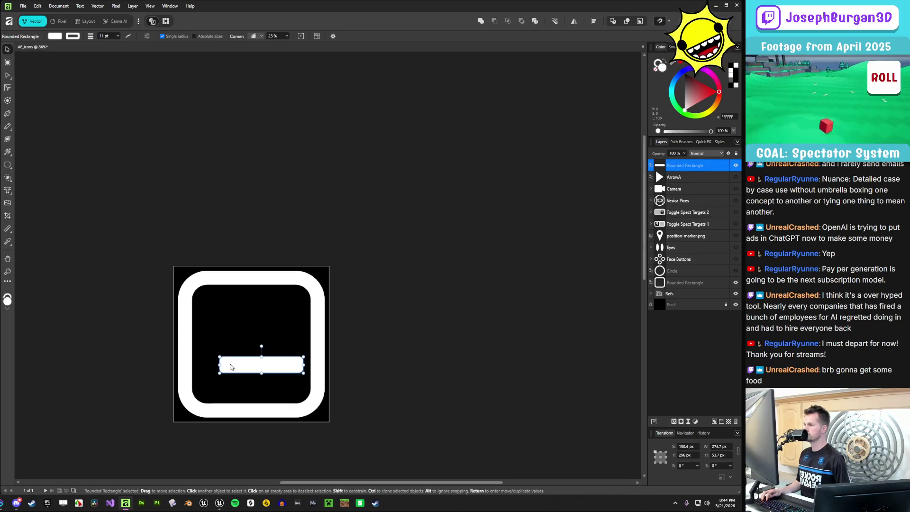
pyautogui.moveTo(198, 365); pyautogui.dragTo(203, 364)
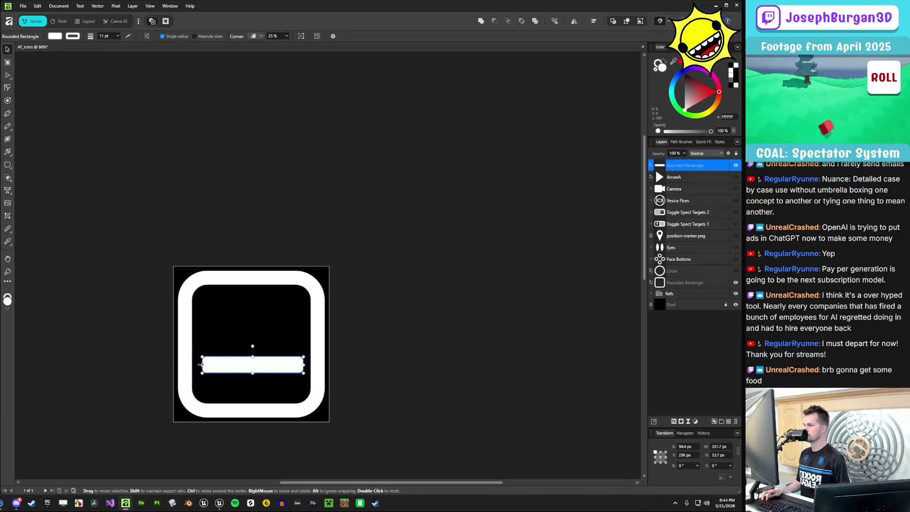
# Rotate the bar to exactly 45° and lengthen both ends along the diagonal
pyautogui.moveTo(252, 346); pyautogui.dragTo(240, 332)
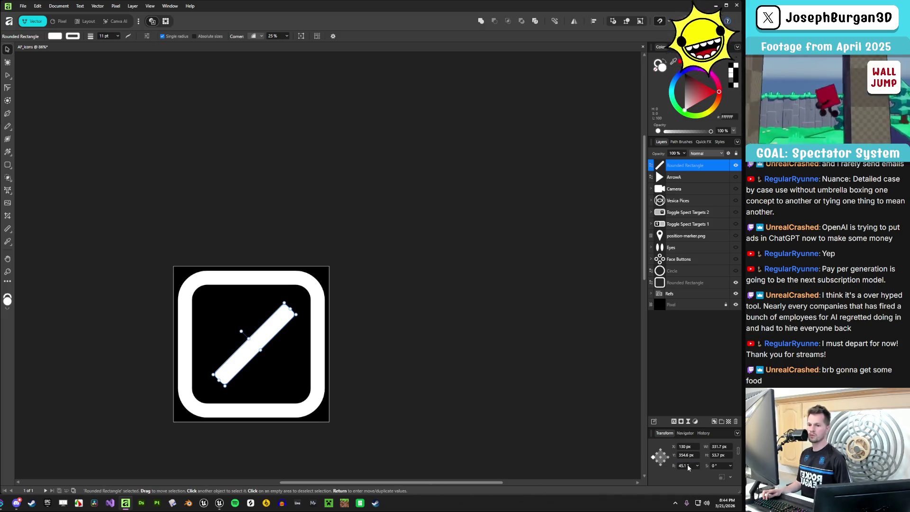
pyautogui.write('45')
pyautogui.press('Return')
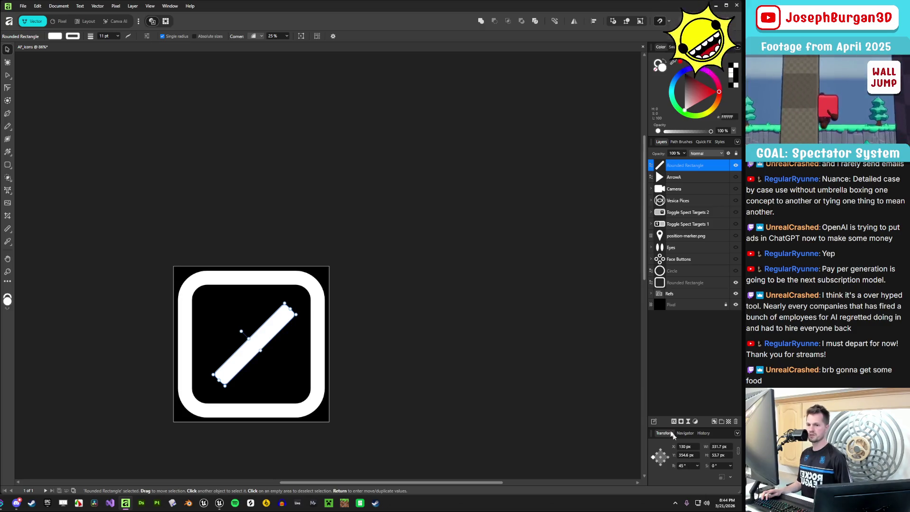
pyautogui.moveTo(288, 309); pyautogui.dragTo(297, 302)
pyautogui.moveTo(217, 379); pyautogui.dragTo(209, 387)
# Centre the diagonal bar in the frame and adjust its lower-left length
pyautogui.click(341, 378)
pyautogui.moveTo(256, 356)
pyautogui.mouseDown()
pyautogui.moveTo(251, 341)
pyautogui.moveTo(264, 336)
pyautogui.mouseUp()
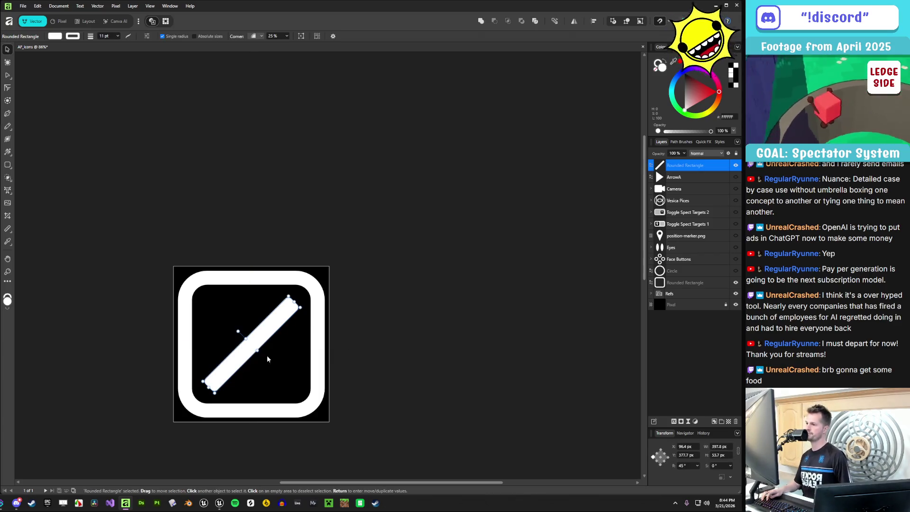
pyautogui.moveTo(211, 386)
pyautogui.mouseDown()
pyautogui.moveTo(235, 358)
pyautogui.moveTo(251, 355)
pyautogui.moveTo(216, 375)
pyautogui.moveTo(204, 403)
pyautogui.mouseUp()
pyautogui.click(244, 346)
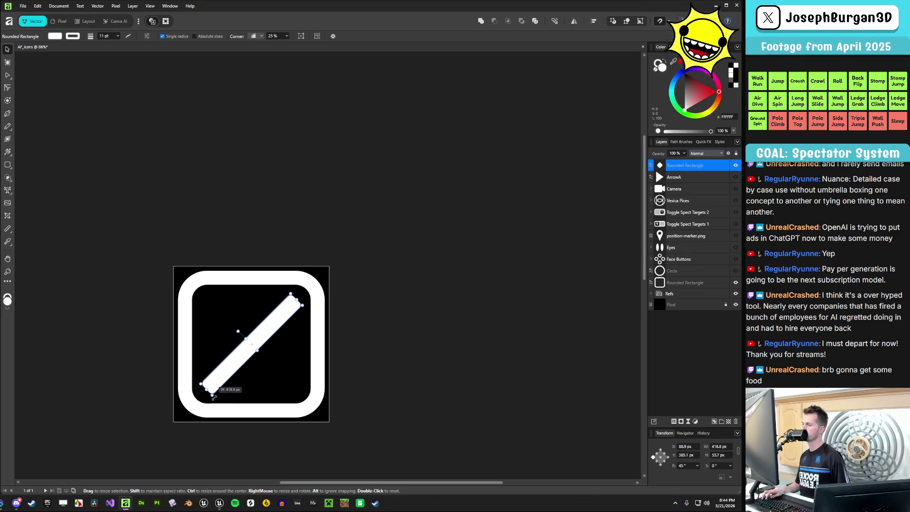
pyautogui.click(422, 359)
# Set the bar's corner roundness to 100% for fully rounded ends
pyautogui.click(245, 348)
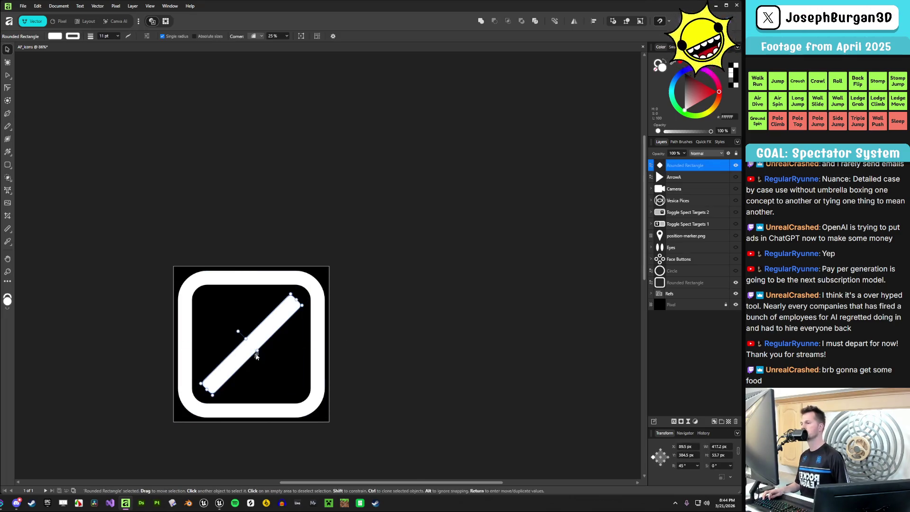
pyautogui.click(287, 36)
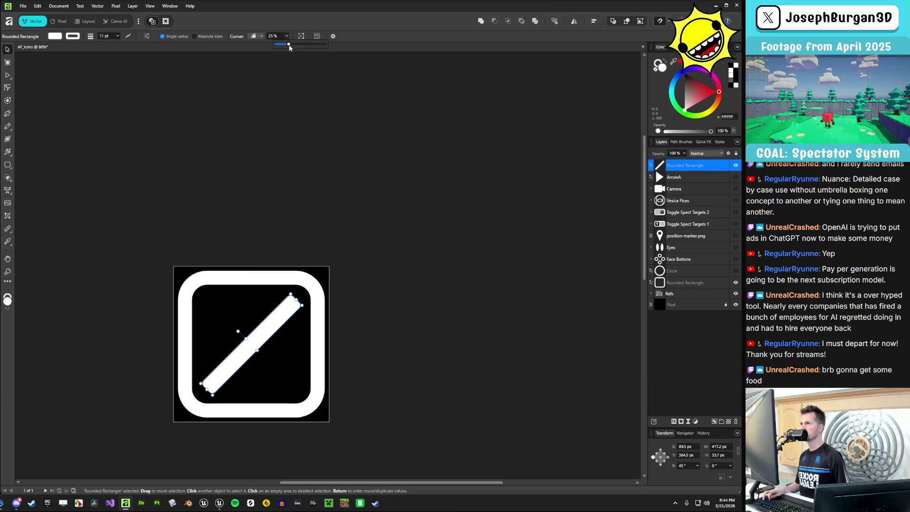
pyautogui.moveTo(292, 46); pyautogui.dragTo(307, 45)
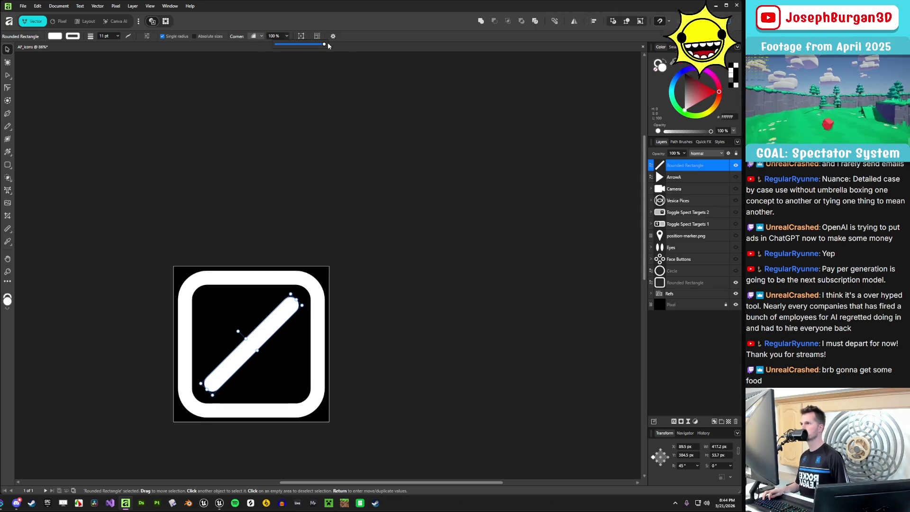
pyautogui.click(448, 295)
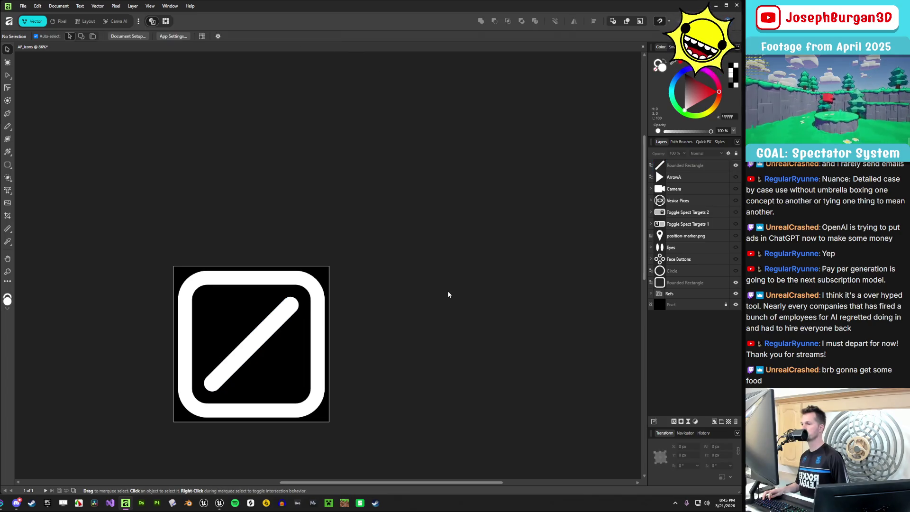
pyautogui.click(265, 357)
# Shorten the diagonal bar evenly from both ends
pyautogui.click(404, 179)
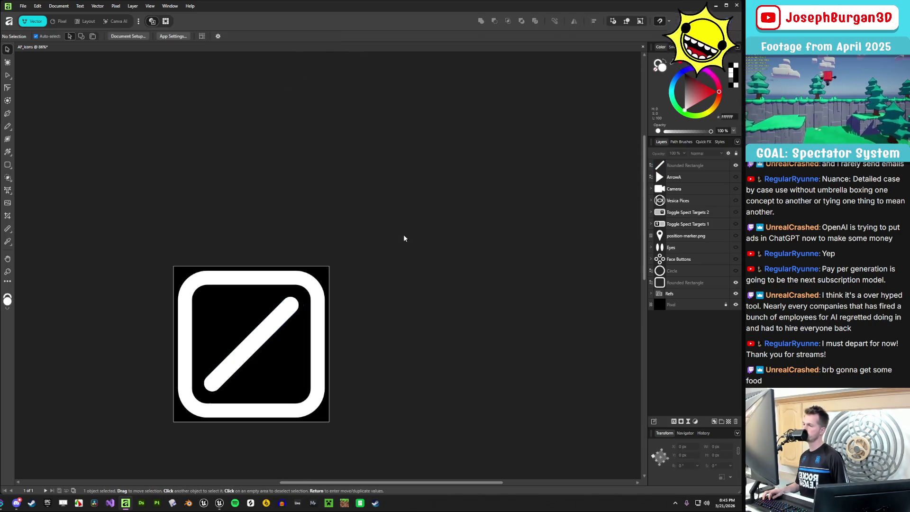
pyautogui.click(260, 349)
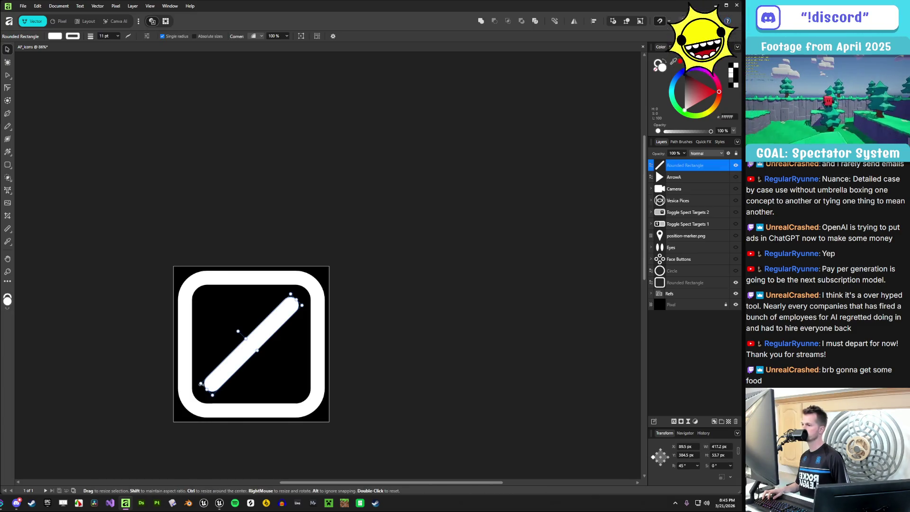
pyautogui.moveTo(202, 388); pyautogui.dragTo(228, 377)
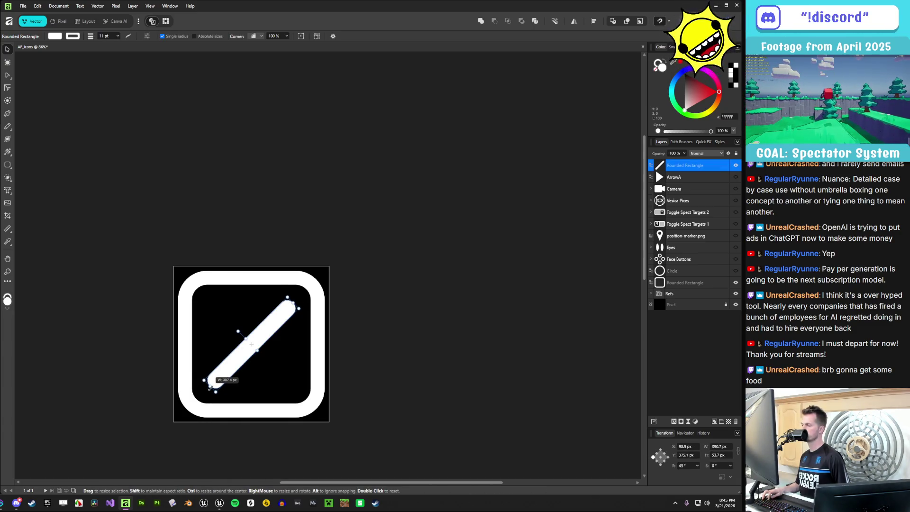
pyautogui.press('alt')
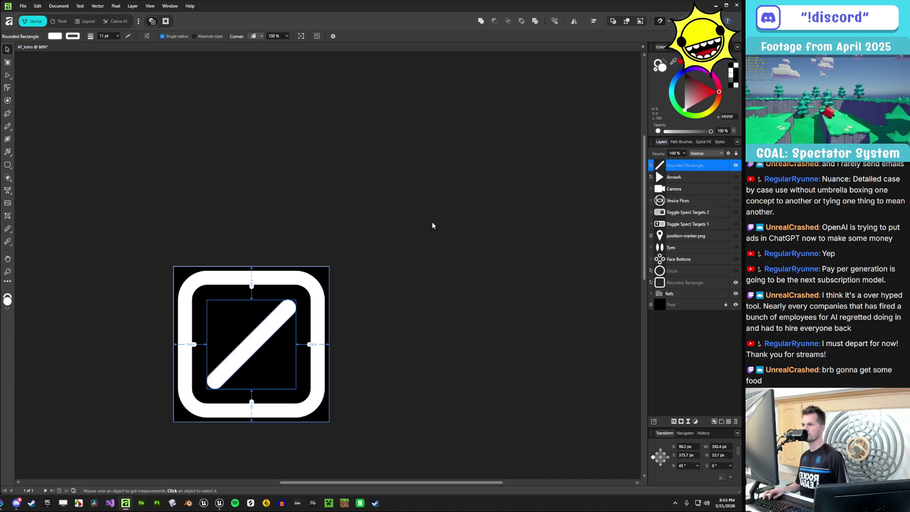
# Duplicate the bar and rotate the copy to 135° so it crosses the original
pyautogui.hotkey('ctrl', 'j')
pyautogui.moveTo(237, 331)
pyautogui.mouseDown()
pyautogui.moveTo(226, 364)
pyautogui.moveTo(240, 369)
pyautogui.mouseUp()
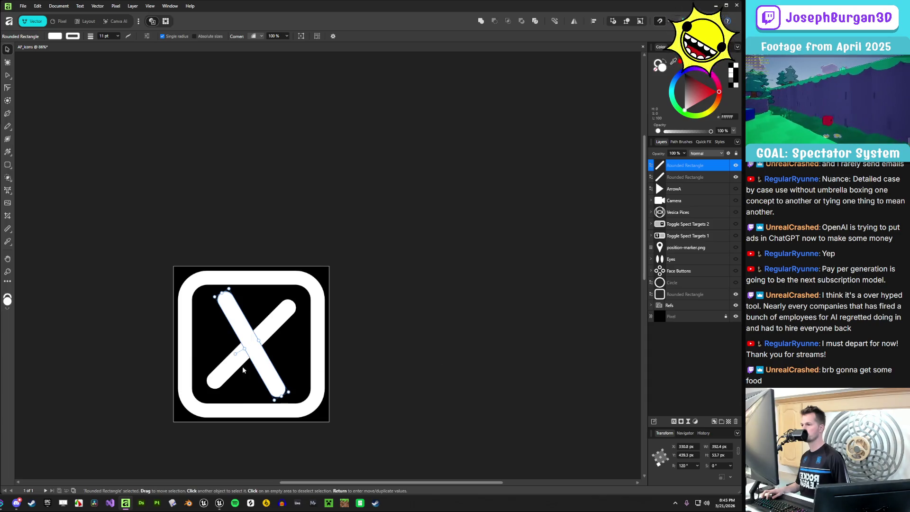
pyautogui.click(684, 465)
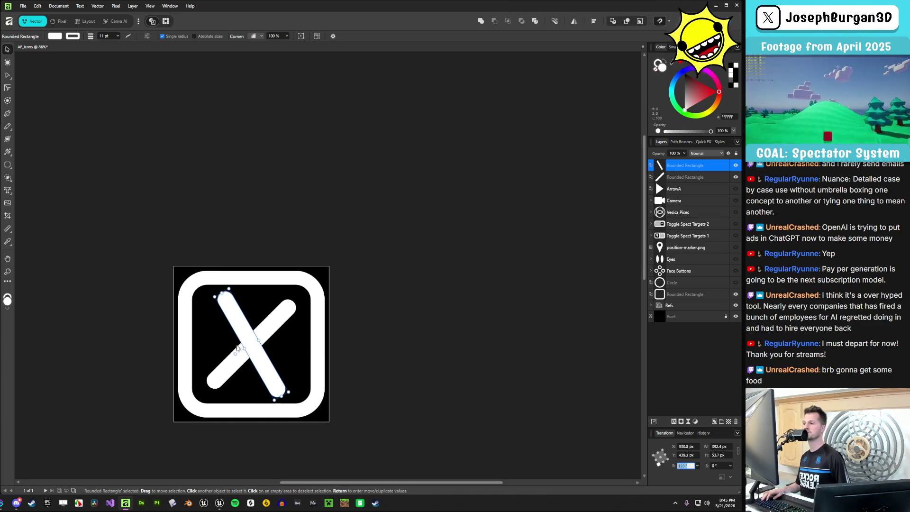
pyautogui.moveTo(236, 352); pyautogui.dragTo(236, 358)
pyautogui.moveTo(237, 357); pyautogui.dragTo(236, 358)
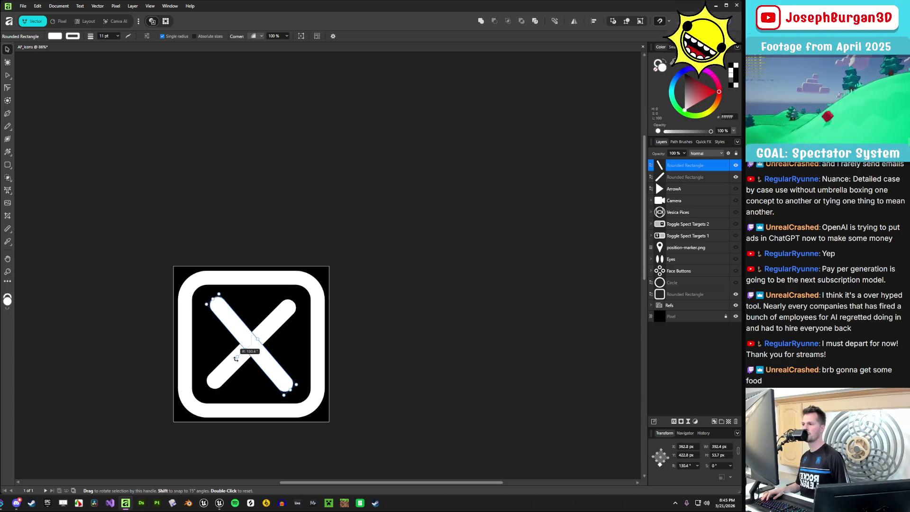
pyautogui.moveTo(236, 359); pyautogui.dragTo(237, 357)
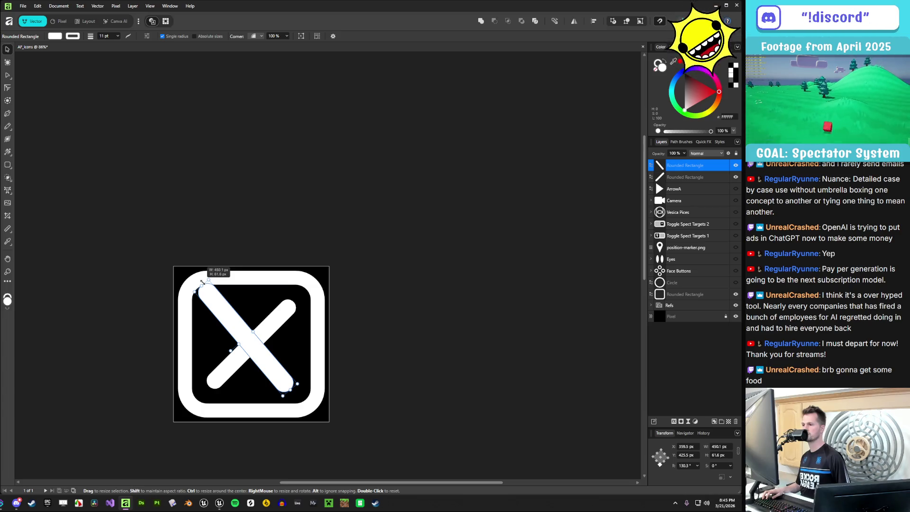
pyautogui.moveTo(211, 298); pyautogui.dragTo(197, 283)
pyautogui.moveTo(237, 359); pyautogui.dragTo(238, 359)
pyautogui.hotkey('ctrl', 'z')
pyautogui.hotkey('ctrl', 'z')
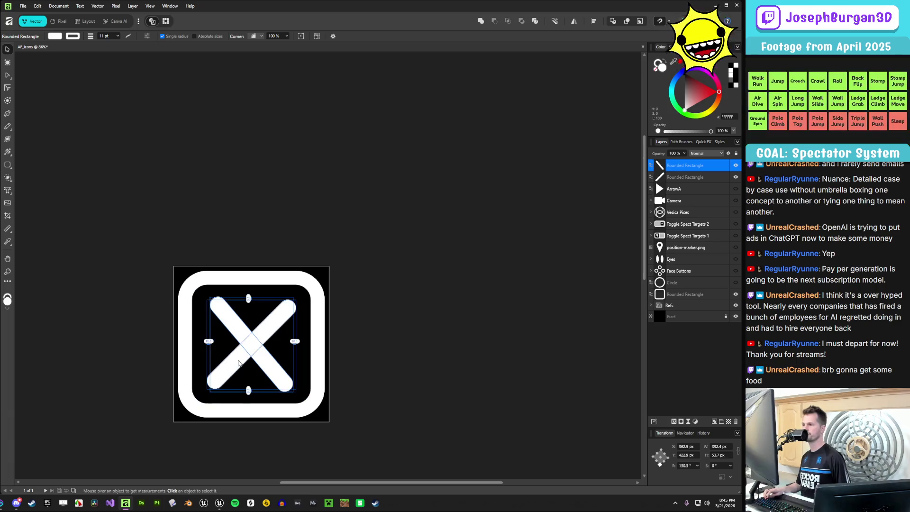
pyautogui.click(686, 466)
pyautogui.write('135')
pyautogui.press('Return')
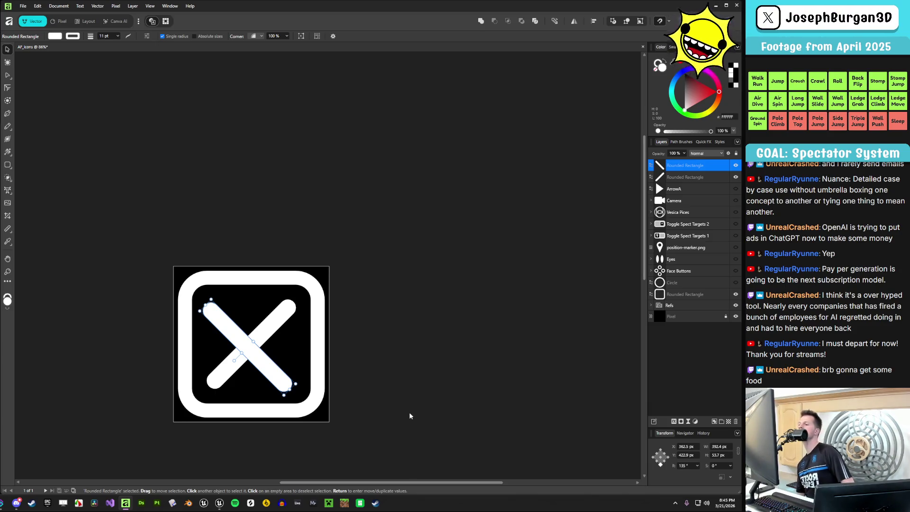
# Centre the crossing bar to complete the X and group both bars as X Quit
pyautogui.moveTo(249, 357); pyautogui.dragTo(256, 350)
pyautogui.click(407, 363)
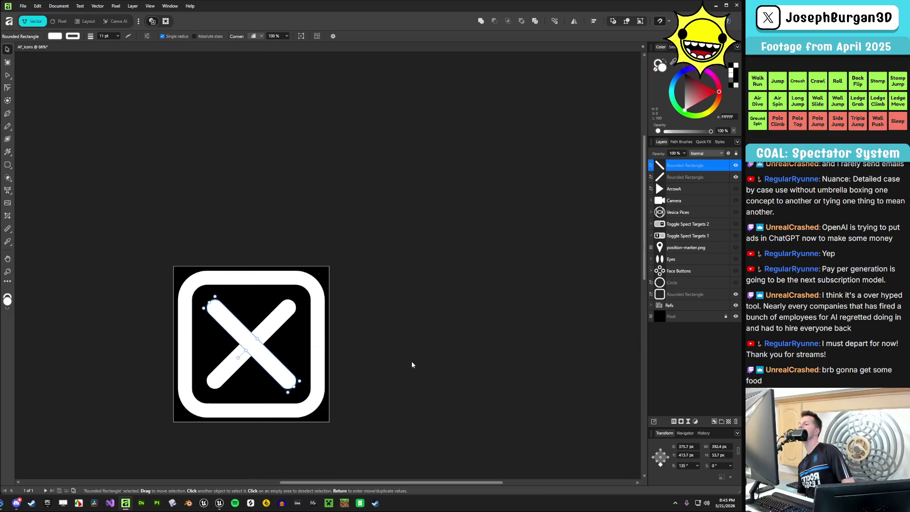
pyautogui.hotkey('ctrl', 'g')
# Export the X Quit layer with the export size set to 256 px
pyautogui.click(380, 272)
pyautogui.scroll(-5, 365, 275)
pyautogui.scroll(3, 344, 284)
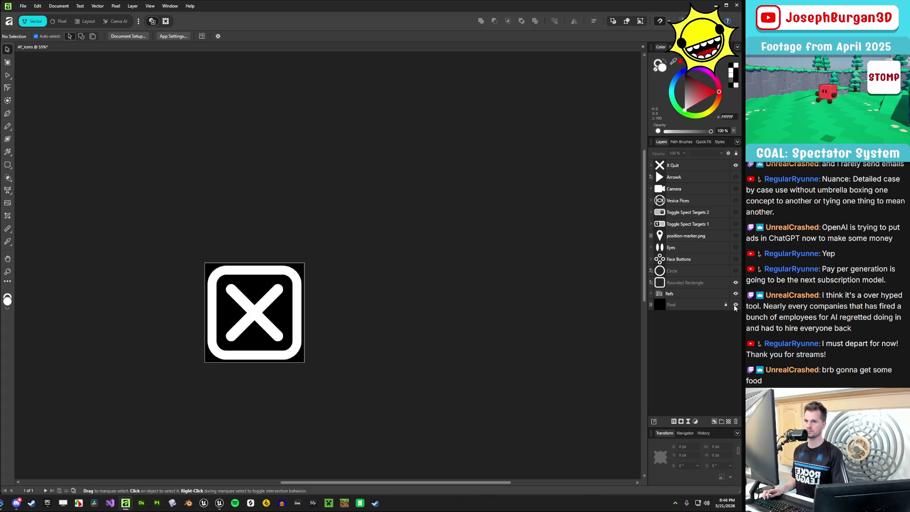
pyautogui.click(22, 6)
pyautogui.moveTo(67, 209)
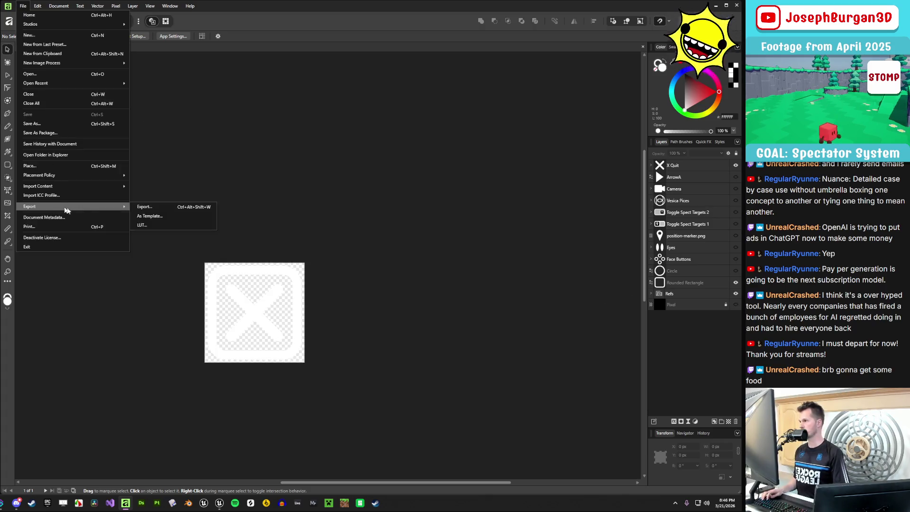
pyautogui.click(184, 208)
pyautogui.click(315, 116)
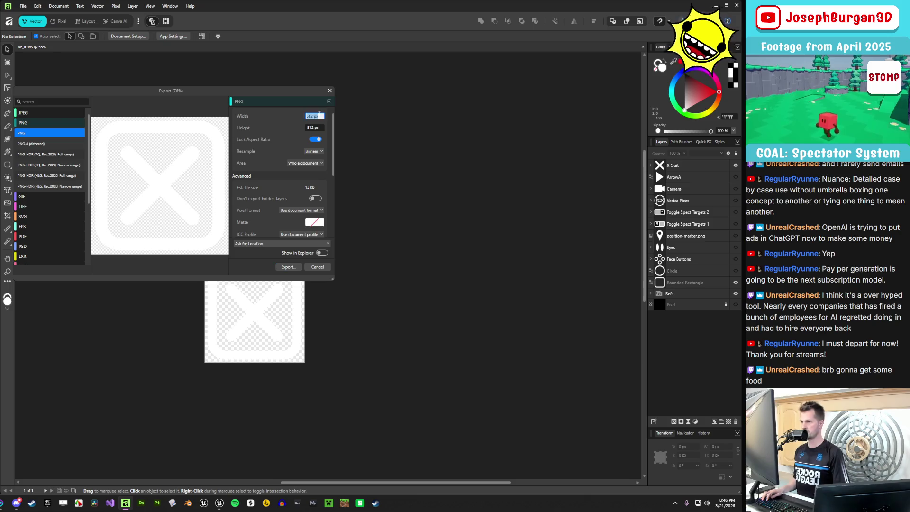
pyautogui.write('256')
pyautogui.press('Return')
# Save the export as T_Icon_Quit.png and make the black background layer visible again
pyautogui.click(292, 267)
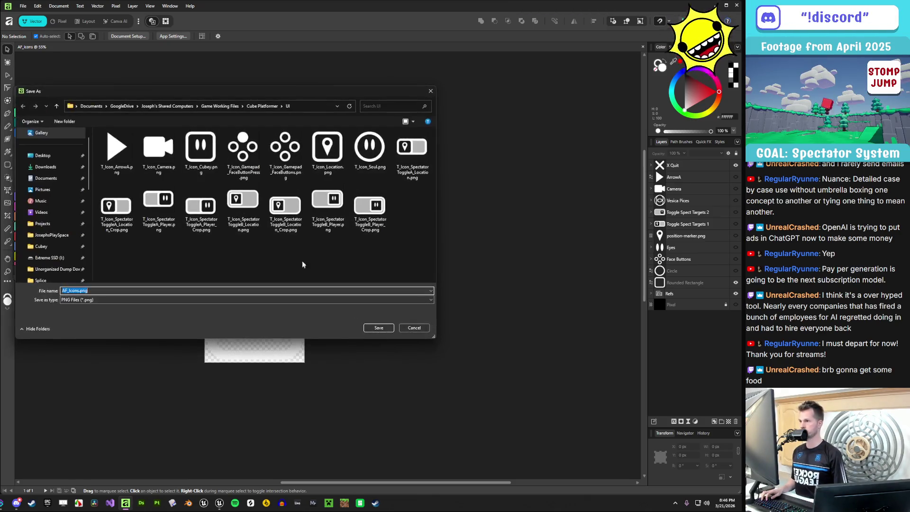
pyautogui.click(370, 150)
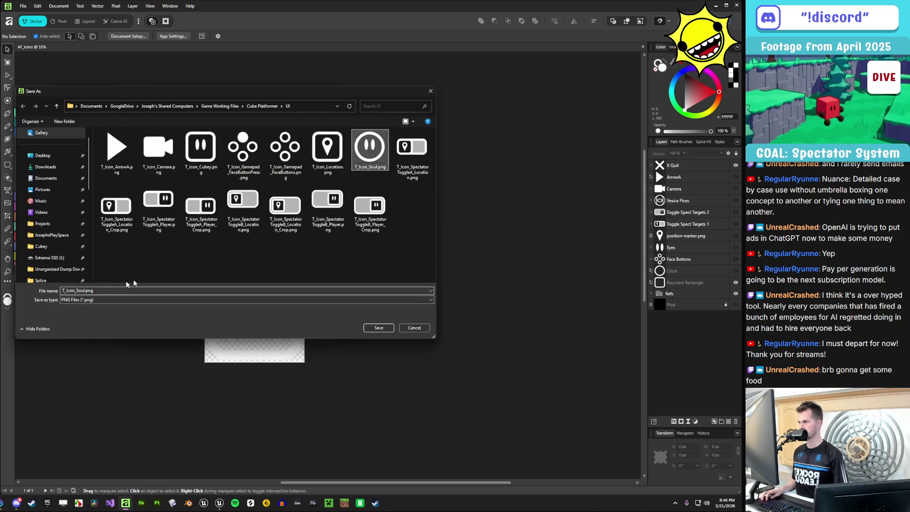
pyautogui.click(76, 290)
pyautogui.click(76, 290)
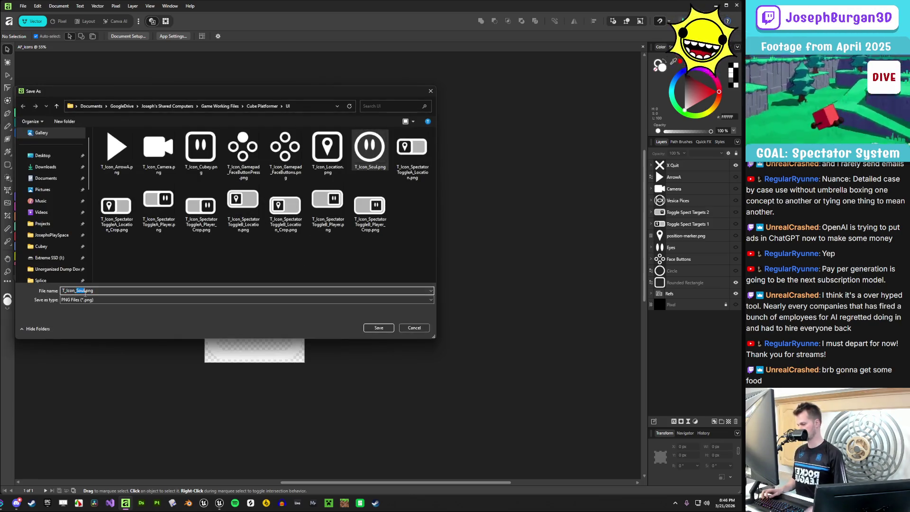
pyautogui.write('Quit')
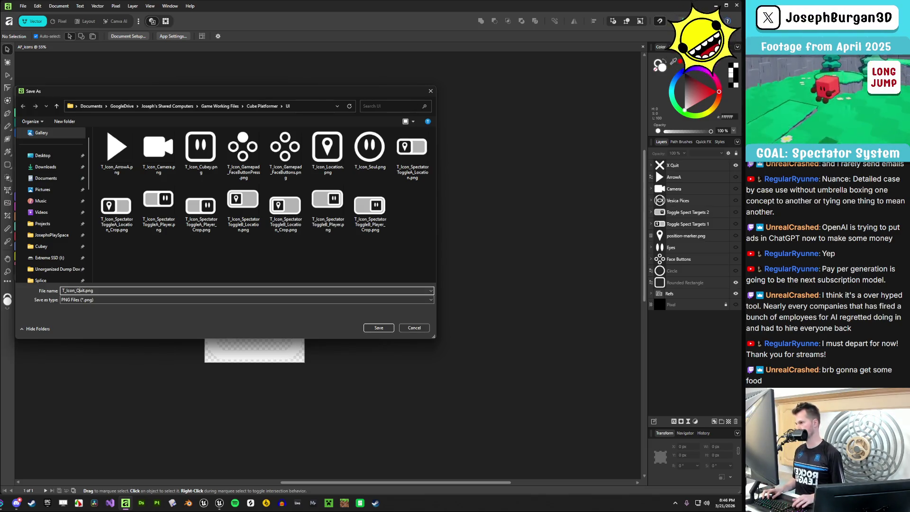
pyautogui.press('Return')
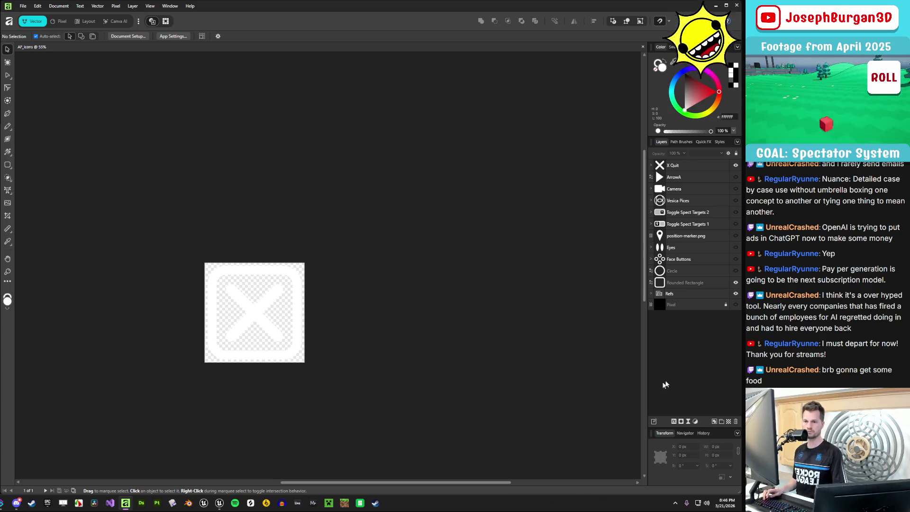
pyautogui.click(735, 306)
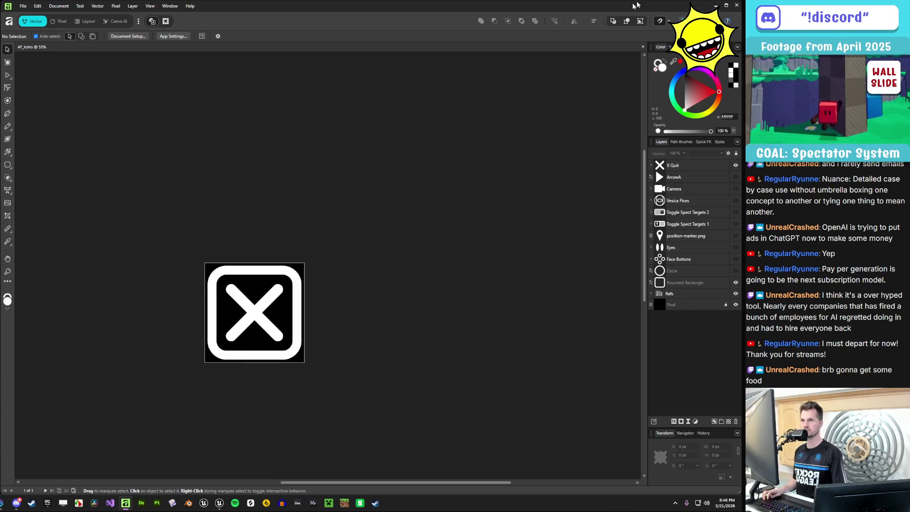
pyautogui.click(717, 5)
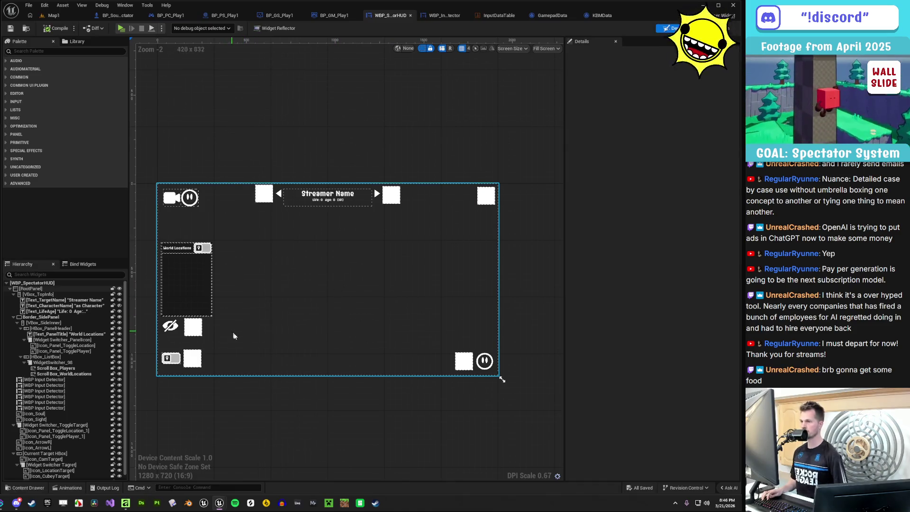
# Import T_Icon_X_Quit into Content/Static/UI/Icons through the Content Drawer
pyautogui.click(209, 451)
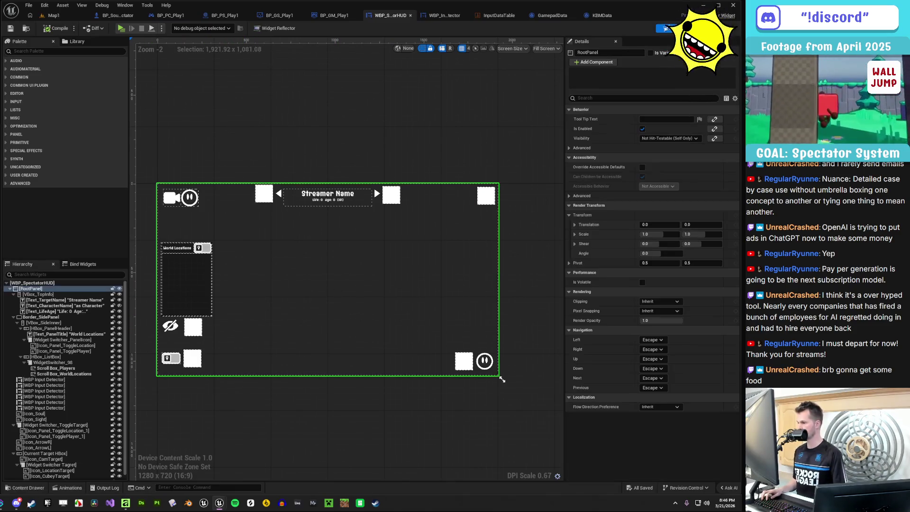
pyautogui.hotkey('ctrl', 'space')
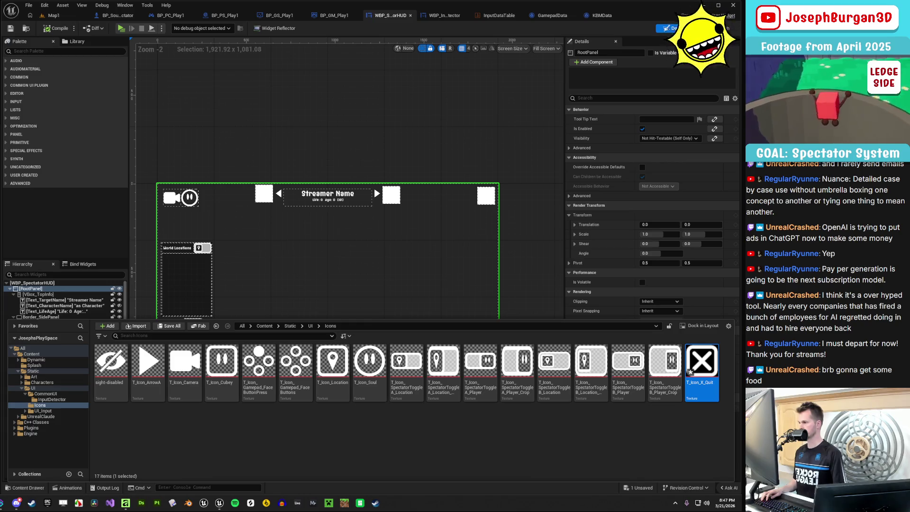
pyautogui.hotkey('ctrl', 'space')
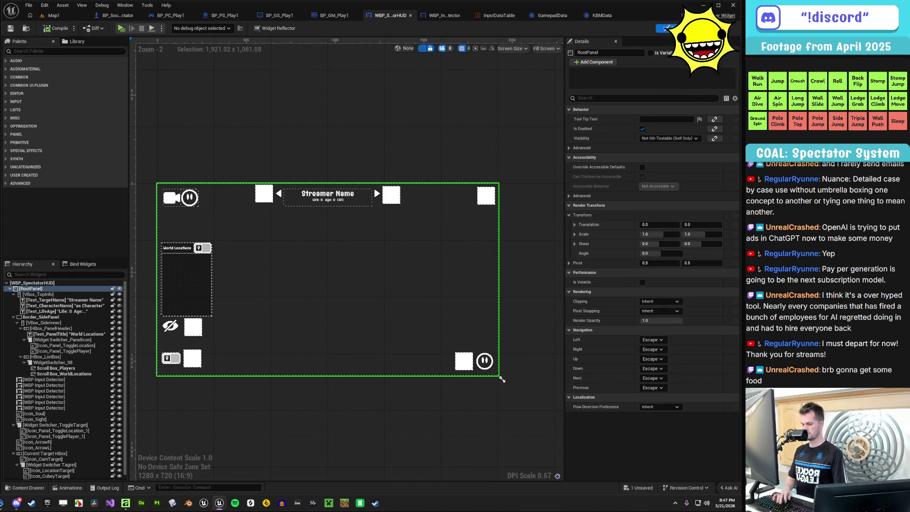
# Set T_Icon_X_Quit to NoMipmaps, UI texture group and sRGB off, then save and close it
pyautogui.click(29, 487)
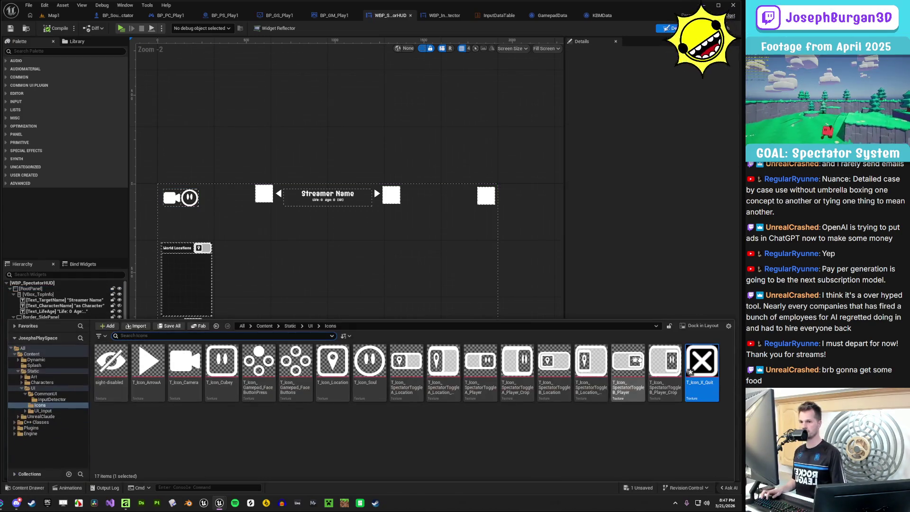
pyautogui.doubleClick(696, 355)
pyautogui.click(657, 135)
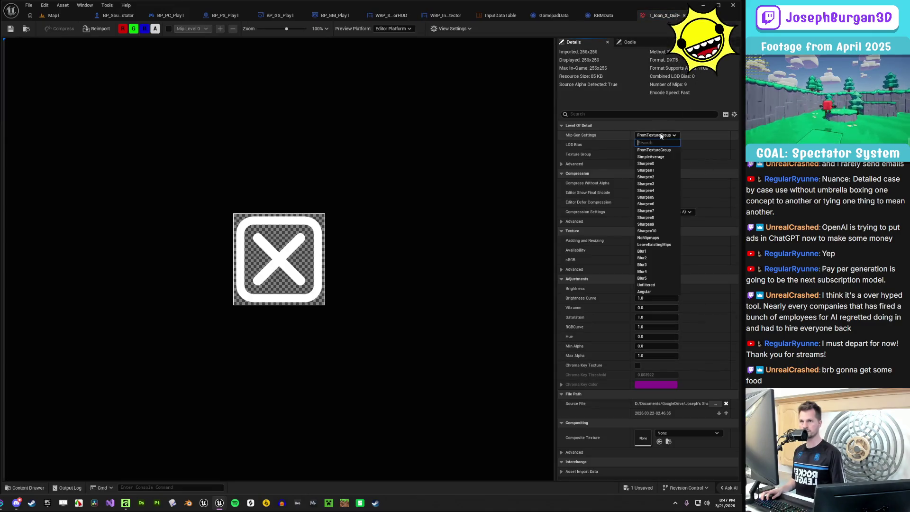
pyautogui.click(656, 238)
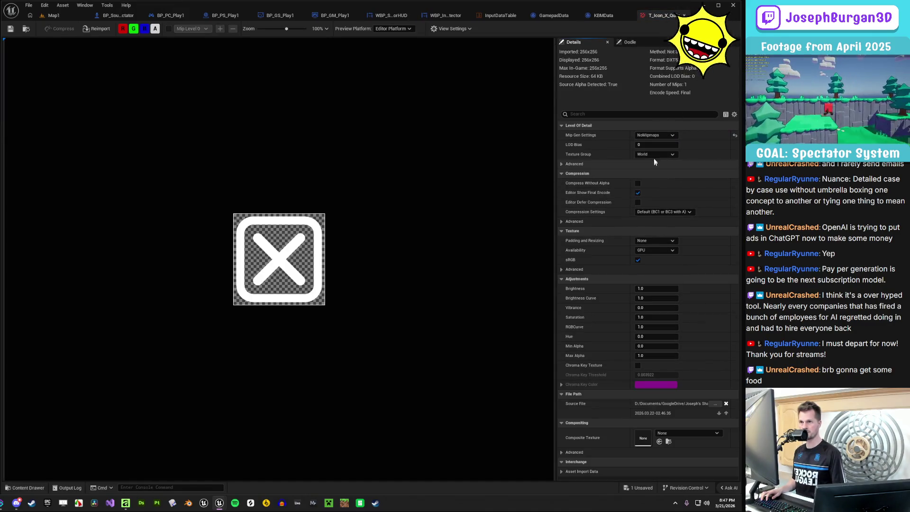
pyautogui.click(654, 154)
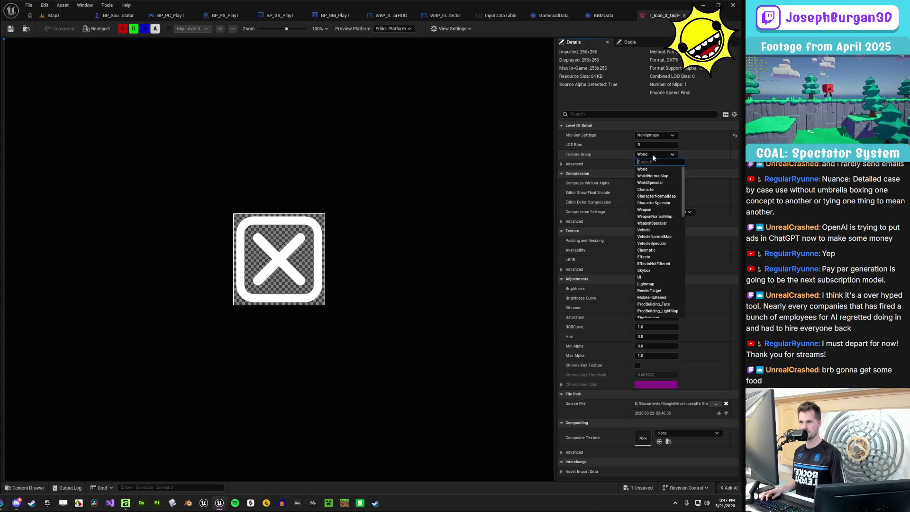
pyautogui.click(660, 277)
pyautogui.click(637, 260)
pyautogui.click(10, 29)
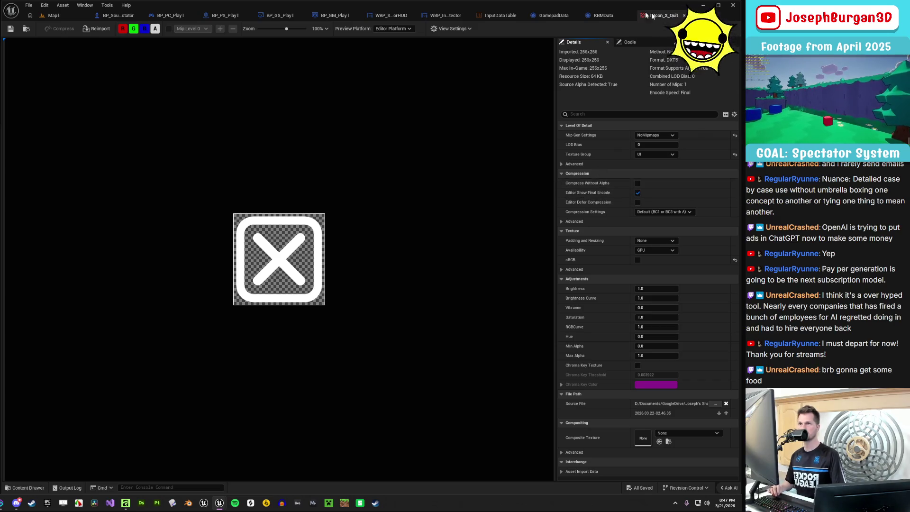
pyautogui.click(684, 15)
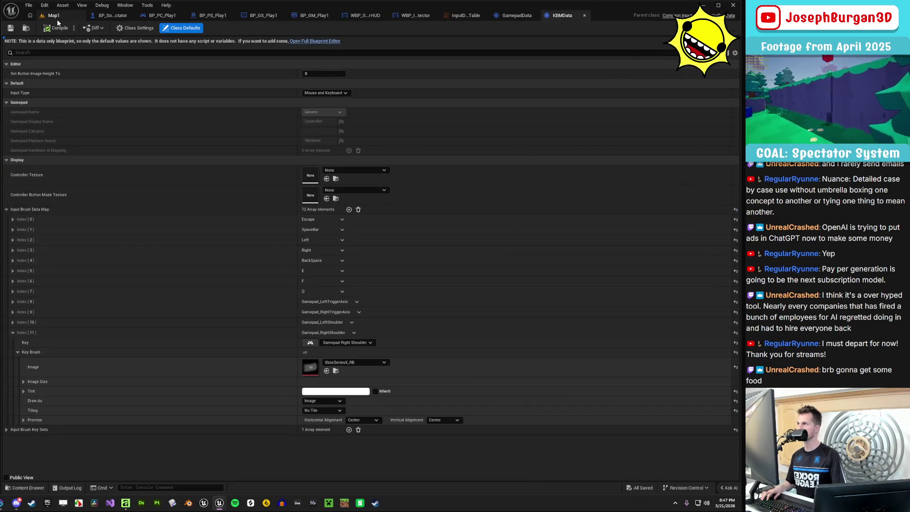
# In WBP_SpectatorHUD, duplicate the bottom-right soul icon and move the copy to the top-right corner
pyautogui.click(56, 16)
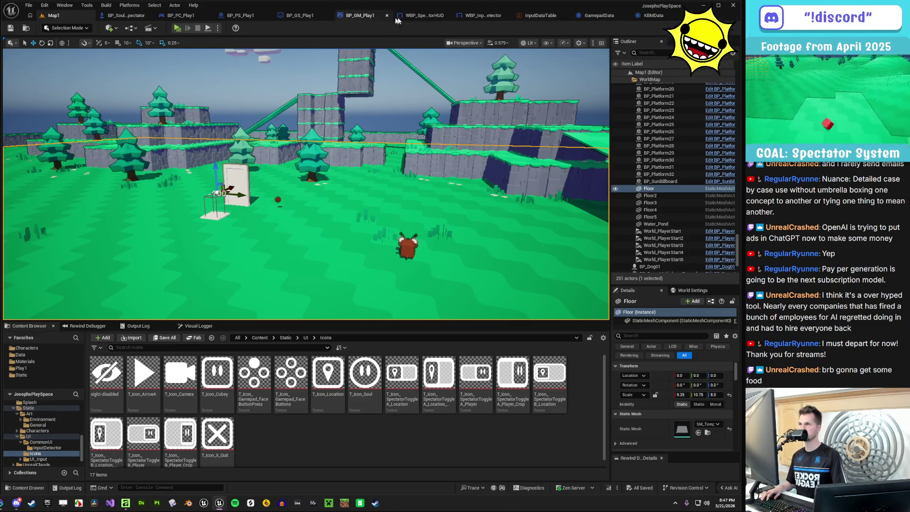
pyautogui.click(420, 19)
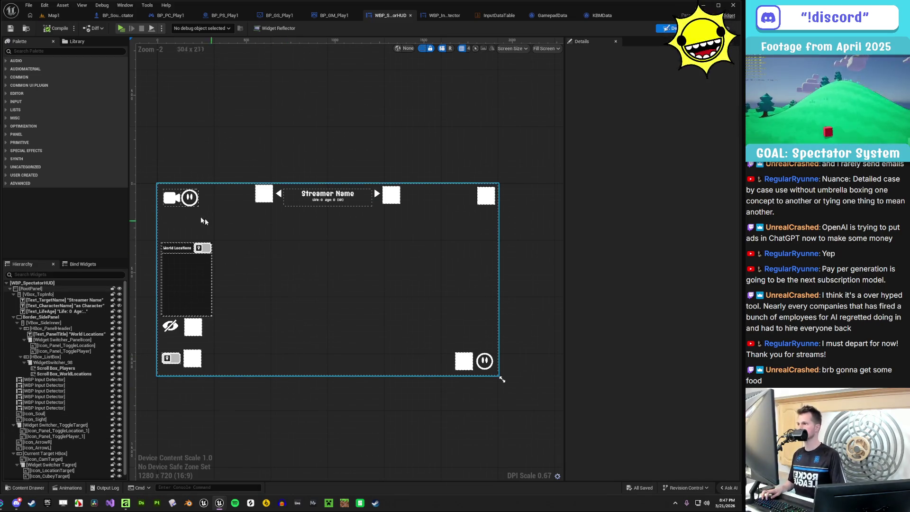
pyautogui.click(189, 198)
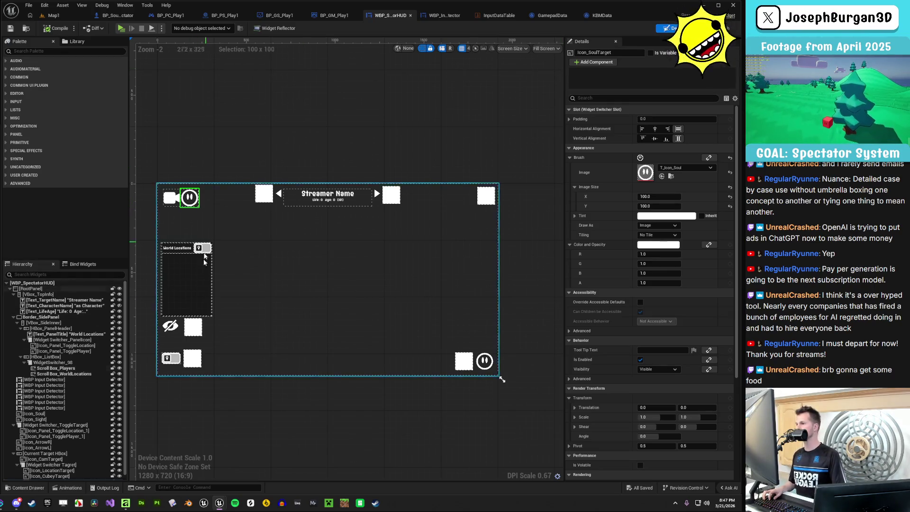
pyautogui.click(484, 361)
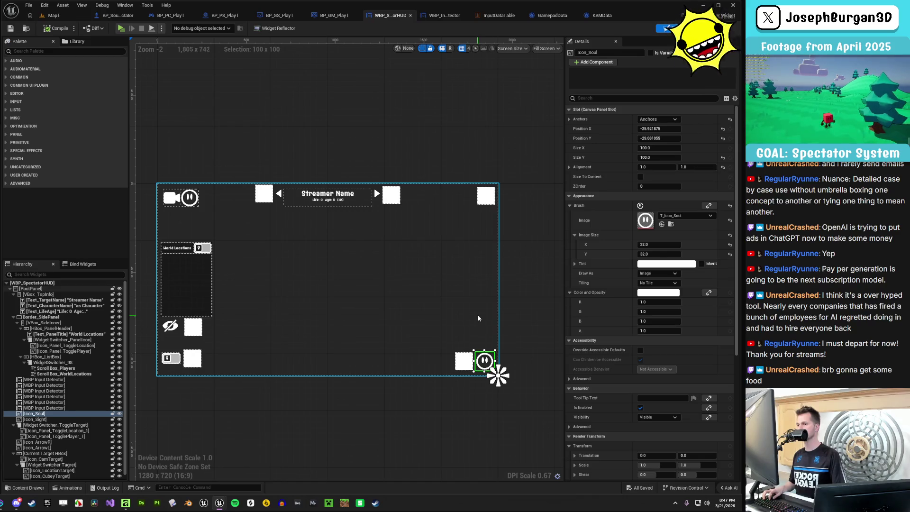
pyautogui.hotkey('ctrl', 'd')
pyautogui.moveTo(485, 361)
pyautogui.mouseDown()
pyautogui.moveTo(504, 331)
pyautogui.moveTo(476, 204)
pyautogui.mouseUp()
pyautogui.click(480, 219)
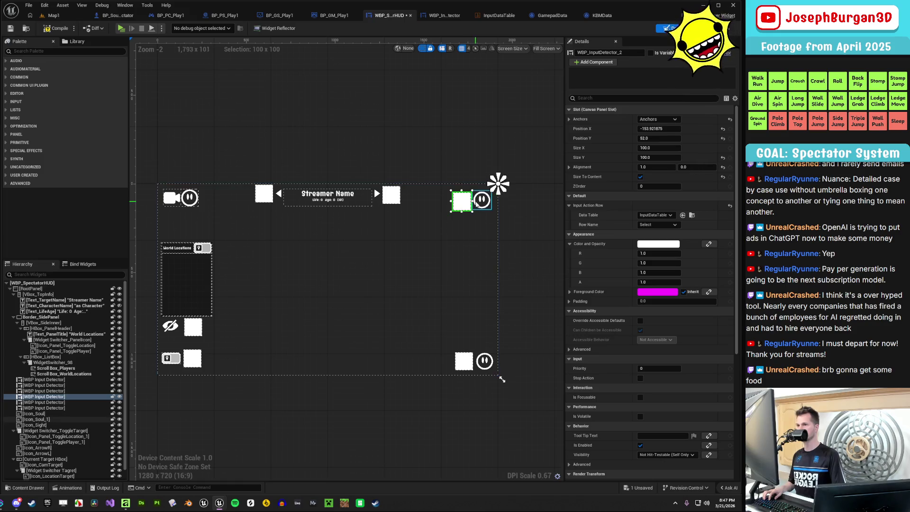
# Anchor Icon_Soul_1 and WBP_InputDetector_2 top-right, with the detector just left of the icon
pyautogui.click(657, 119)
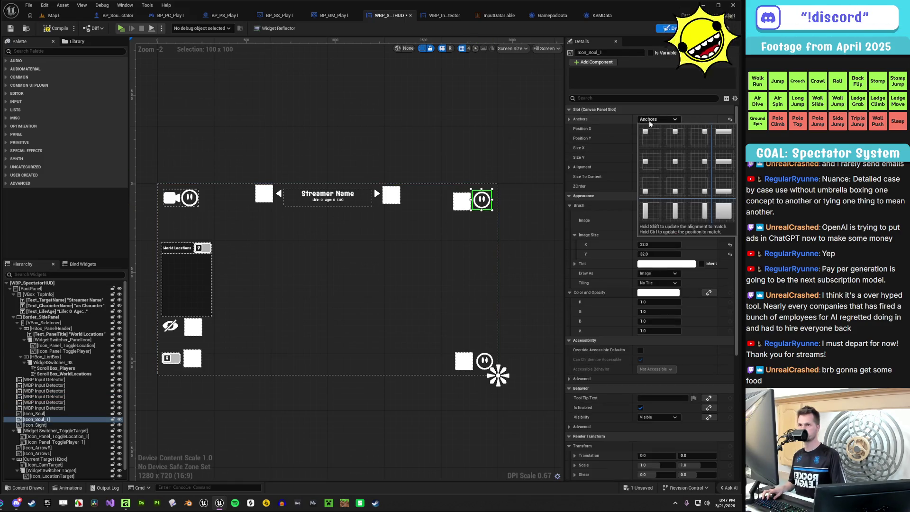
pyautogui.click(695, 141)
pyautogui.click(462, 202)
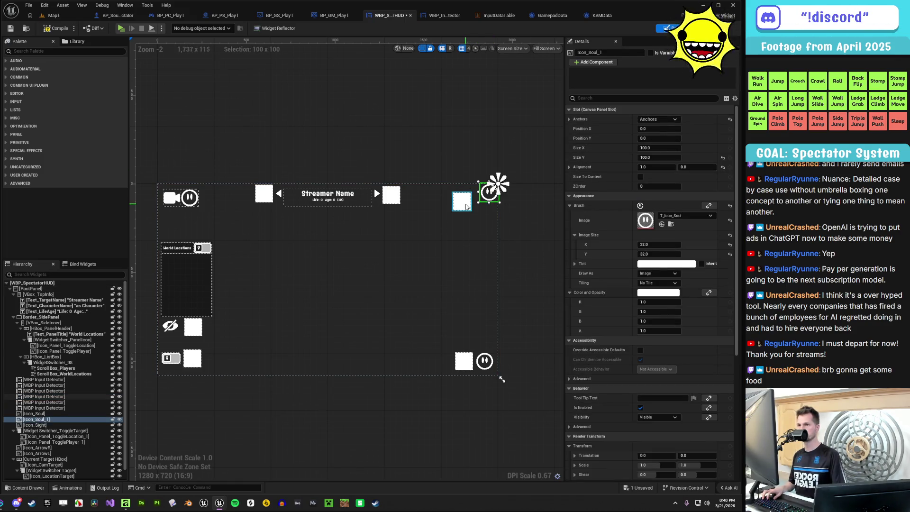
pyautogui.click(675, 122)
pyautogui.click(697, 138)
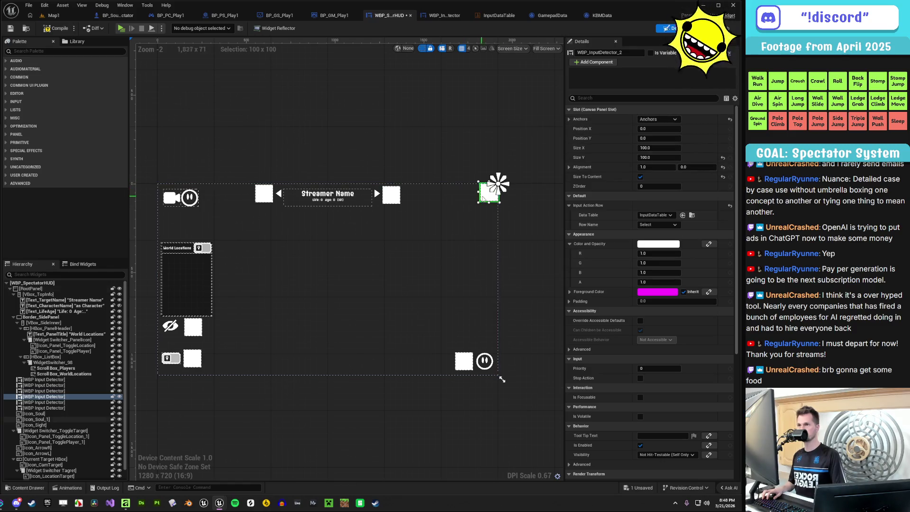
pyautogui.click(486, 195)
pyautogui.moveTo(488, 195); pyautogui.dragTo(442, 214)
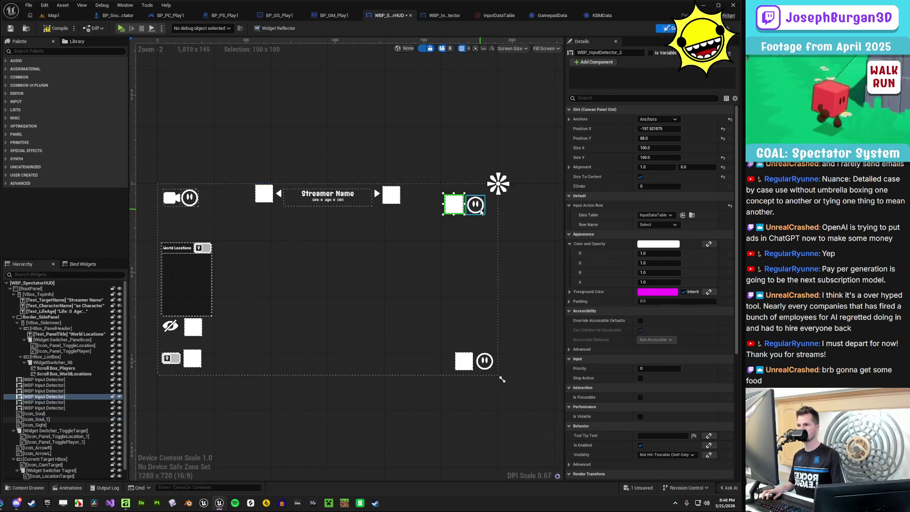
pyautogui.keyDown('ctrl'); pyautogui.click(476, 205); pyautogui.keyUp('ctrl')
pyautogui.click(475, 205)
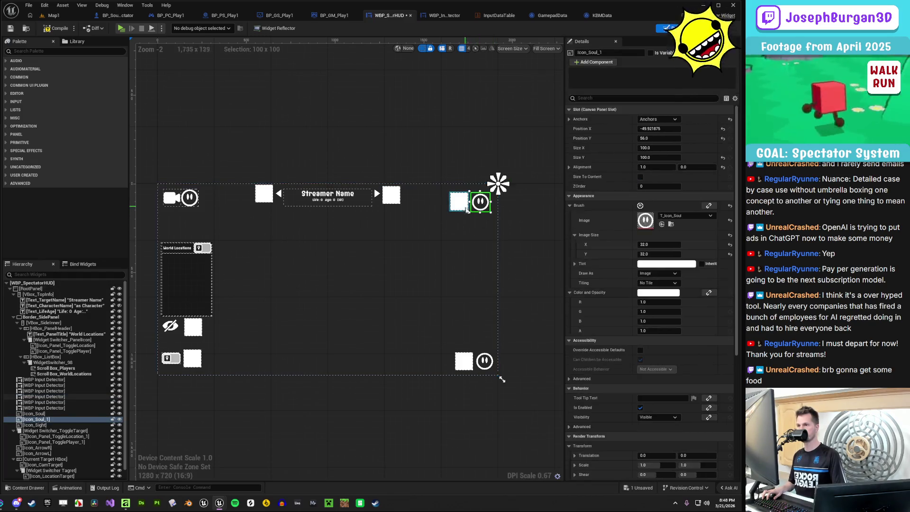
pyautogui.scroll(5, 476, 223)
pyautogui.moveTo(419, 176); pyautogui.dragTo(424, 179)
pyautogui.click(465, 189)
pyautogui.keyDown('ctrl'); pyautogui.click(438, 192); pyautogui.keyUp('ctrl')
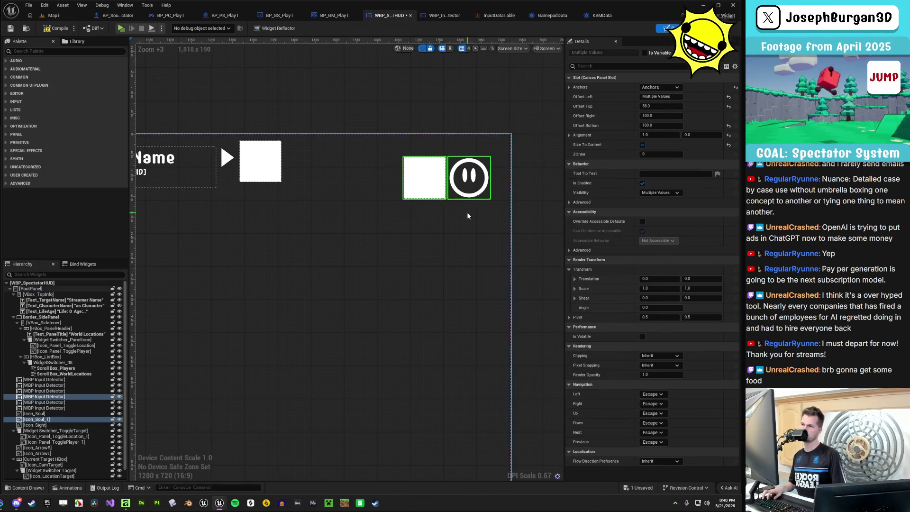
pyautogui.scroll(-4, 467, 216)
pyautogui.scroll(3, 455, 189)
pyautogui.click(452, 183)
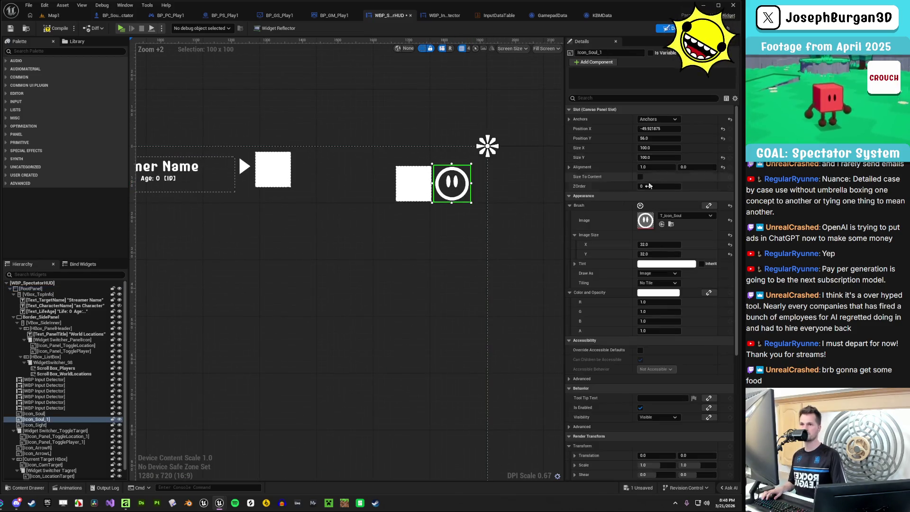
# Set Icon_Soul_1's Brush Image to T_Icon_X_Quit
pyautogui.click(683, 215)
pyautogui.write('x quit')
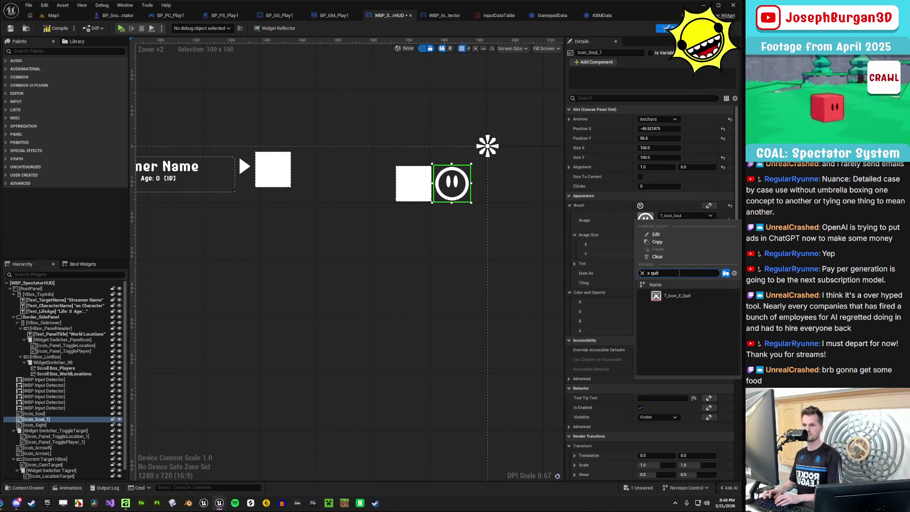
pyautogui.click(674, 295)
pyautogui.click(480, 265)
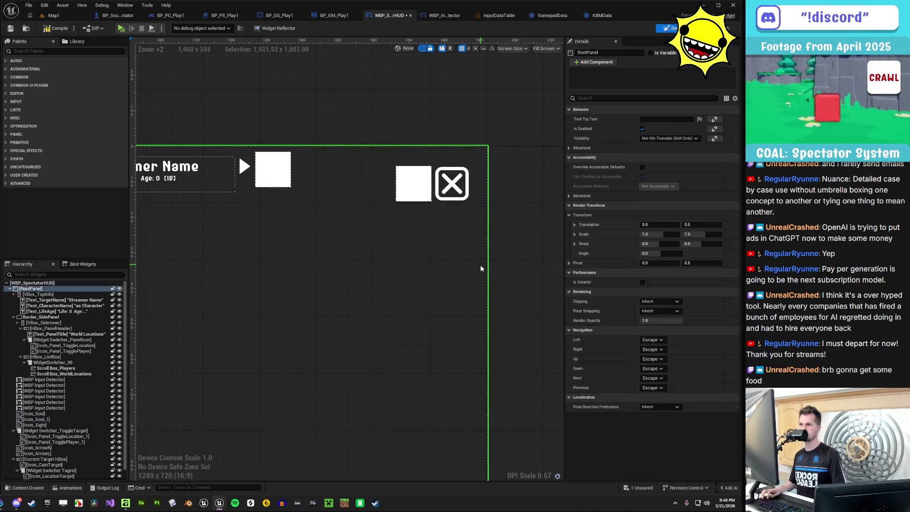
pyautogui.scroll(-5, 498, 270)
pyautogui.scroll(4, 515, 274)
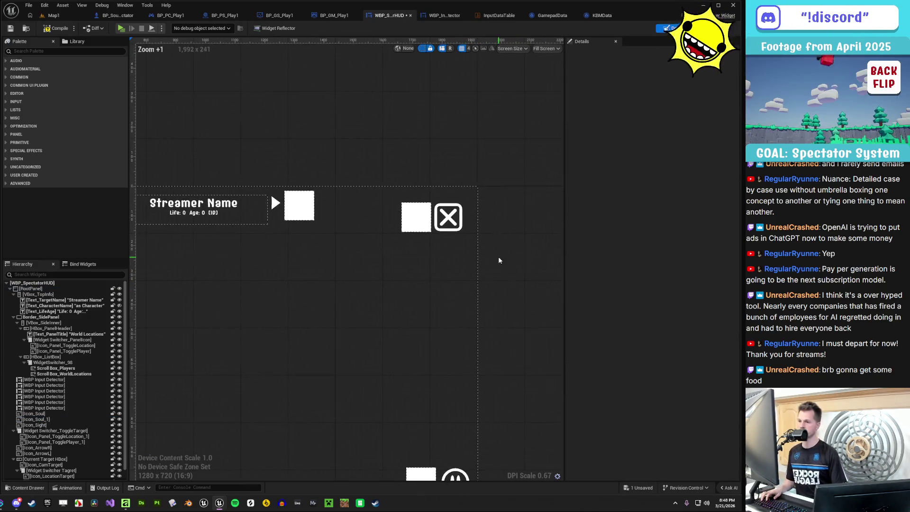
pyautogui.scroll(-3, 499, 257)
pyautogui.click(475, 232)
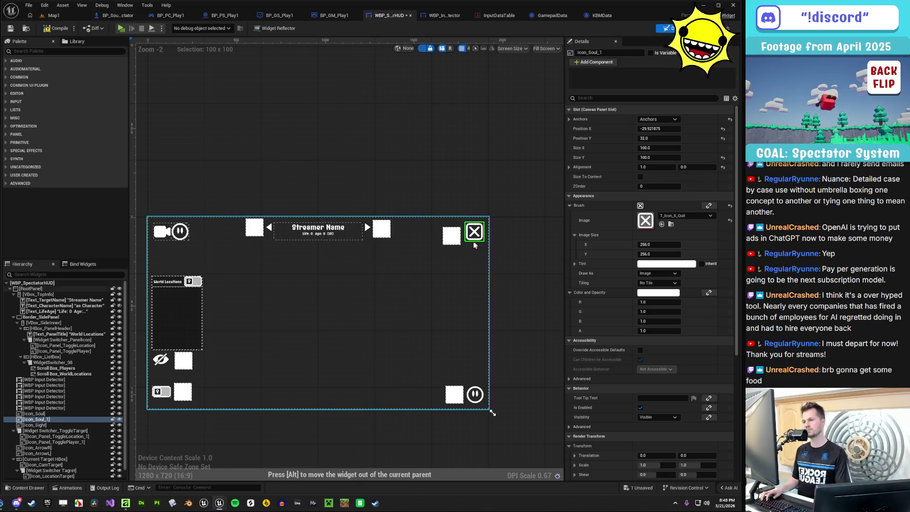
pyautogui.click(456, 236)
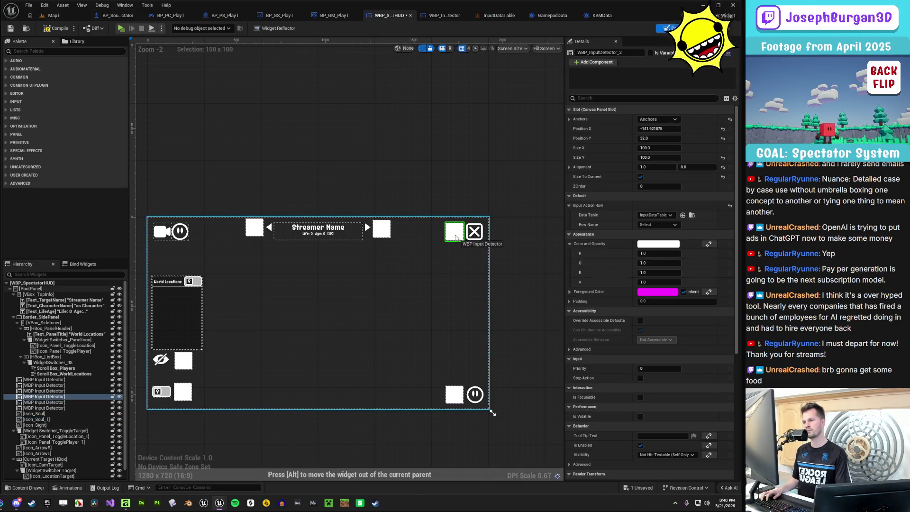
pyautogui.click(508, 256)
pyautogui.moveTo(346, 345); pyautogui.dragTo(391, 323)
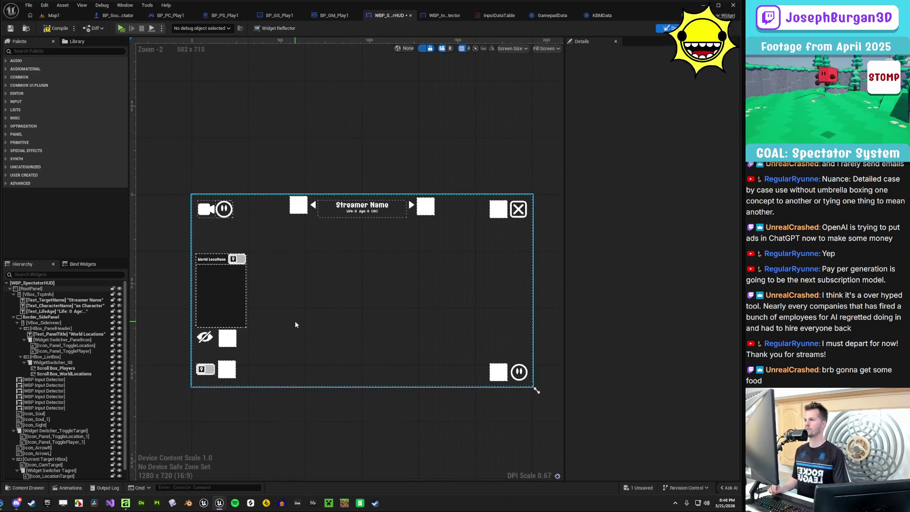
pyautogui.scroll(5, 212, 266)
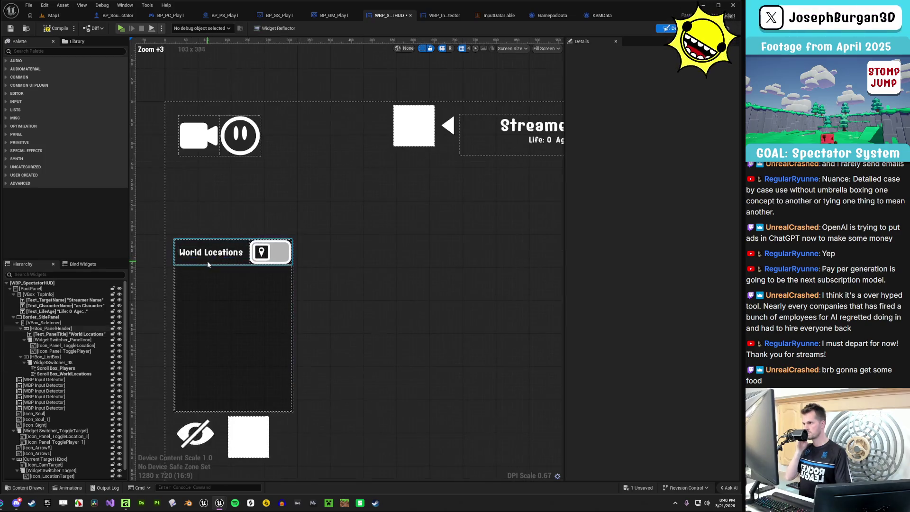
pyautogui.scroll(-4, 215, 270)
pyautogui.moveTo(337, 295)
pyautogui.mouseDown()
pyautogui.moveTo(351, 254)
pyautogui.moveTo(278, 287)
pyautogui.mouseUp()
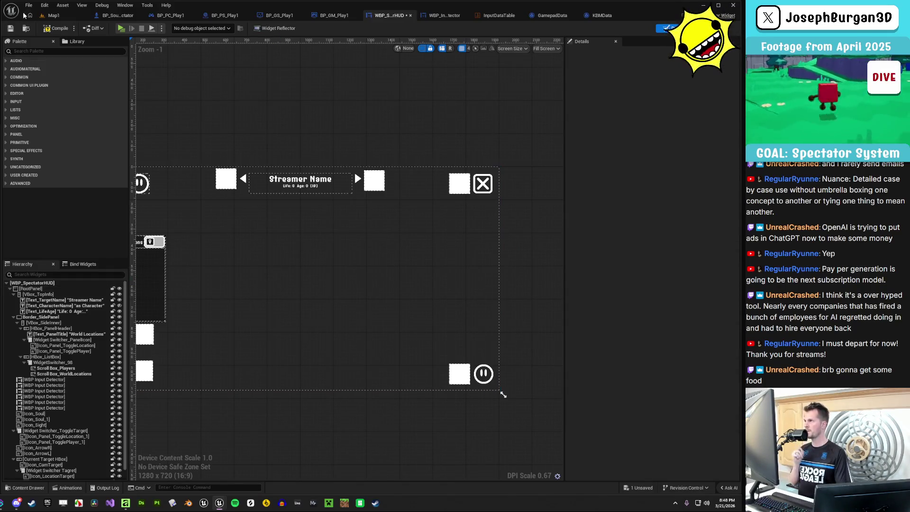
pyautogui.moveTo(253, 221); pyautogui.dragTo(338, 226)
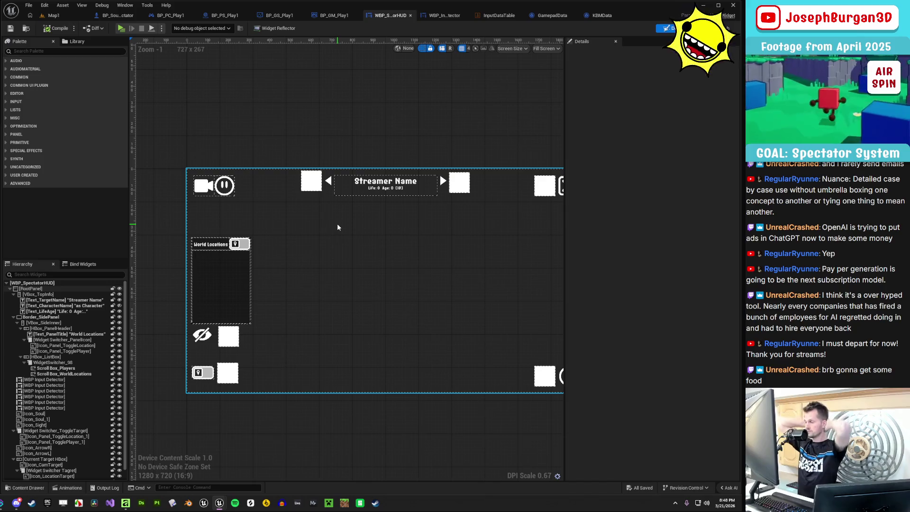
pyautogui.click(205, 186)
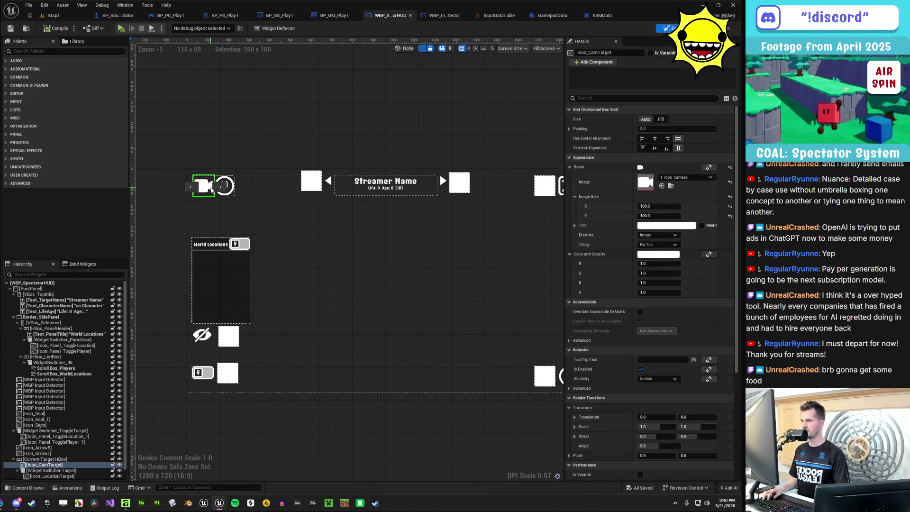
pyautogui.click(120, 465)
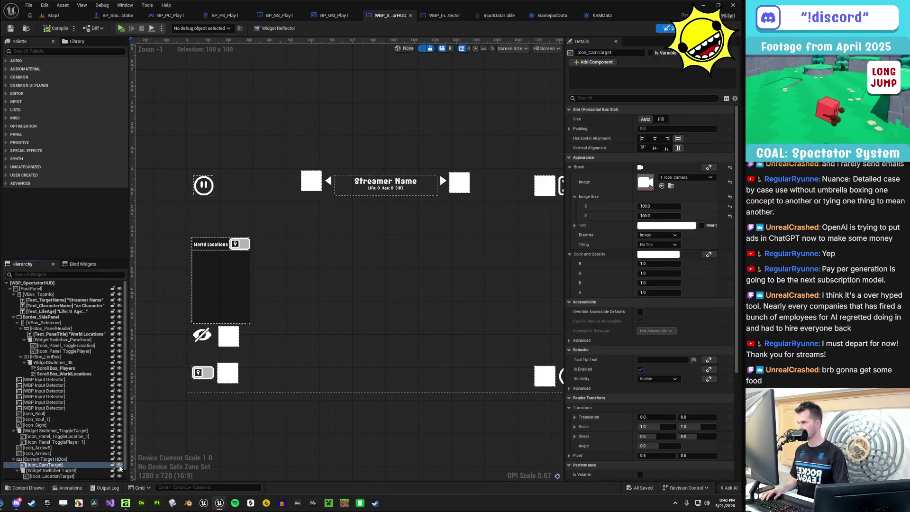
pyautogui.click(119, 465)
pyautogui.moveTo(299, 427)
pyautogui.mouseDown()
pyautogui.moveTo(240, 410)
pyautogui.moveTo(266, 411)
pyautogui.mouseUp()
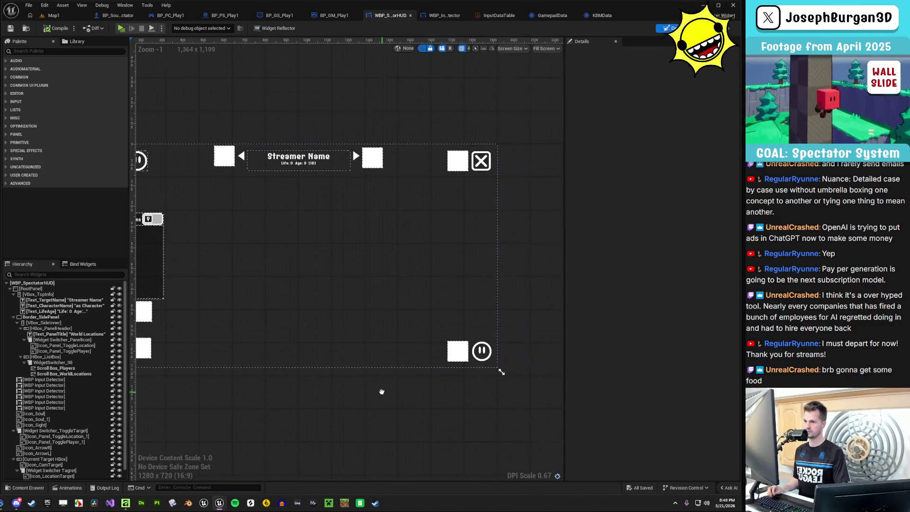
# Select Widget Switcher Tagret, paste a copy, then delete the pasted copy
pyautogui.click(481, 351)
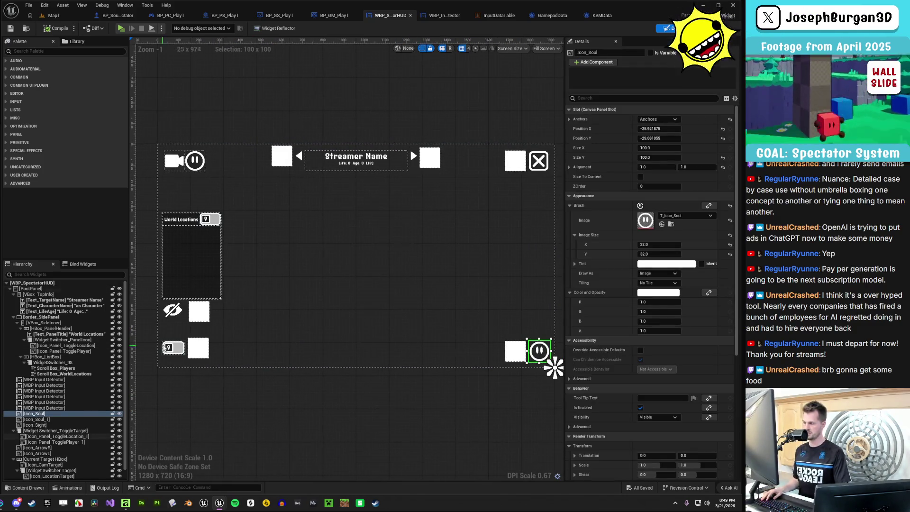
pyautogui.scroll(5, 446, 374)
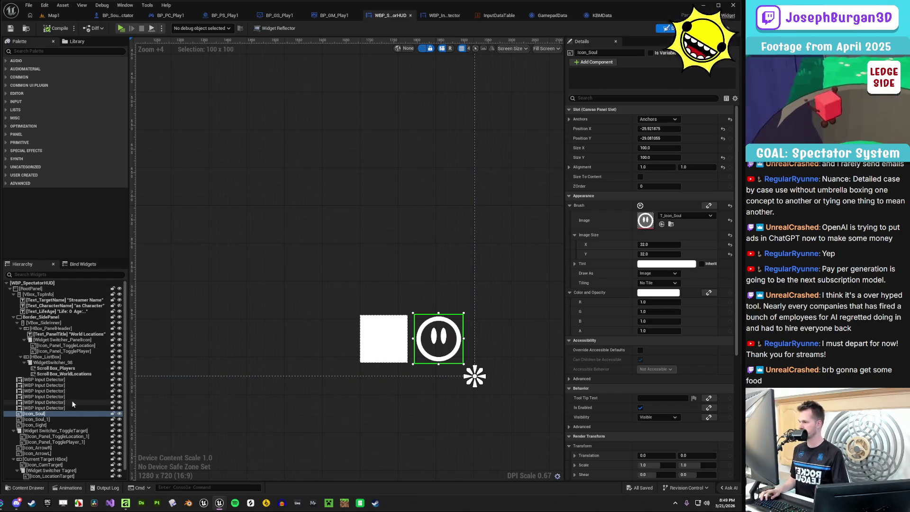
pyautogui.click(536, 446)
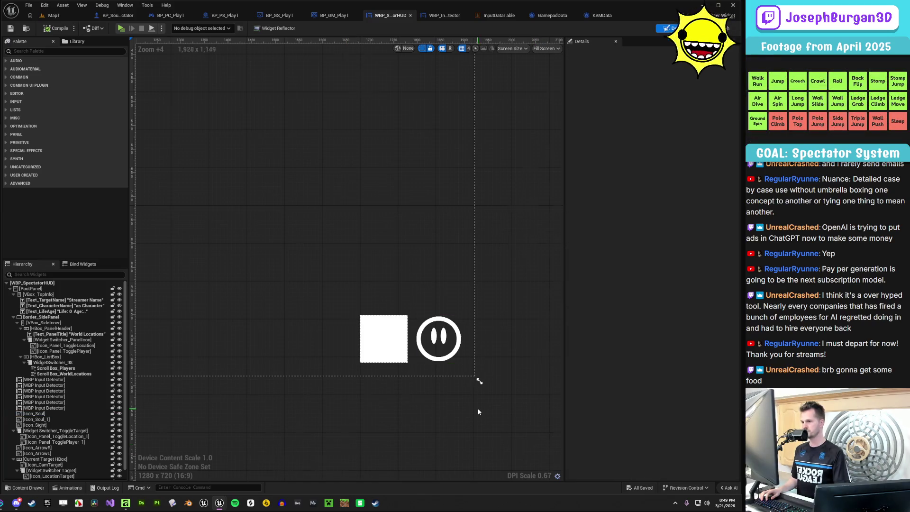
pyautogui.scroll(-3, 477, 408)
pyautogui.click(460, 366)
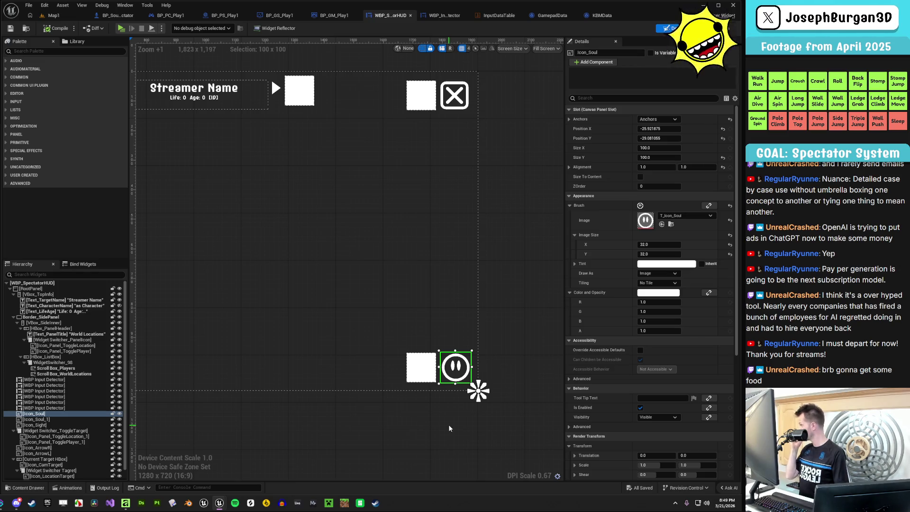
pyautogui.scroll(4, 456, 394)
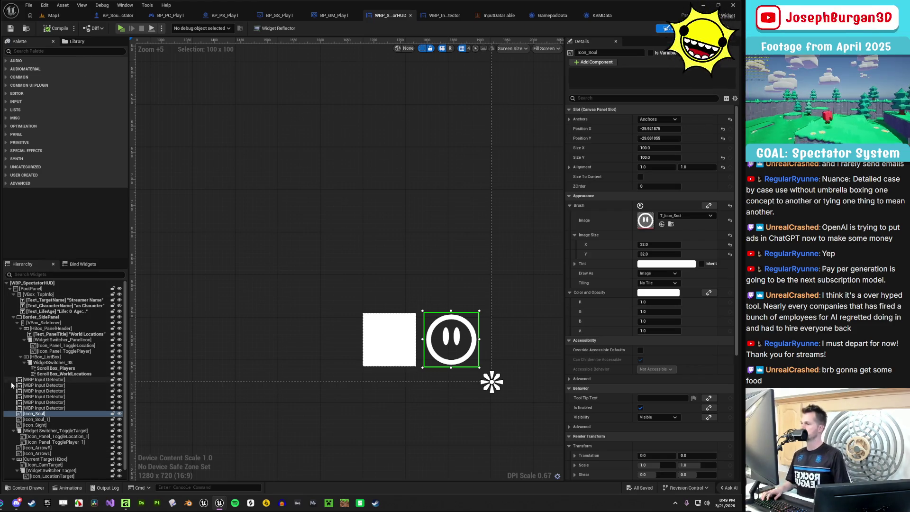
pyautogui.scroll(-5, 233, 386)
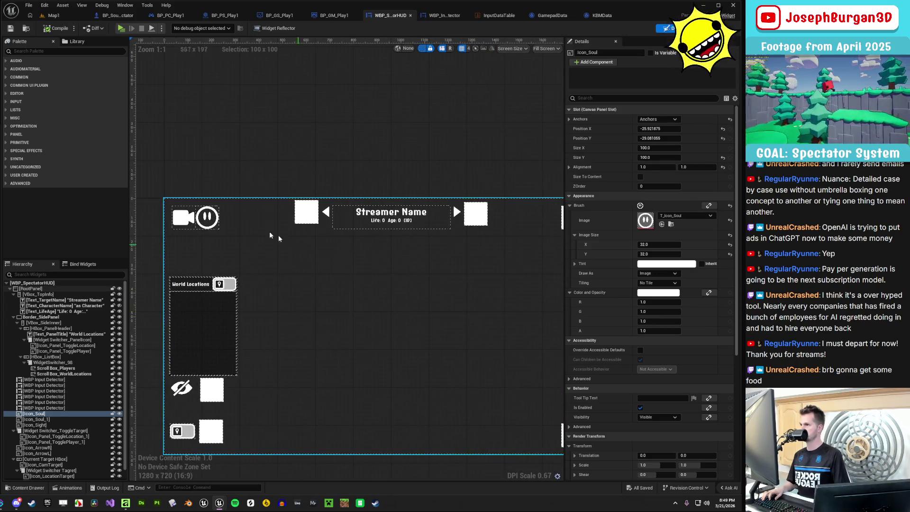
pyautogui.click(207, 217)
pyautogui.click(51, 459)
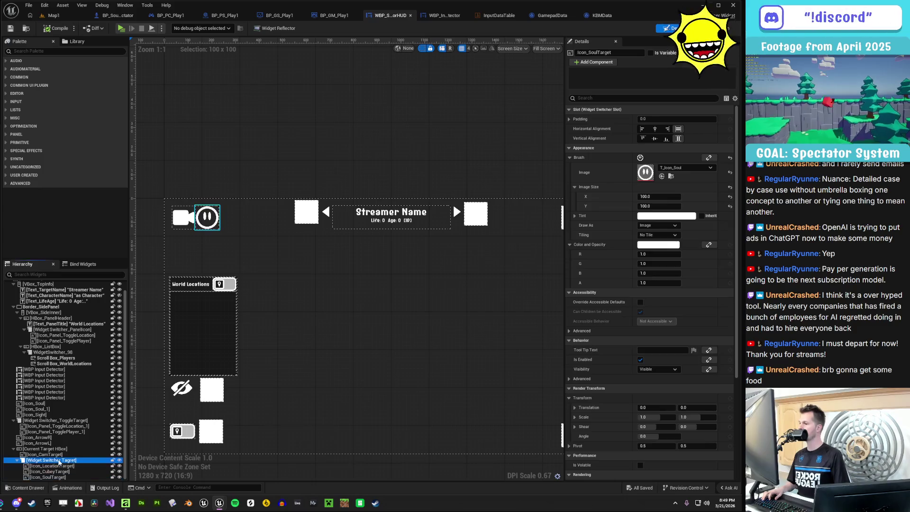
pyautogui.hotkey('ctrl', 'v')
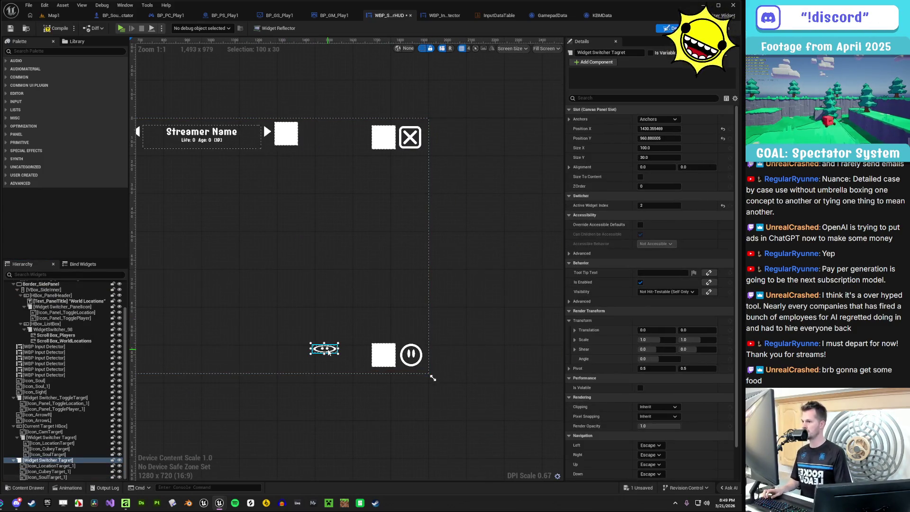
pyautogui.press('Delete')
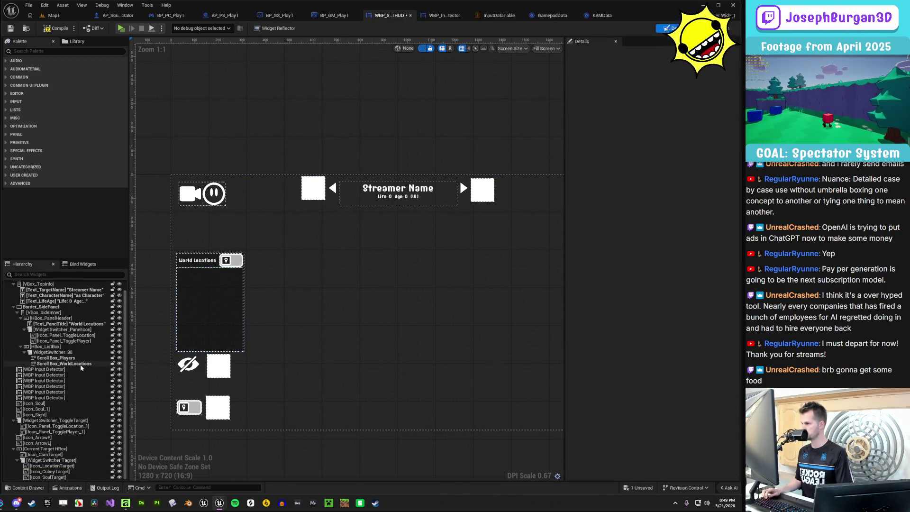
# Drag a Widget Switcher Tagret copy onto the HUD, size it 100 × 100, and place it at 1648, 724
pyautogui.moveTo(377, 378)
pyautogui.mouseDown()
pyautogui.moveTo(240, 349)
pyautogui.moveTo(290, 339)
pyautogui.mouseUp()
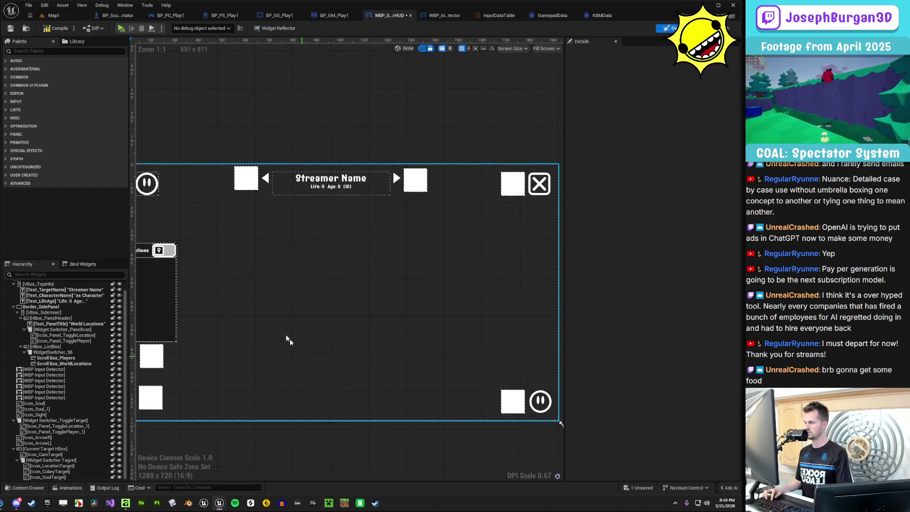
pyautogui.click(66, 353)
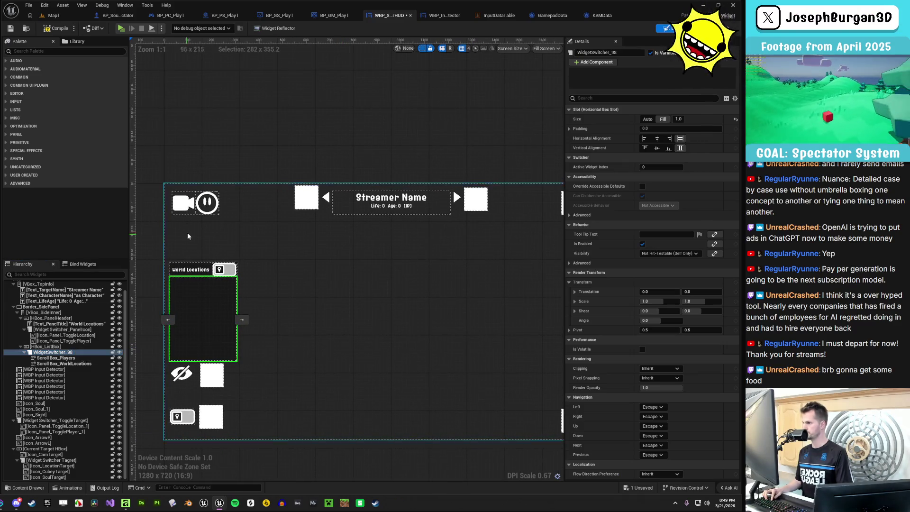
pyautogui.click(207, 203)
pyautogui.moveTo(64, 461)
pyautogui.mouseDown()
pyautogui.moveTo(69, 470)
pyautogui.moveTo(455, 371)
pyautogui.moveTo(352, 358)
pyautogui.mouseUp()
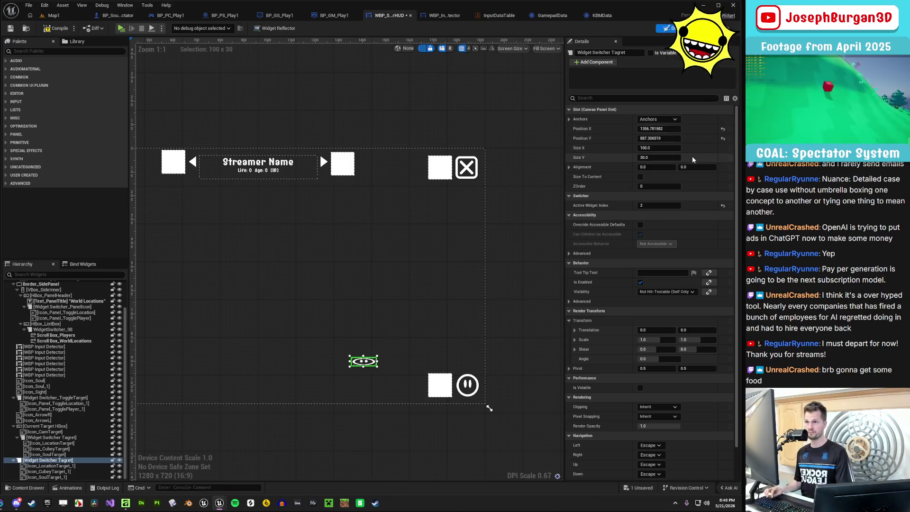
pyautogui.click(658, 157)
pyautogui.write('0')
pyautogui.press('Return')
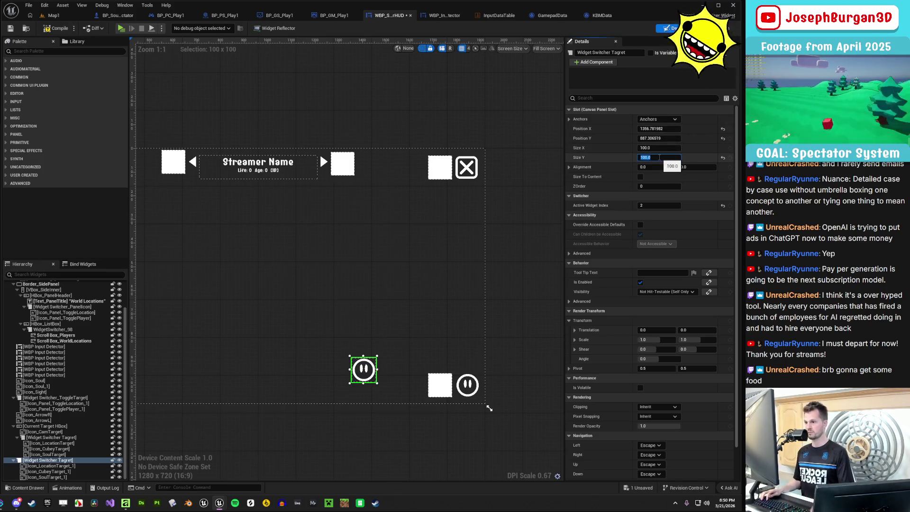
pyautogui.scroll(2, 365, 424)
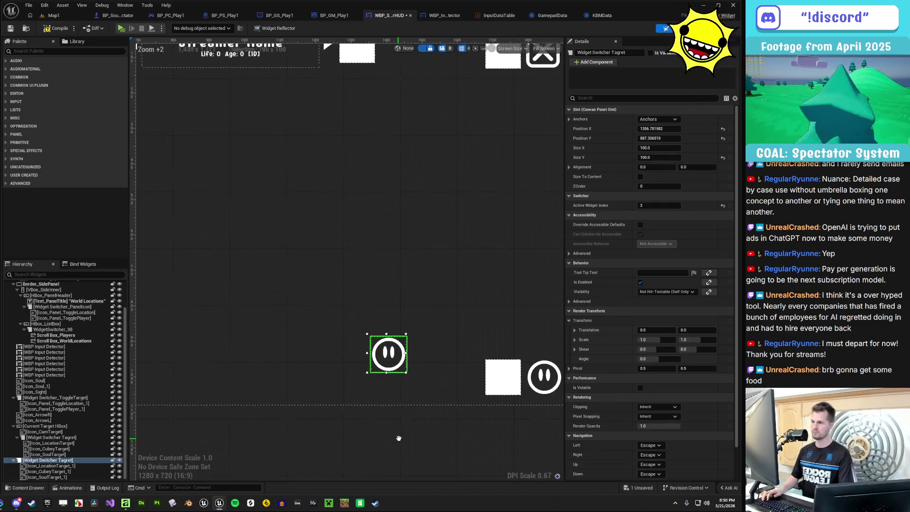
pyautogui.scroll(1, 398, 437)
pyautogui.moveTo(402, 350); pyautogui.dragTo(505, 283)
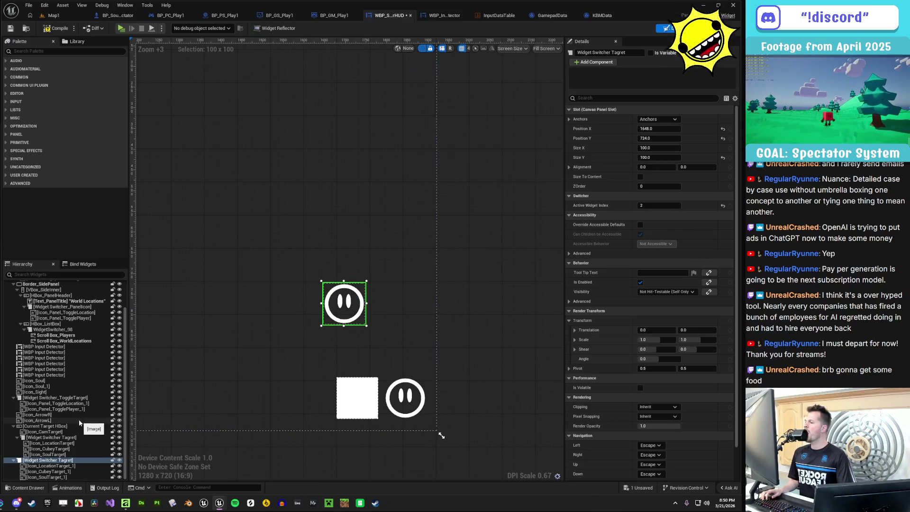
# Delete Icon_LocationTarget_1 from the copied switcher and rename Icon_SoulTarget_1 to Icon_SoulMode
pyautogui.click(43, 466)
pyautogui.click(41, 472)
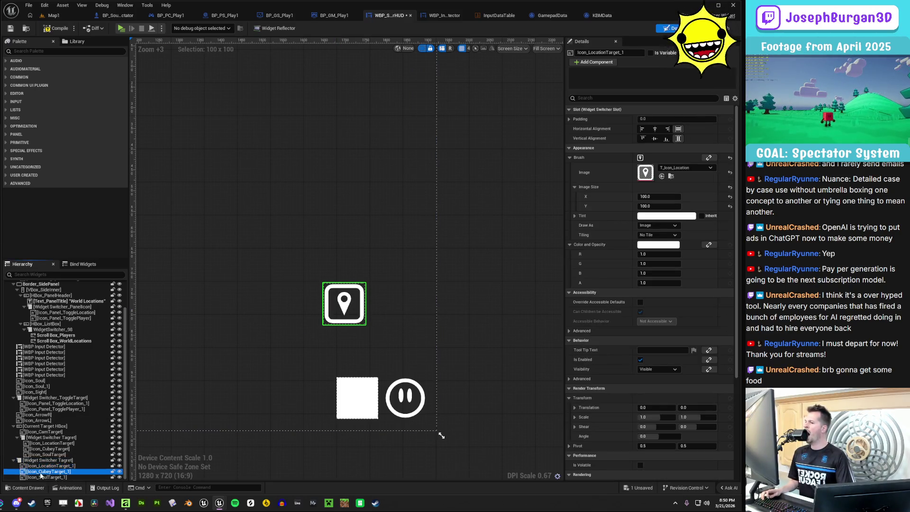
pyautogui.click(43, 467)
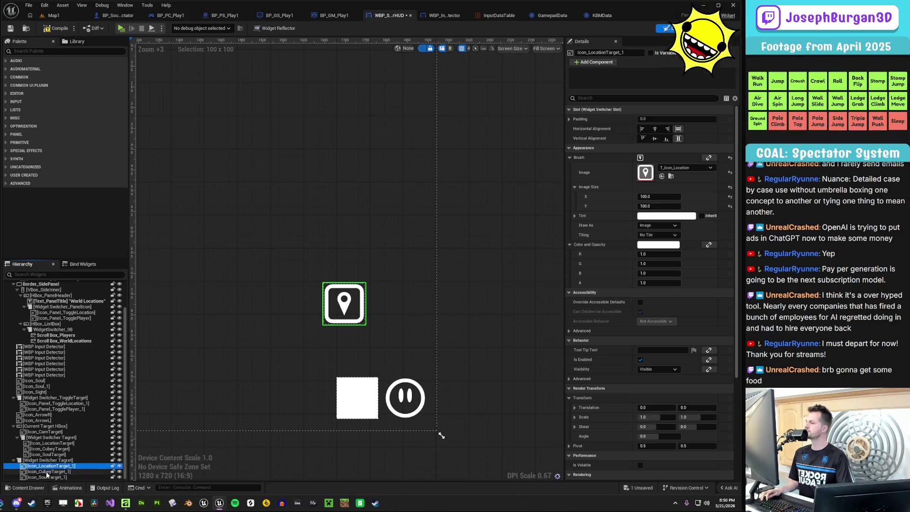
pyautogui.click(45, 471)
pyautogui.click(47, 476)
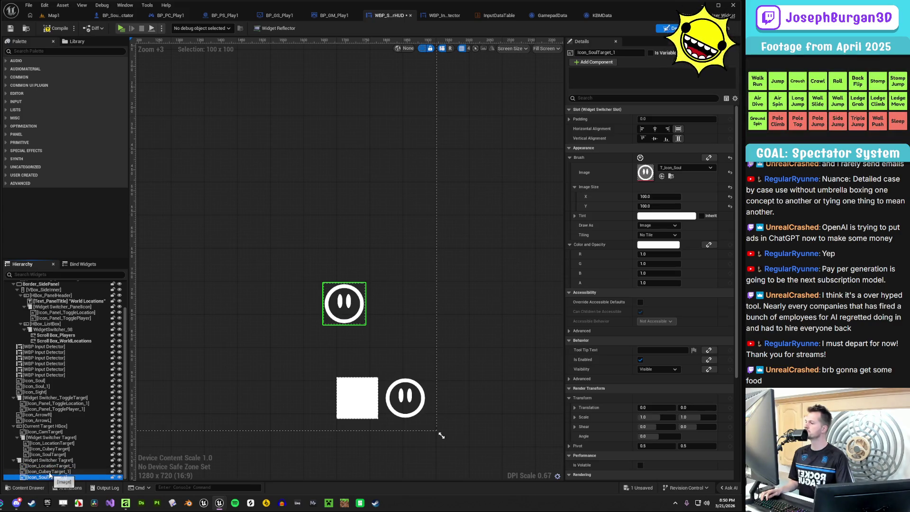
pyautogui.click(67, 472)
pyautogui.click(69, 467)
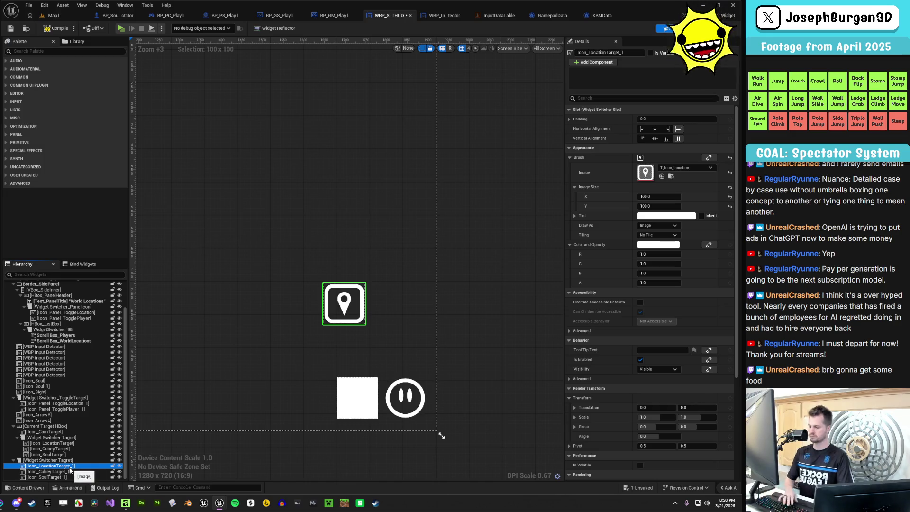
pyautogui.press('Delete')
pyautogui.click(71, 472)
pyautogui.click(67, 477)
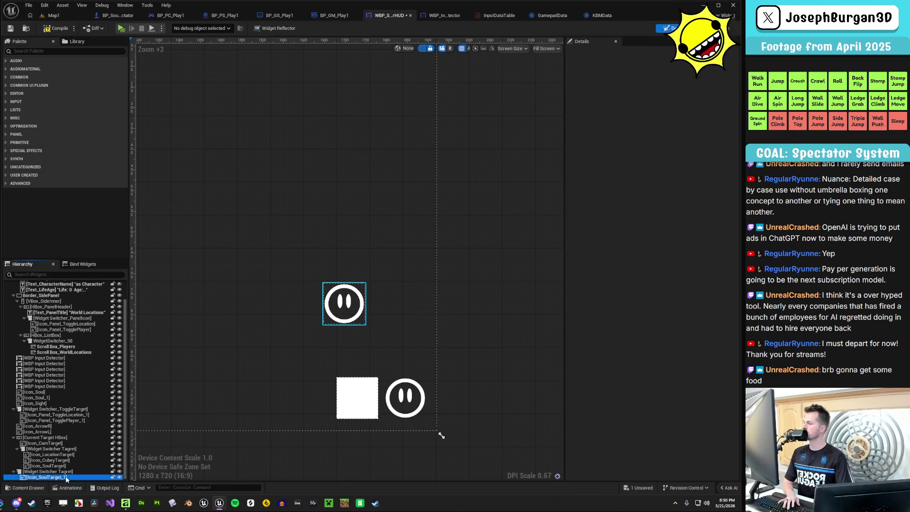
pyautogui.press('F2')
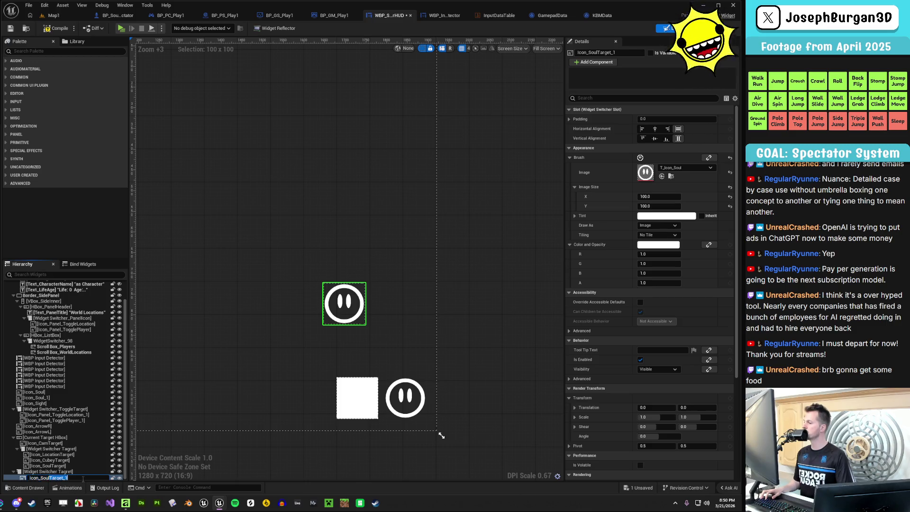
pyautogui.write('Mode')
pyautogui.press('Return')
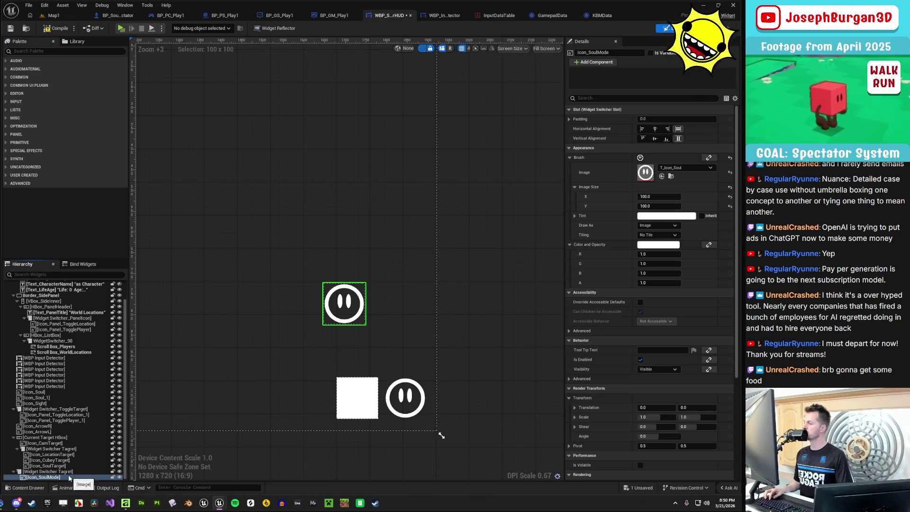
# Duplicate Icon_SoulMode and name the copy Icon_SpectateMode
pyautogui.hotkey('ctrl', 'd')
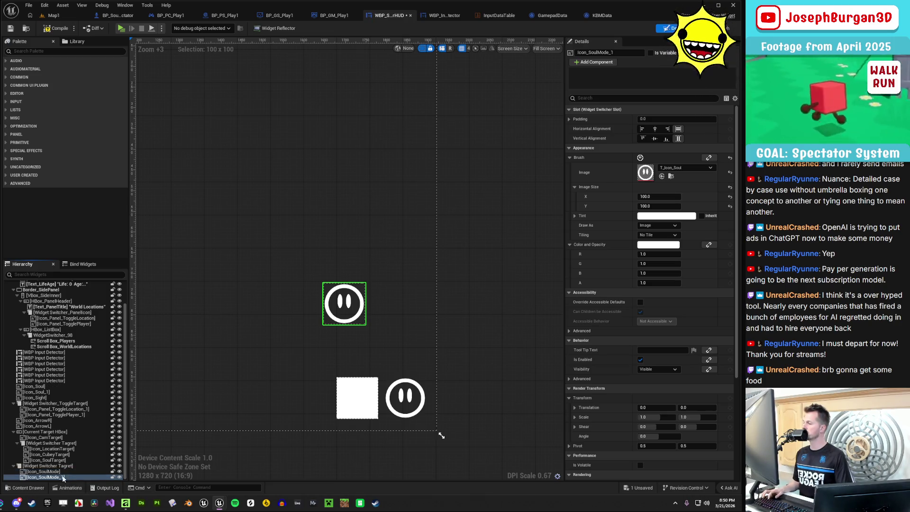
pyautogui.press('F2')
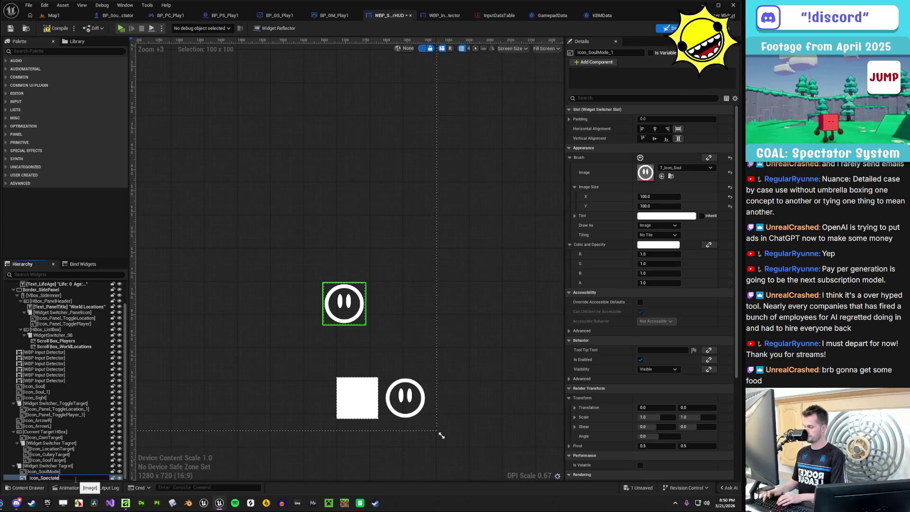
pyautogui.press('Return')
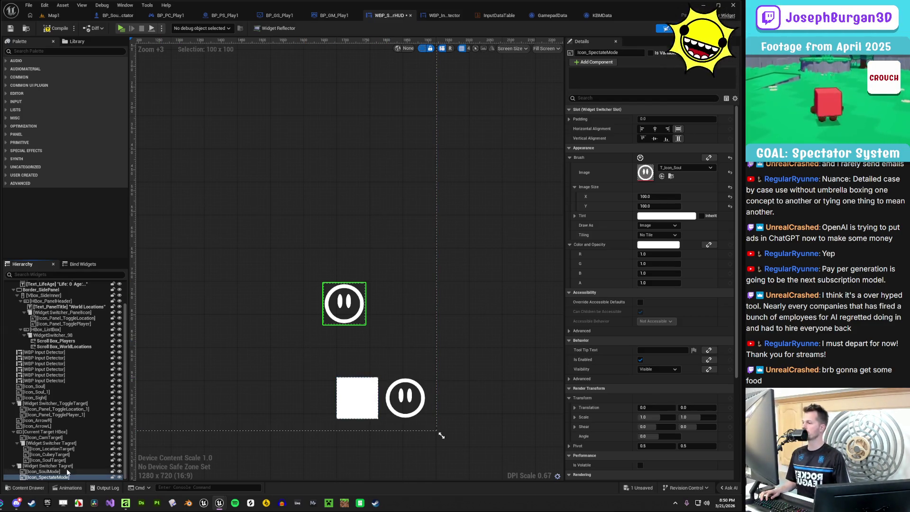
pyautogui.click(694, 169)
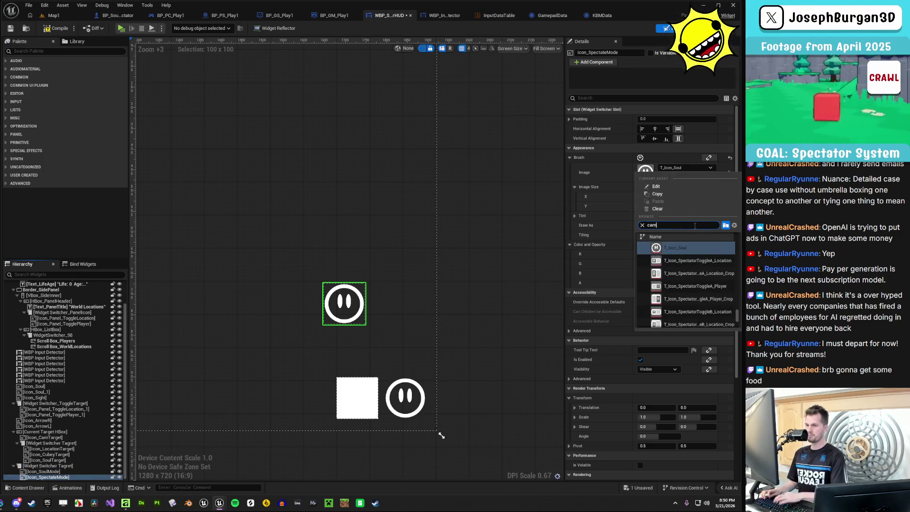
# Give Icon_SpectateMode the T_Icon_Camera texture, searching with icon_cam, then check both switcher images
pyautogui.write('era')
pyautogui.moveTo(702, 283)
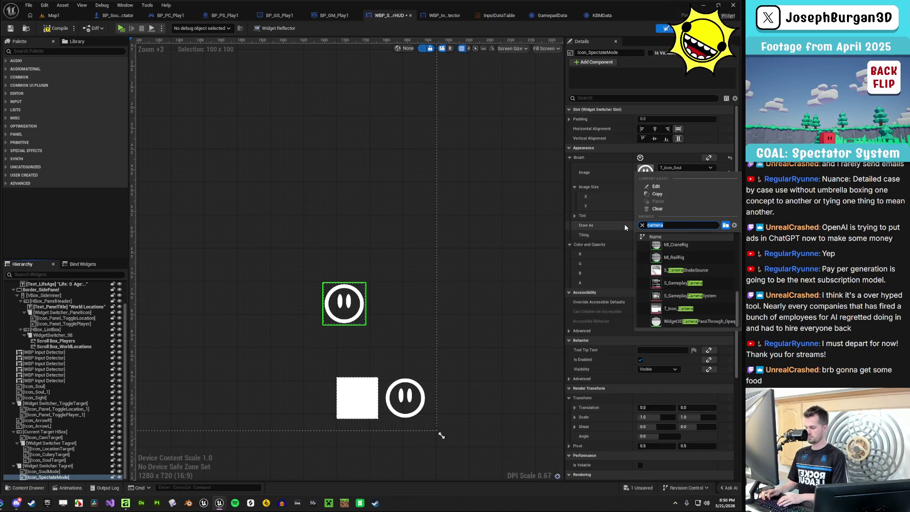
pyautogui.write('icon_cam')
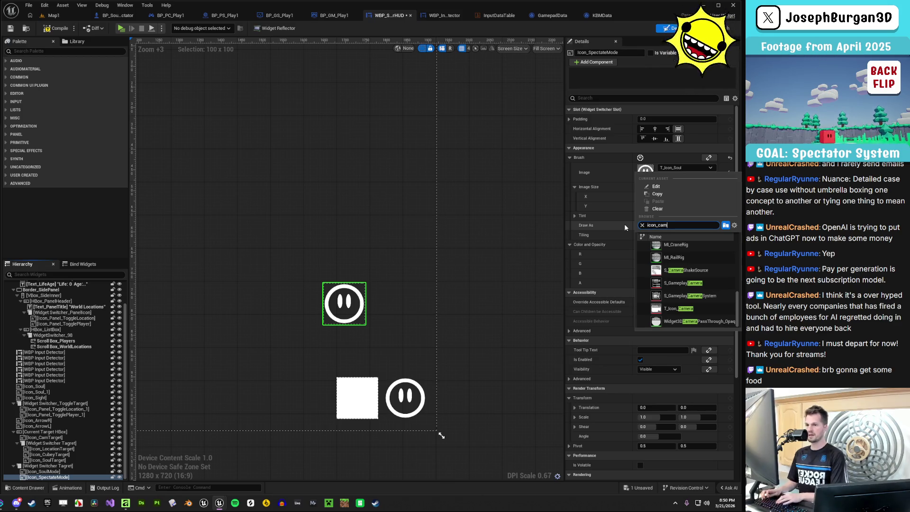
pyautogui.press('Return')
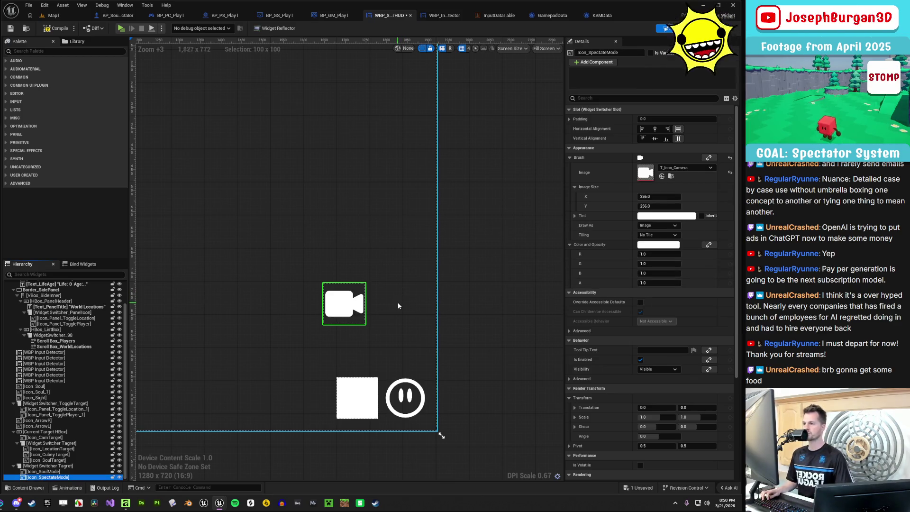
pyautogui.click(66, 472)
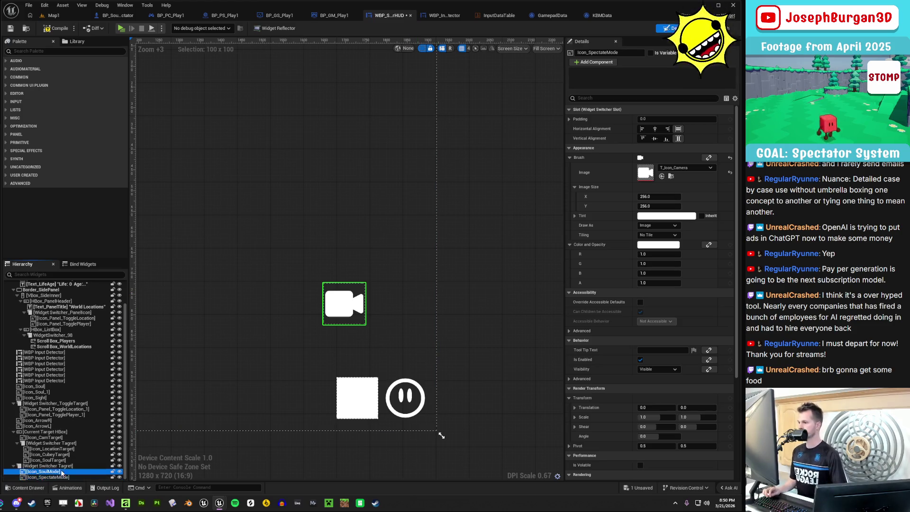
pyautogui.click(66, 477)
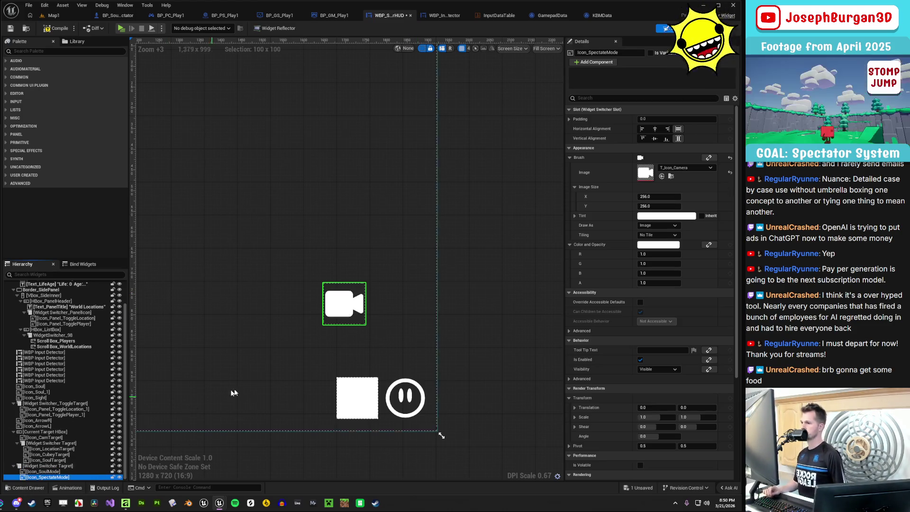
pyautogui.click(50, 466)
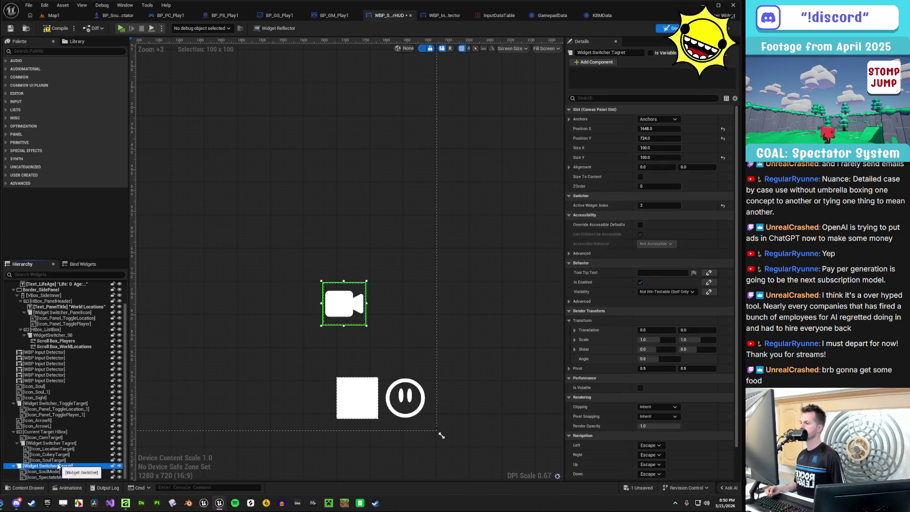
# Delete the leftover Icon_Soul and return the camera icon into the widget switcher
pyautogui.moveTo(335, 309)
pyautogui.mouseDown()
pyautogui.moveTo(394, 361)
pyautogui.moveTo(385, 338)
pyautogui.mouseUp()
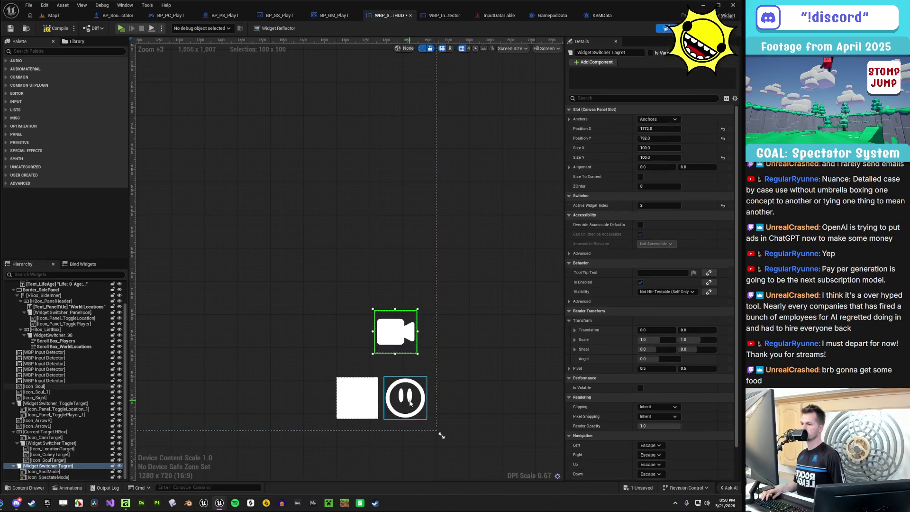
pyautogui.click(410, 403)
pyautogui.press('Delete')
pyautogui.click(398, 401)
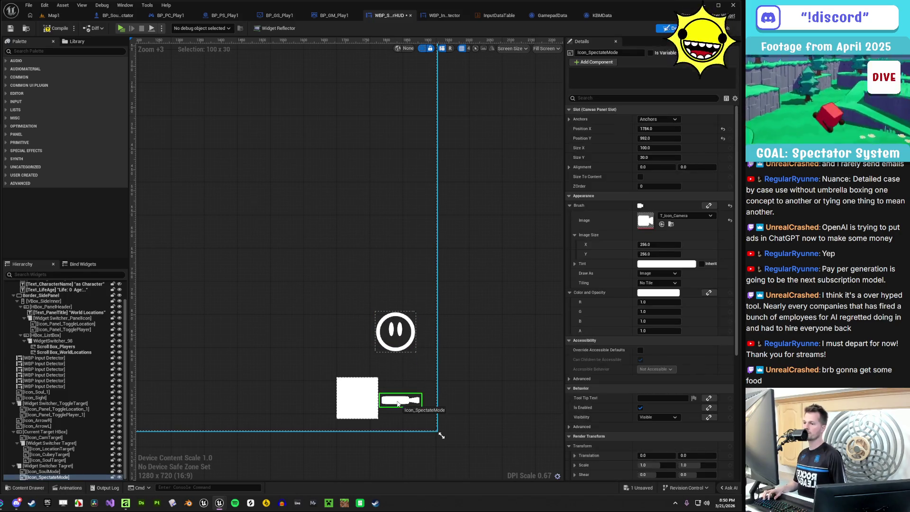
pyautogui.moveTo(398, 404); pyautogui.dragTo(395, 331)
pyautogui.click(395, 332)
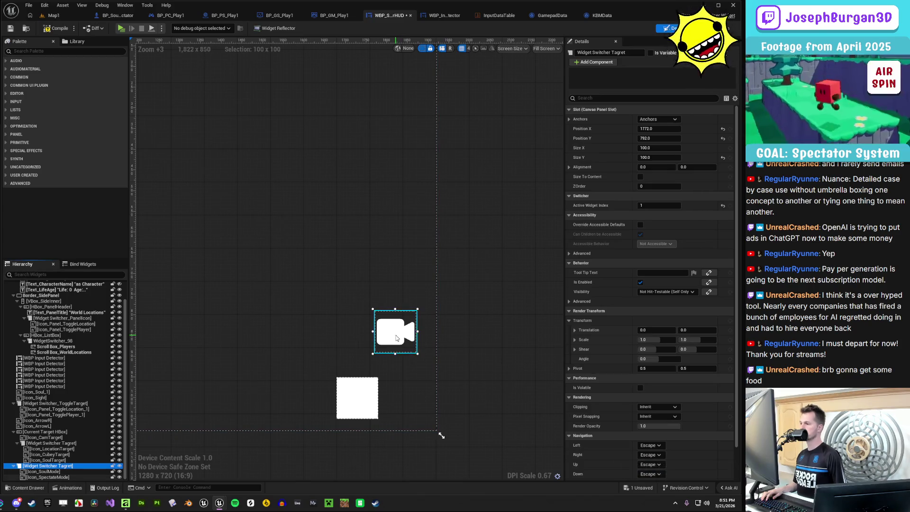
# Rename the switcher in the Hierarchy to 'Widget Switcher Mode'
pyautogui.doubleClick(57, 467)
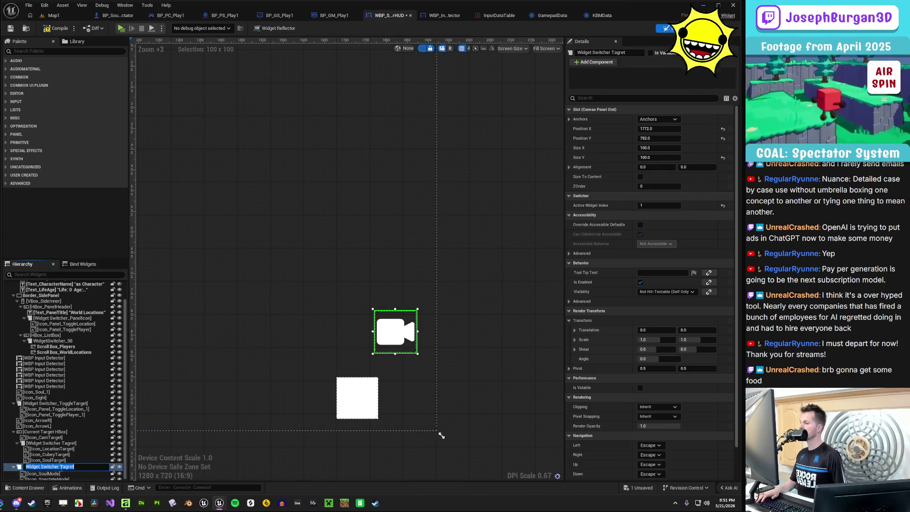
pyautogui.moveTo(75, 466); pyautogui.dragTo(60, 467)
pyautogui.write('Mod')
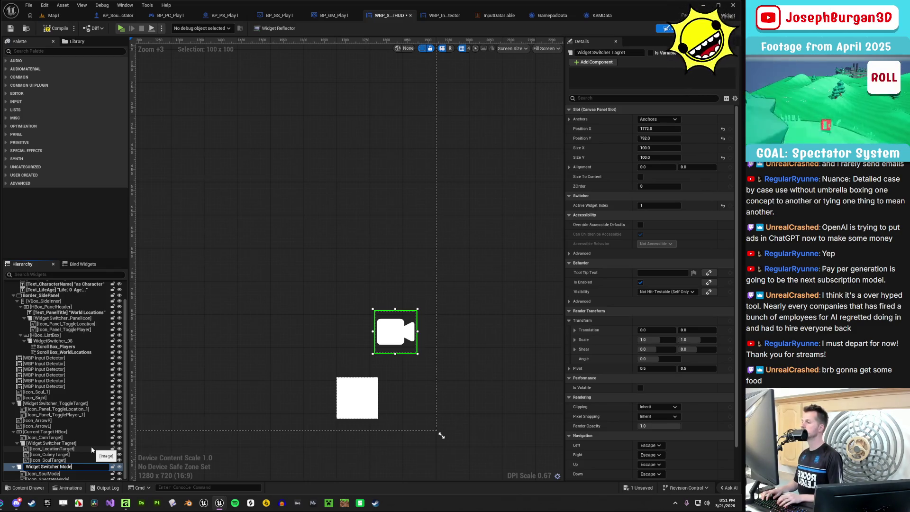
pyautogui.press('Return')
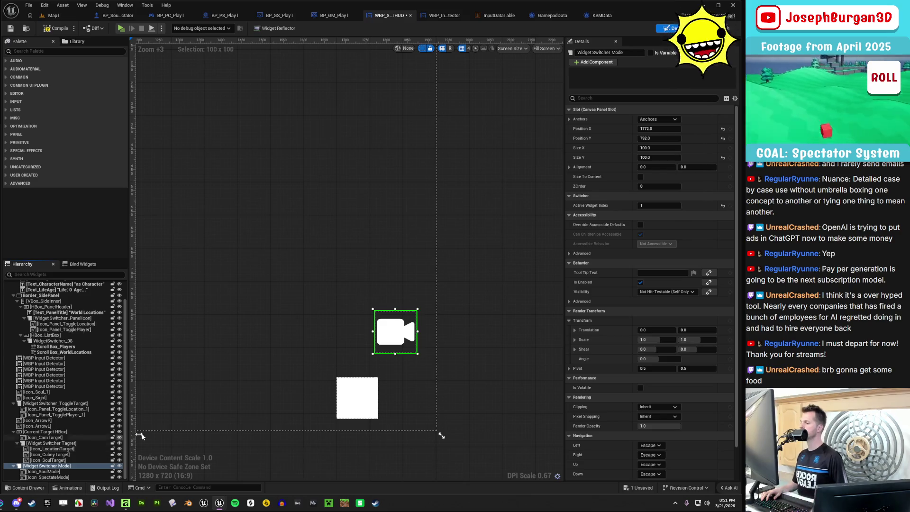
# Move the switcher beside the bottom-right white box and anchor it bottom-right
pyautogui.moveTo(401, 340)
pyautogui.mouseDown()
pyautogui.moveTo(398, 399)
pyautogui.moveTo(409, 406)
pyautogui.mouseUp()
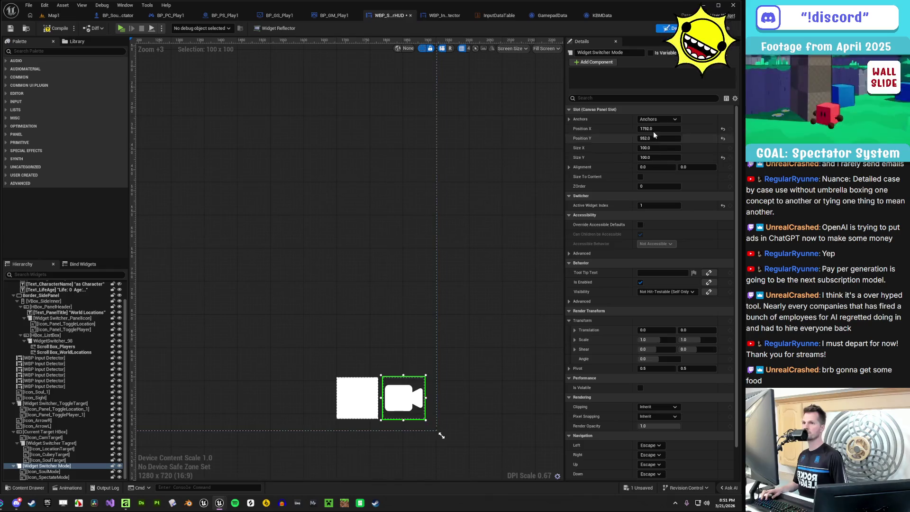
pyautogui.click(658, 119)
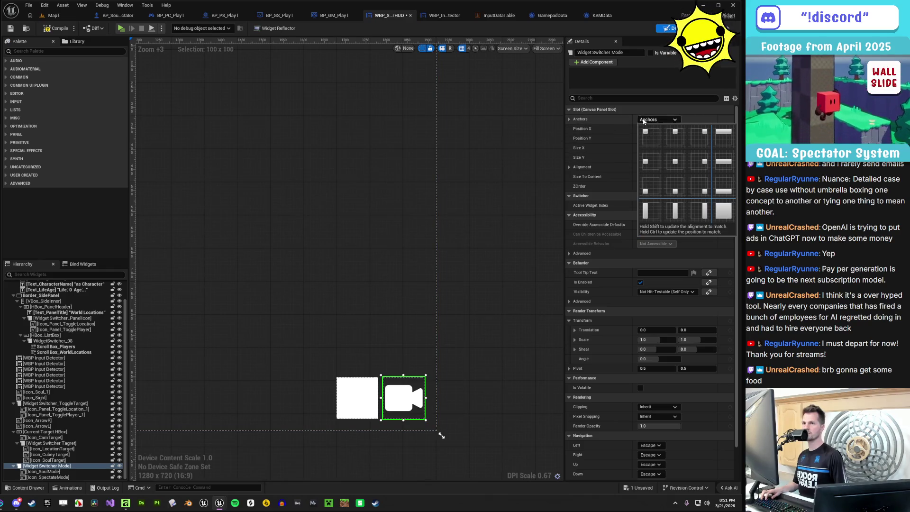
pyautogui.click(699, 191)
# Check the switcher's placement against the bottom-right input-detector box
pyautogui.click(485, 380)
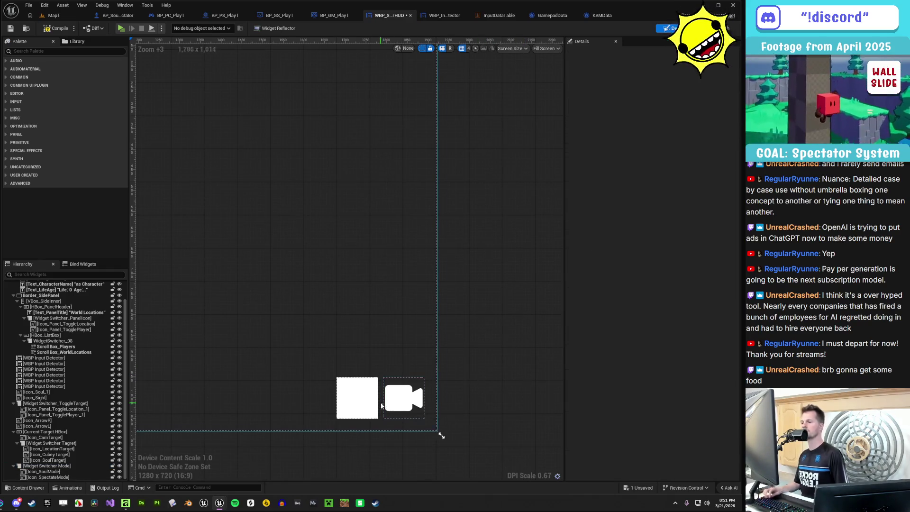
pyautogui.click(358, 398)
pyautogui.click(524, 407)
pyautogui.scroll(-4, 493, 403)
pyautogui.scroll(2, 478, 346)
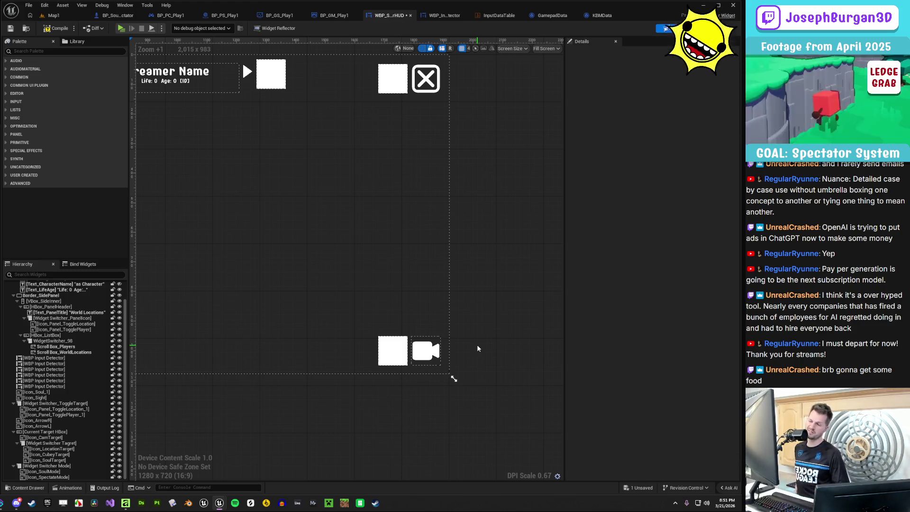
pyautogui.scroll(-2, 477, 348)
pyautogui.scroll(2, 456, 357)
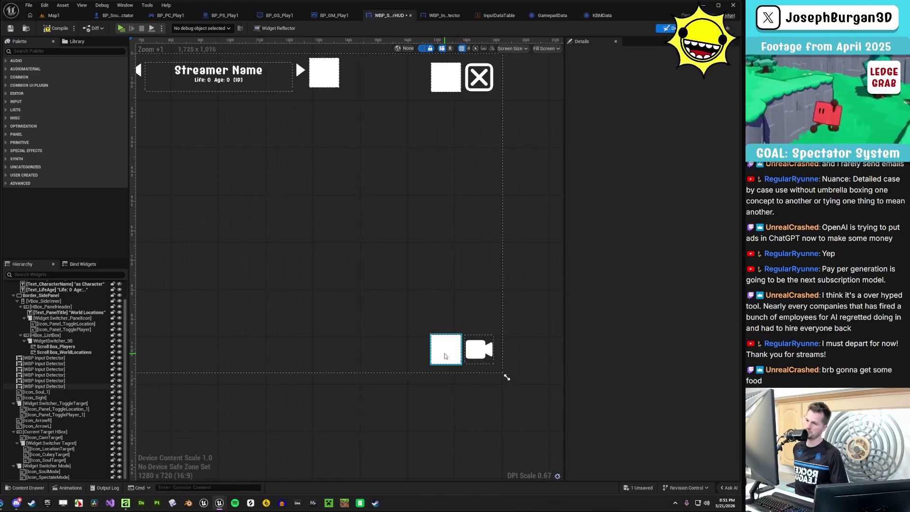
pyautogui.scroll(-3, 427, 374)
pyautogui.scroll(-1, 329, 410)
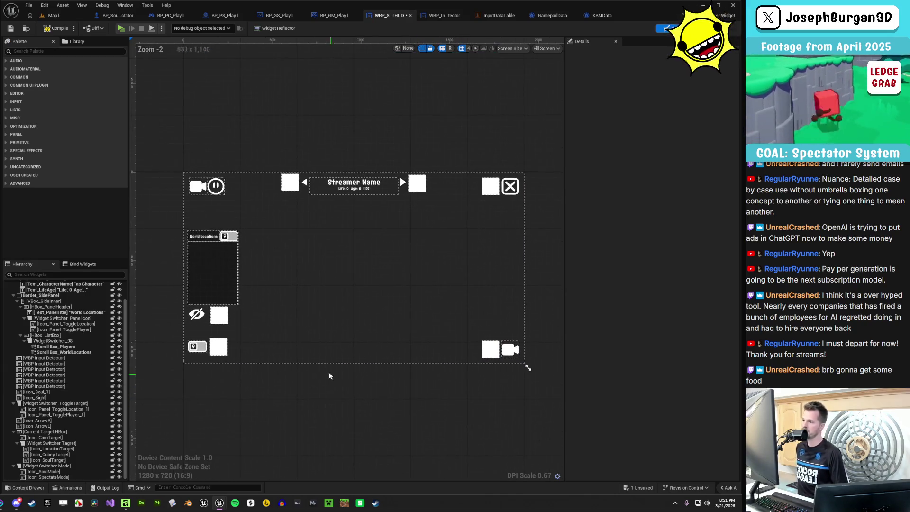
pyautogui.scroll(1, 236, 390)
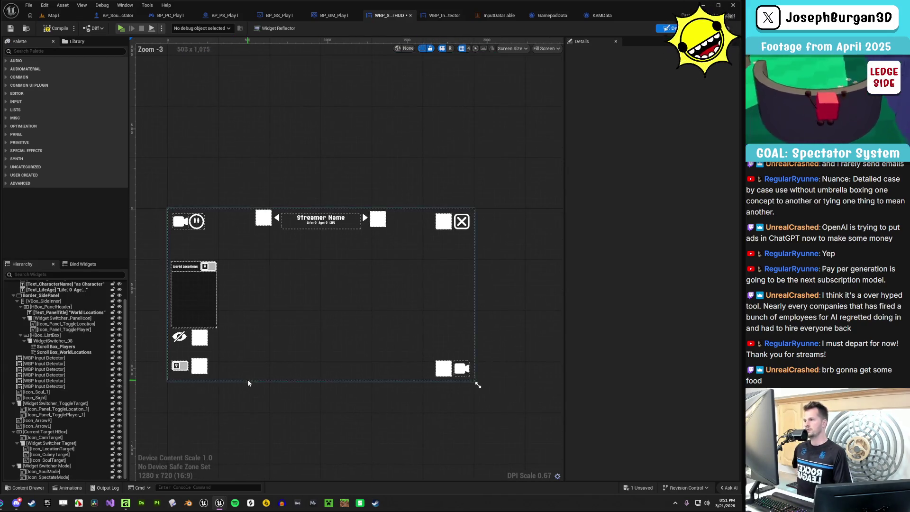
# Compile and save the HUD, then toggle Free Fly Mode and world-location spectating in play
pyautogui.click(59, 28)
pyautogui.click(53, 15)
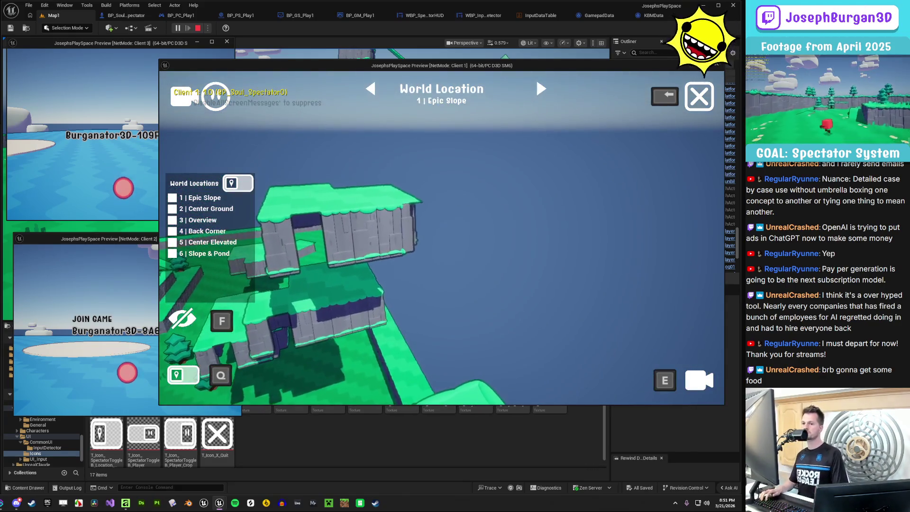
pyautogui.press('e')
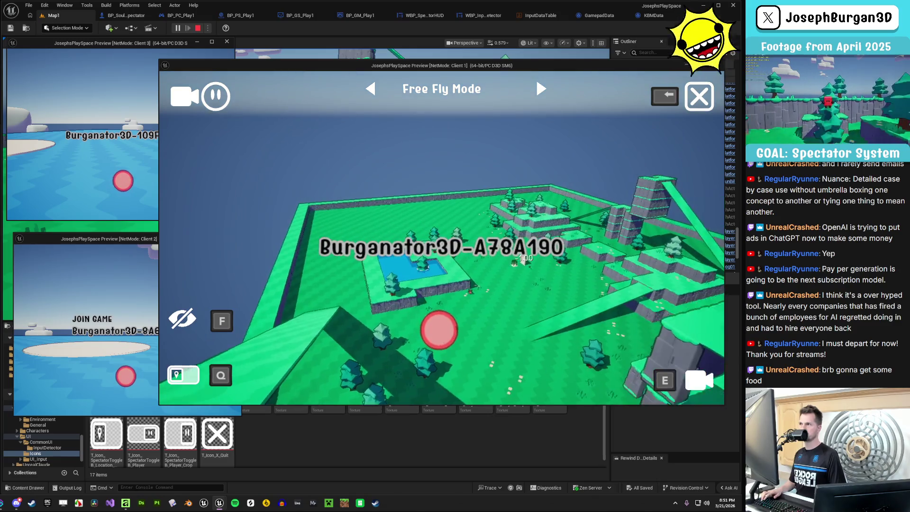
pyautogui.press('q')
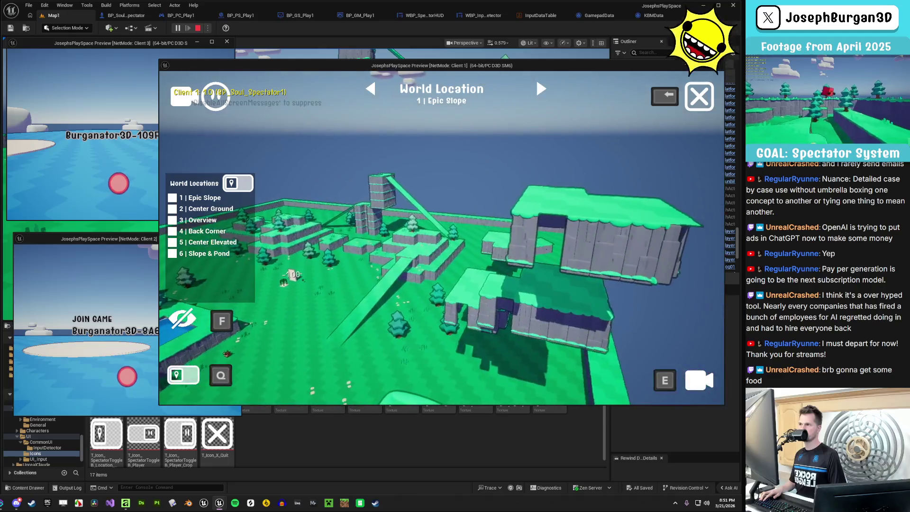
# Cycle back and forth through the world locations with the arrow keys, then end the test
pyautogui.press('Left')
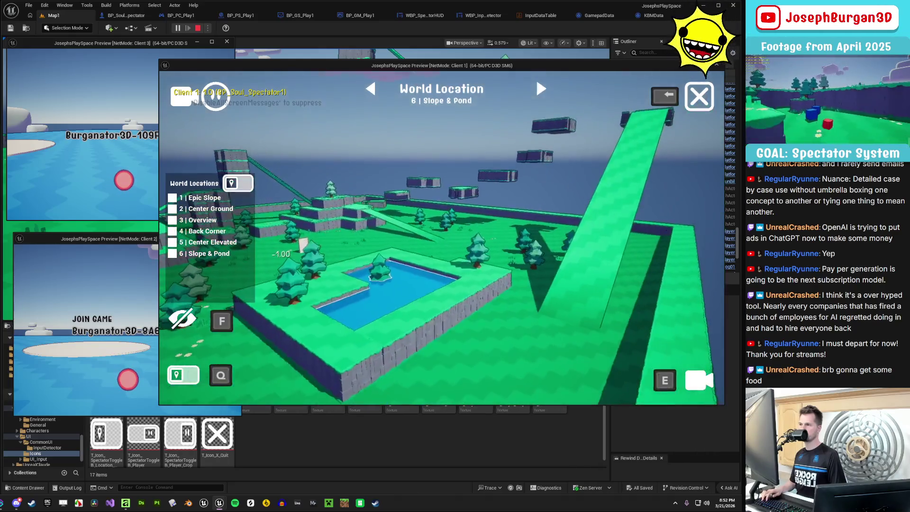
pyautogui.press('Left')
pyautogui.press('Left')
pyautogui.press('Left')
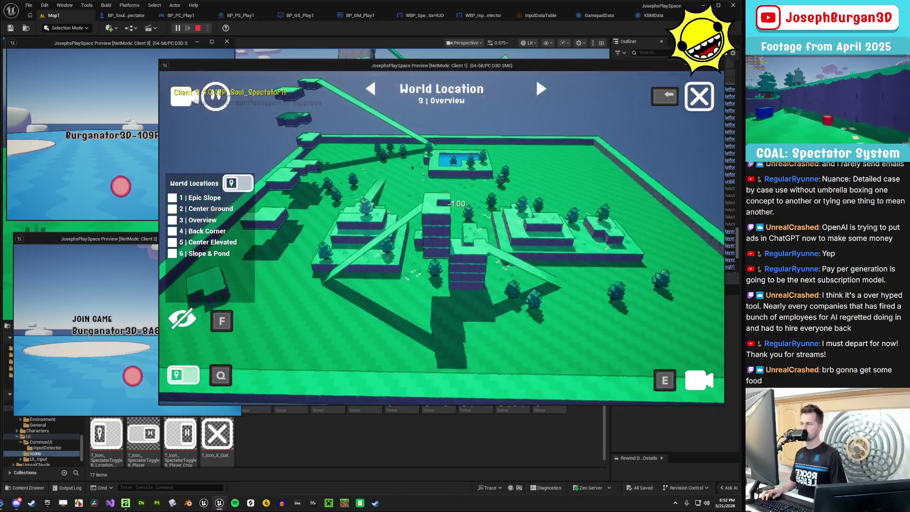
pyautogui.press('Right')
pyautogui.press('Right')
pyautogui.press('Right')
pyautogui.press('Right')
pyautogui.press('Right')
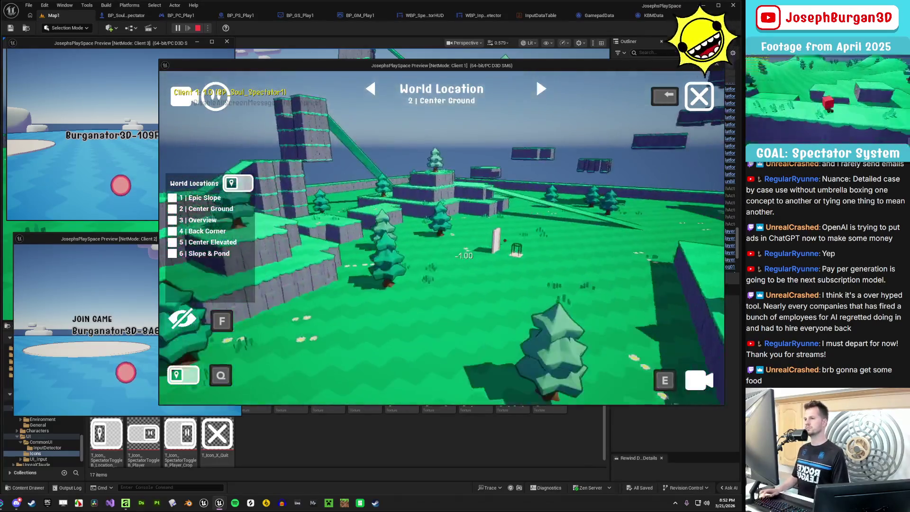
pyautogui.press('Escape')
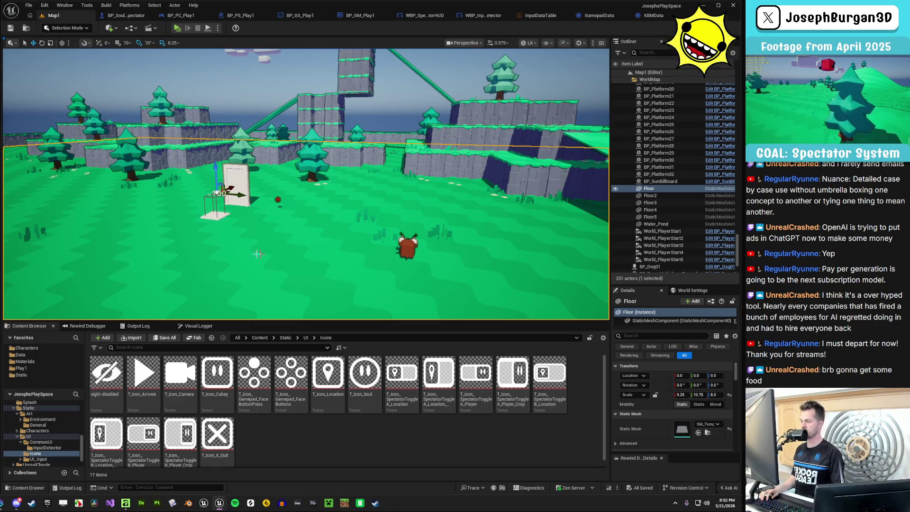
# Run a play session and fly the first client's spectator camera around the level and pond
pyautogui.hotkey('alt', 'p')
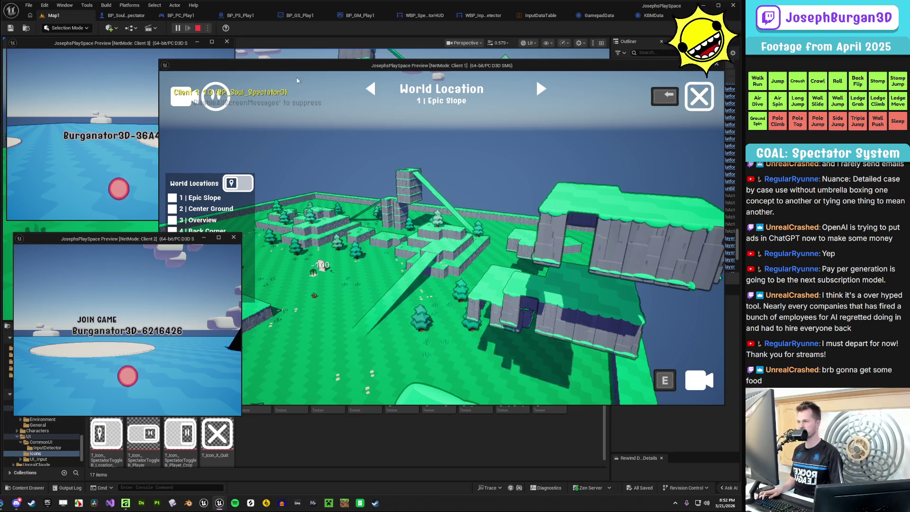
pyautogui.click(282, 68)
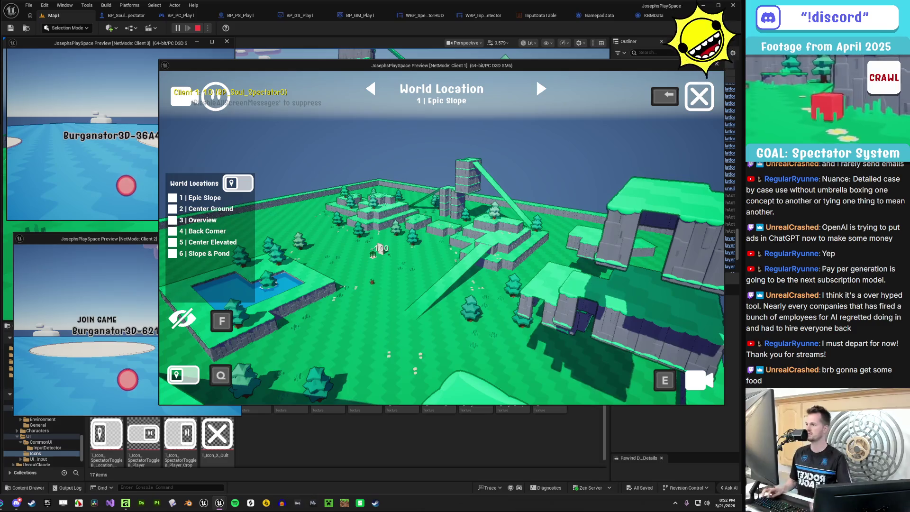
pyautogui.press('d')
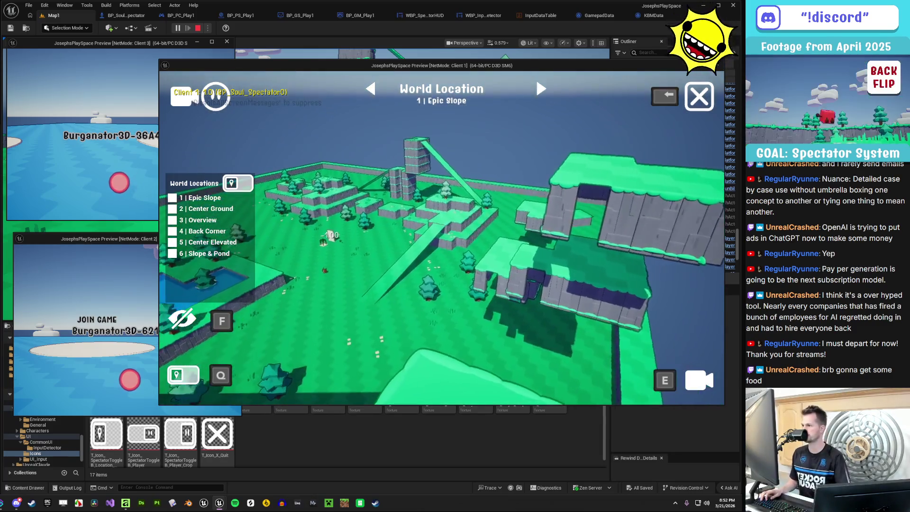
pyautogui.press('a')
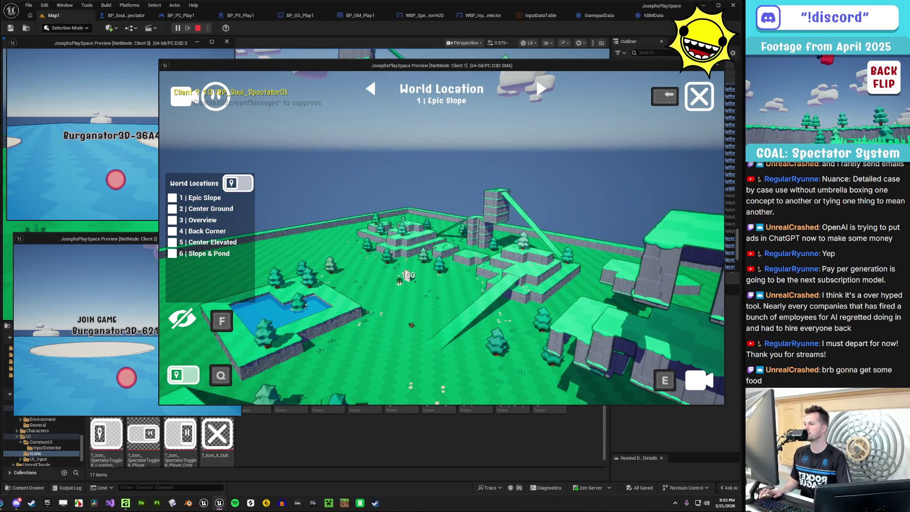
pyautogui.press('s')
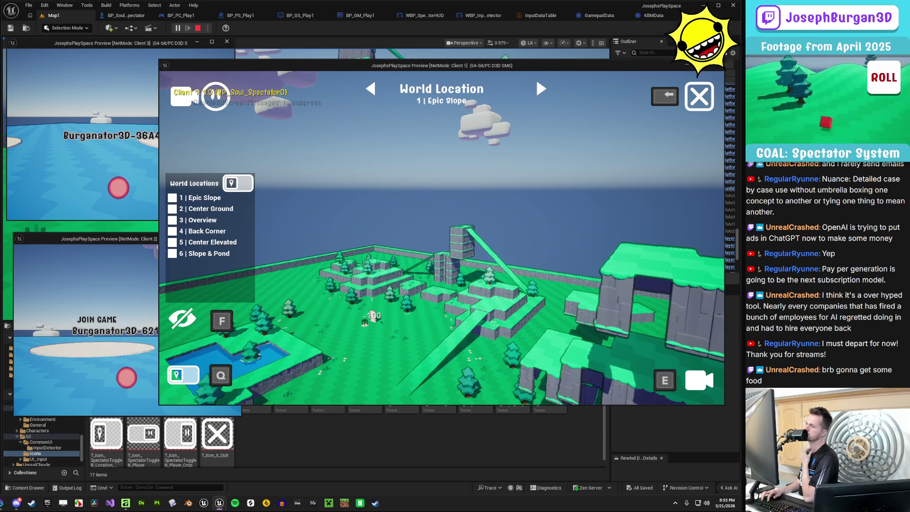
pyautogui.press('Escape')
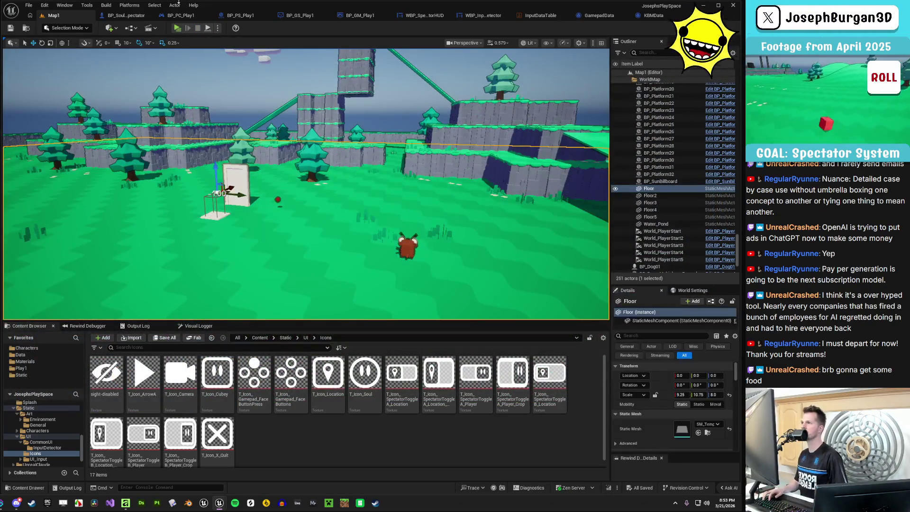
# Start a new play test, put Client 1 into spectator mode, then stop the session
pyautogui.click(178, 28)
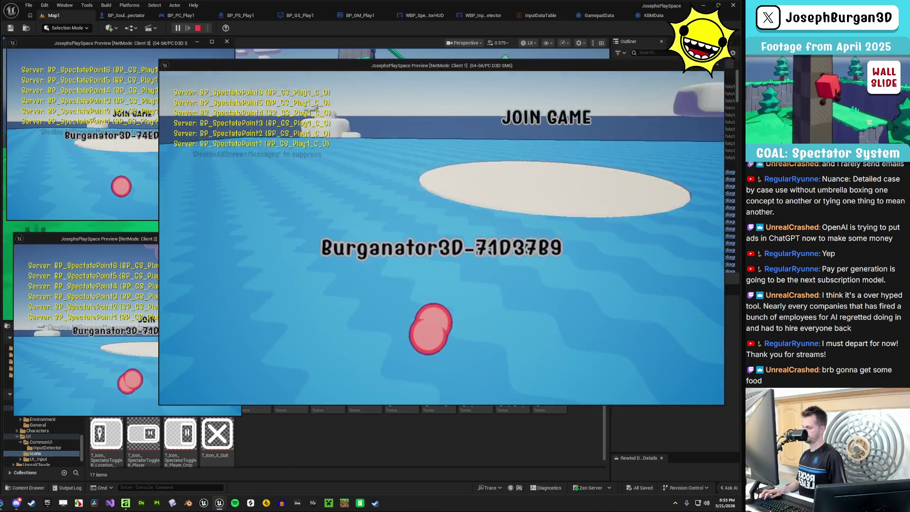
pyautogui.click(519, 250)
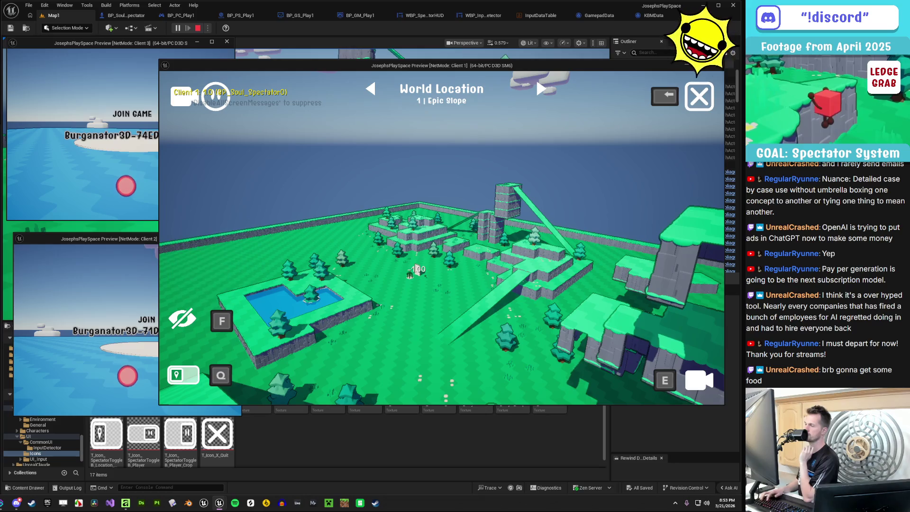
pyautogui.press('Escape')
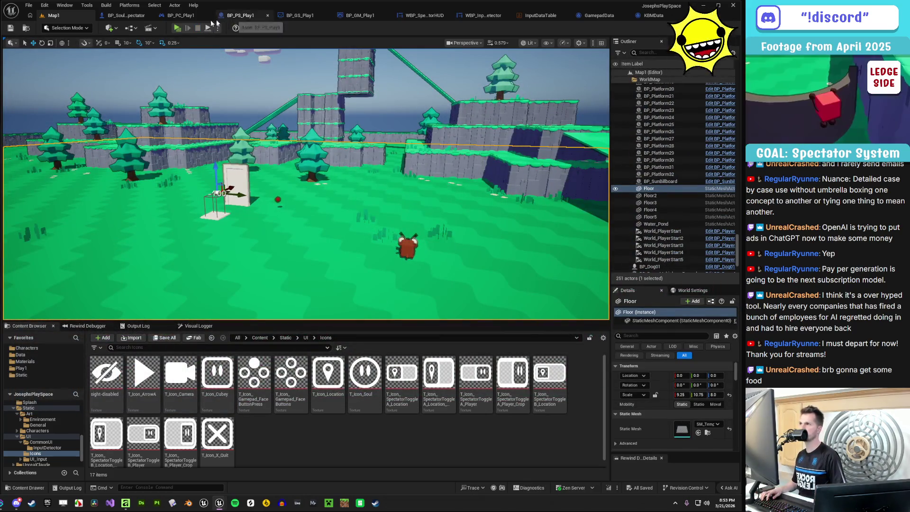
# In WBP_SpectatorHUD's event graph, set bPanelVisible's default value to true
pyautogui.click(492, 18)
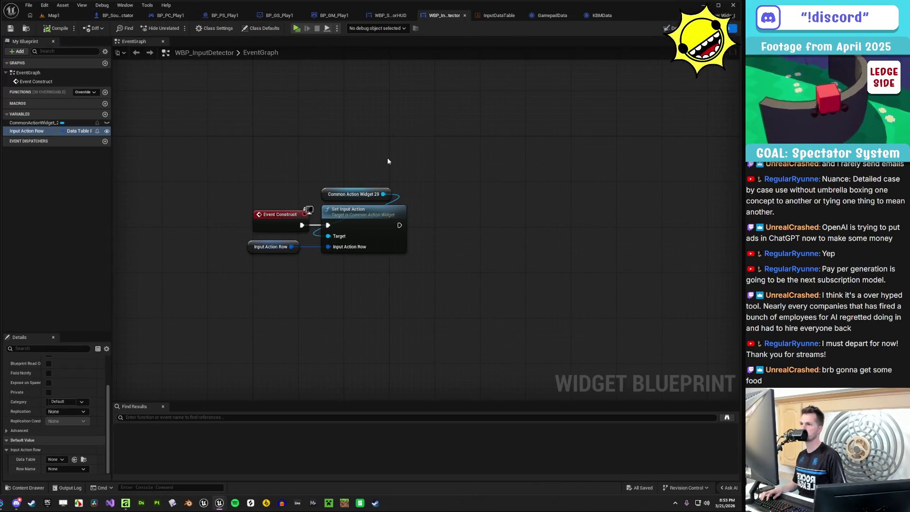
pyautogui.click(386, 15)
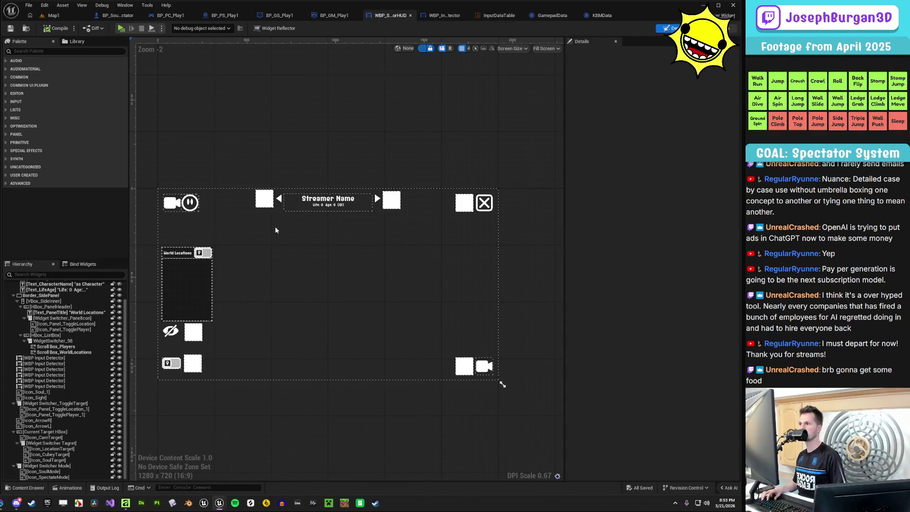
pyautogui.click(30, 315)
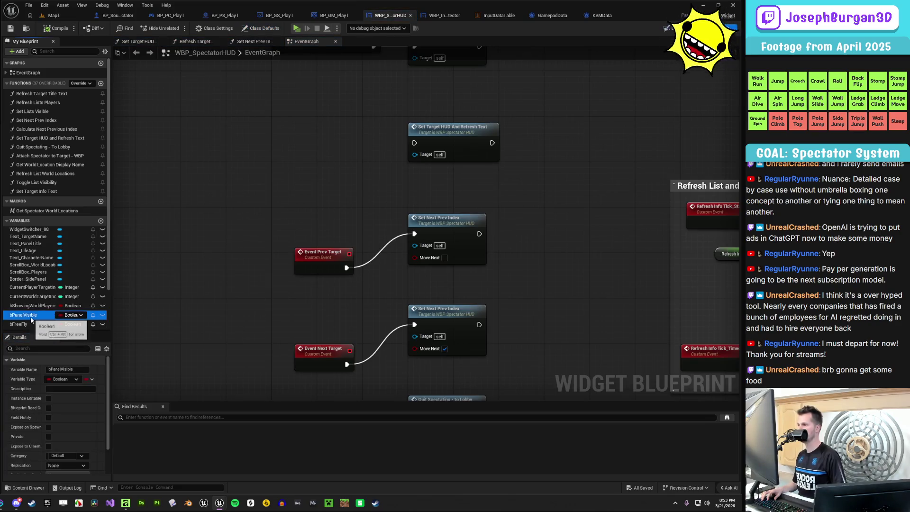
pyautogui.scroll(-2, 43, 438)
pyautogui.click(48, 469)
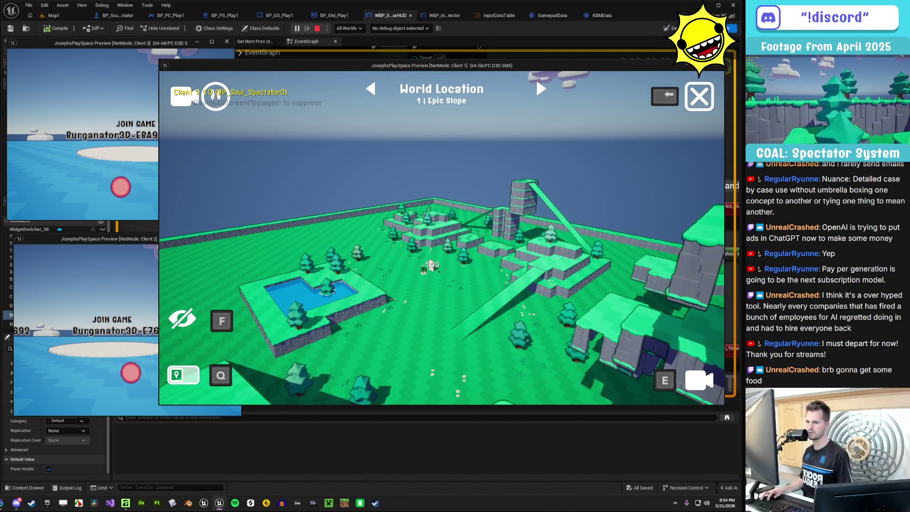
# Show and then hide the World Locations list with Q, then stop the play session
pyautogui.press('q')
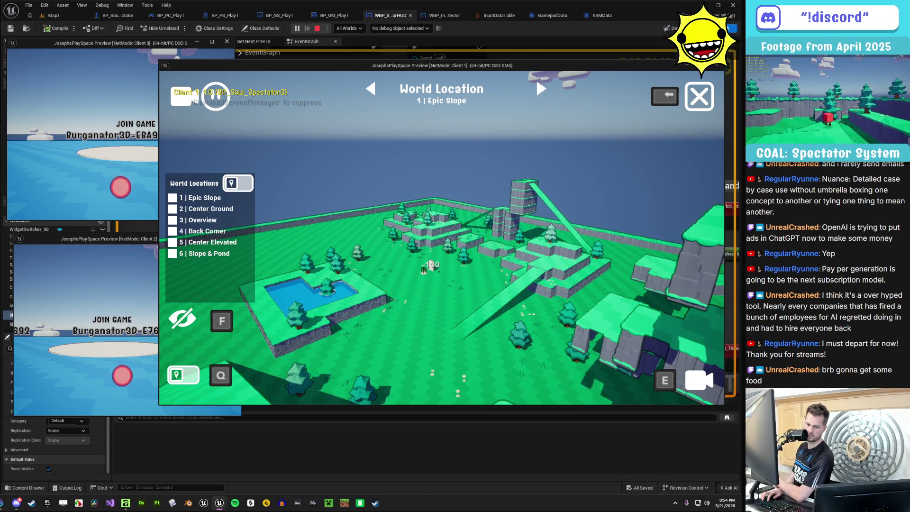
pyautogui.press('q')
pyautogui.press('q')
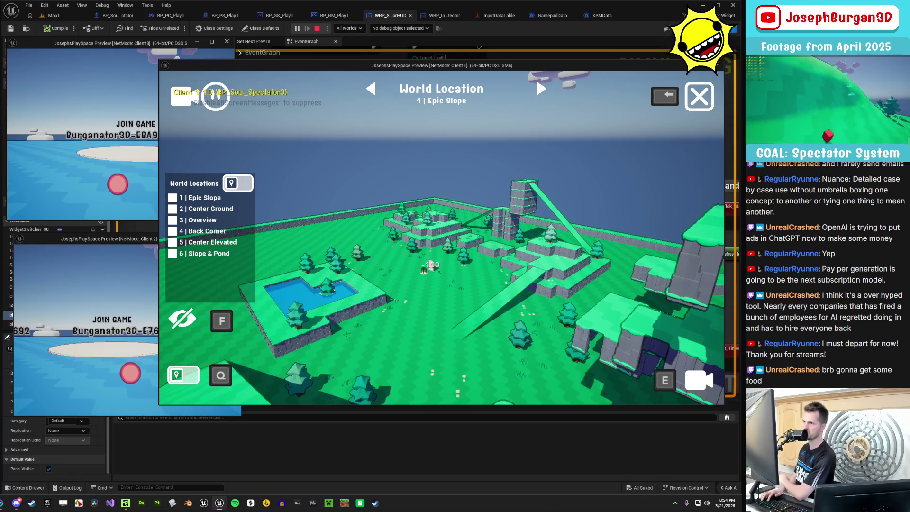
pyautogui.press('Escape')
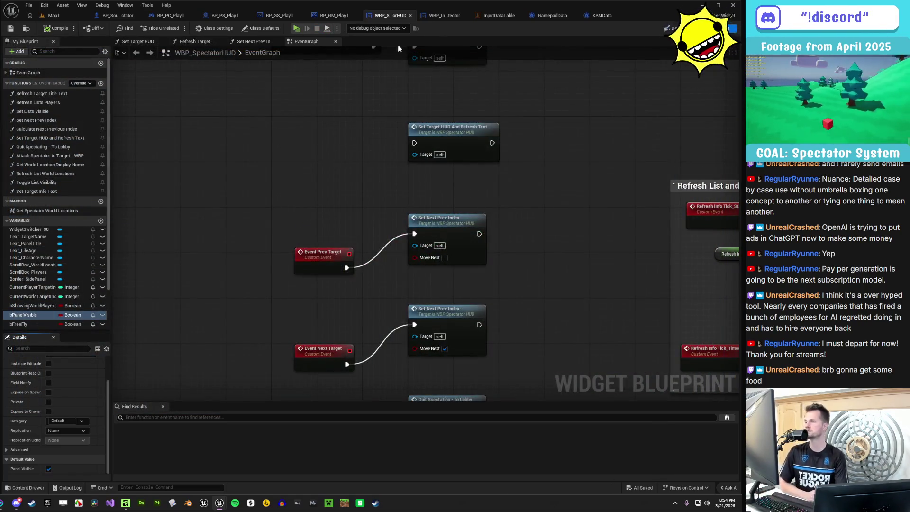
# Open WBP_SpectatorList_Item from the Content Drawer
pyautogui.click(441, 15)
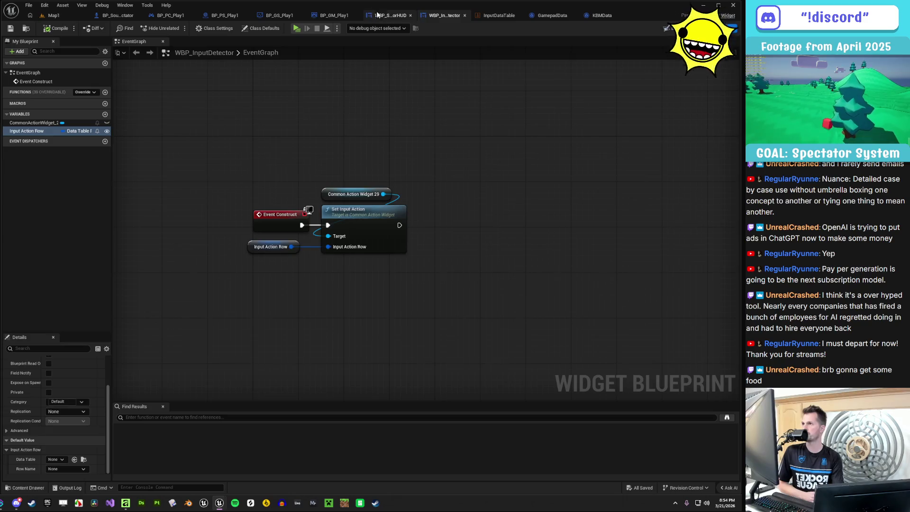
pyautogui.click(390, 15)
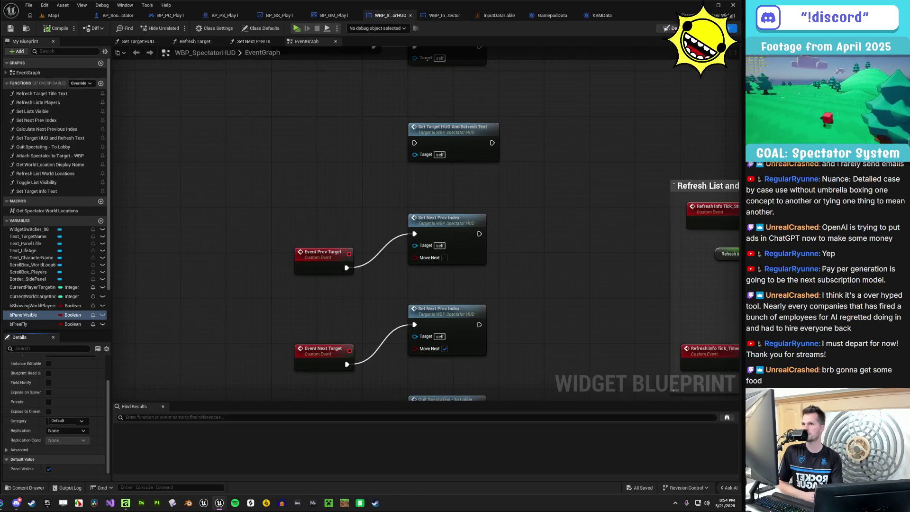
pyautogui.click(673, 28)
pyautogui.scroll(3, 223, 249)
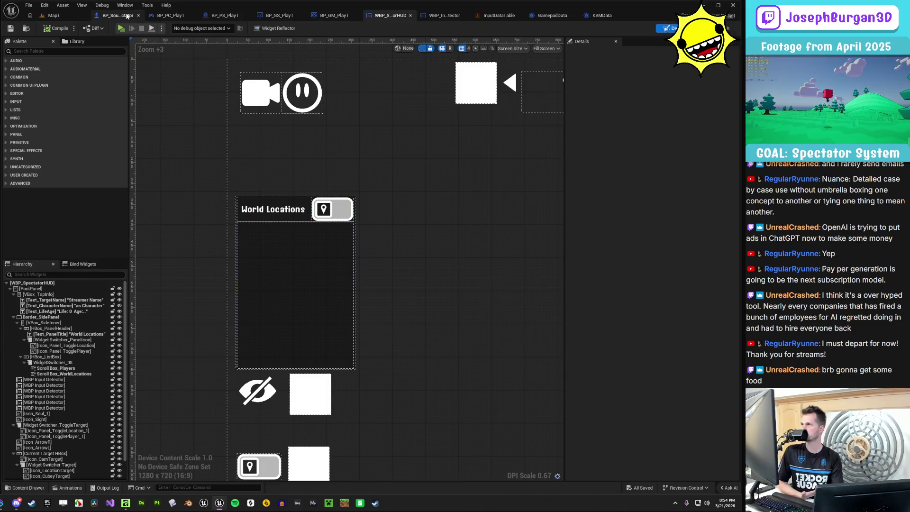
pyautogui.hotkey('ctrl', 'space')
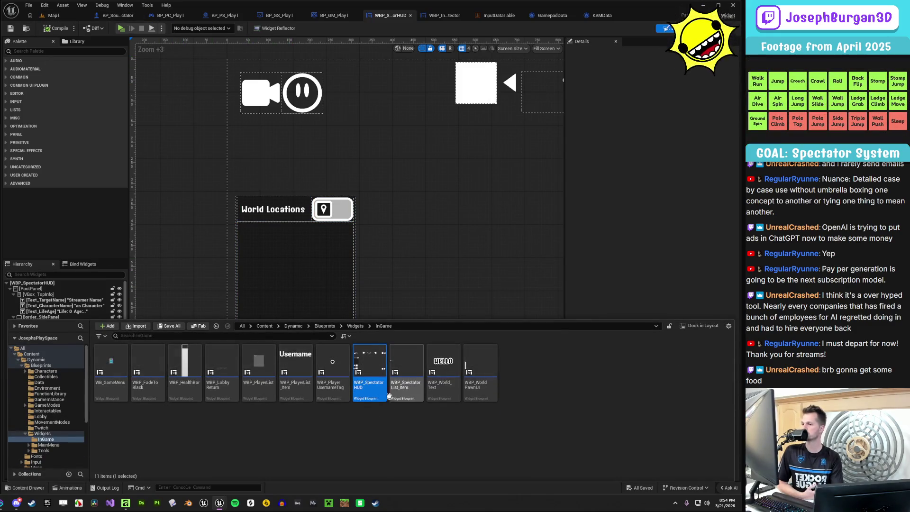
pyautogui.doubleClick(411, 361)
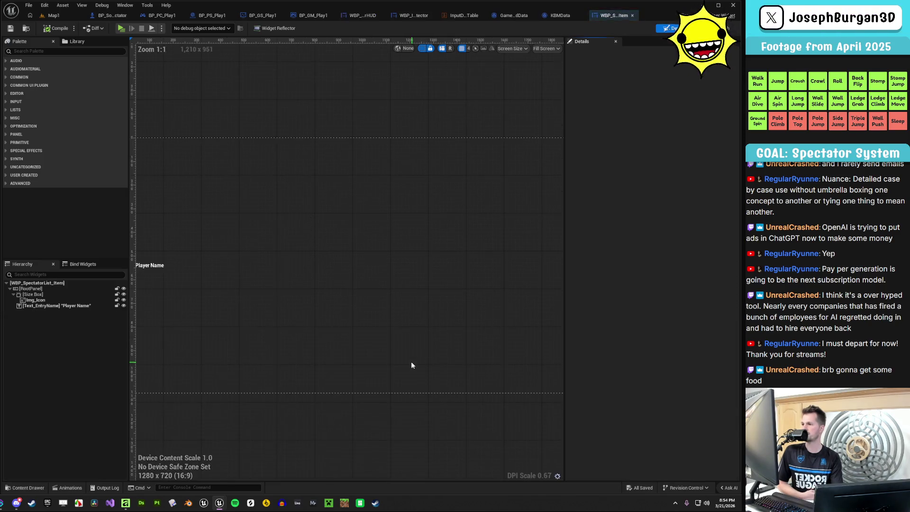
# Set the Player Name text to Font_Freshy Bold and save the list item widget
pyautogui.scroll(5, 304, 315)
pyautogui.click(276, 271)
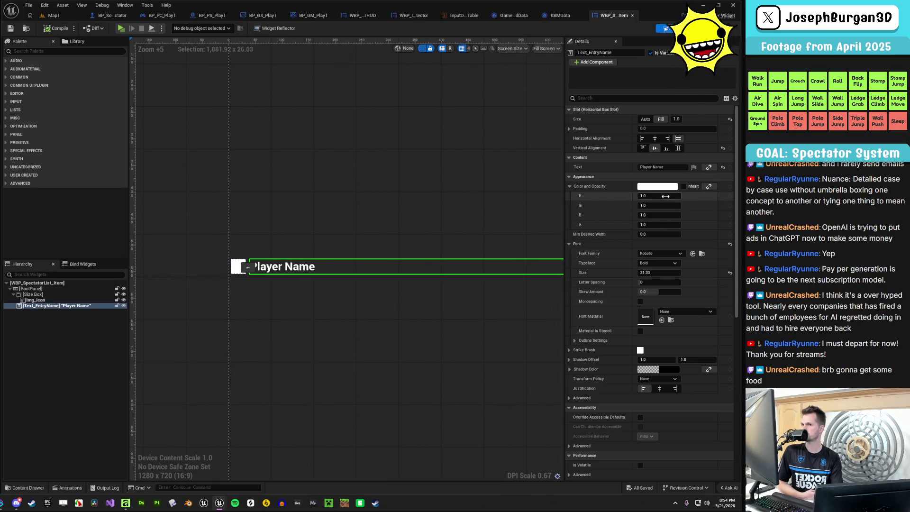
pyautogui.click(663, 254)
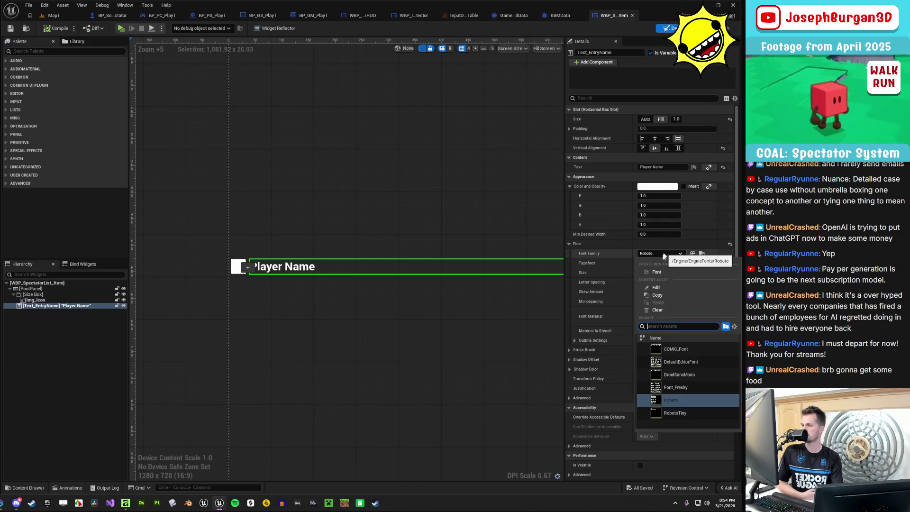
pyautogui.click(695, 388)
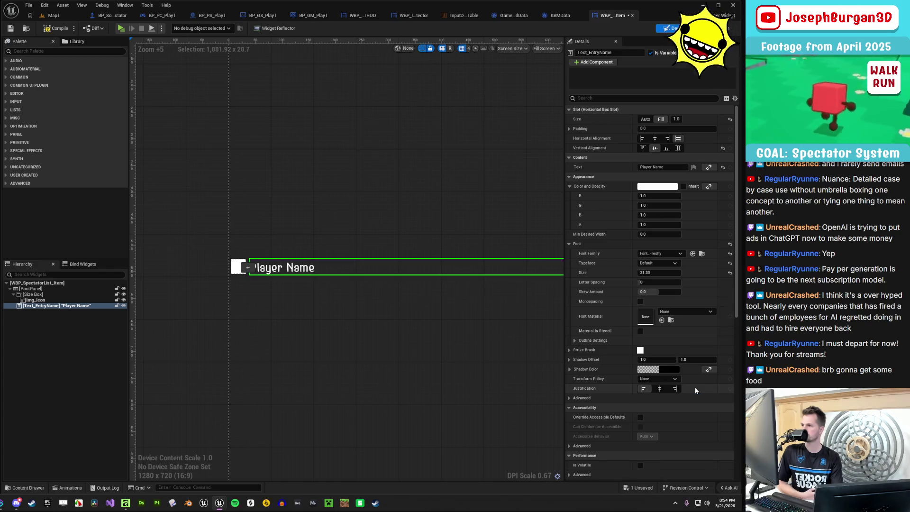
pyautogui.click(671, 263)
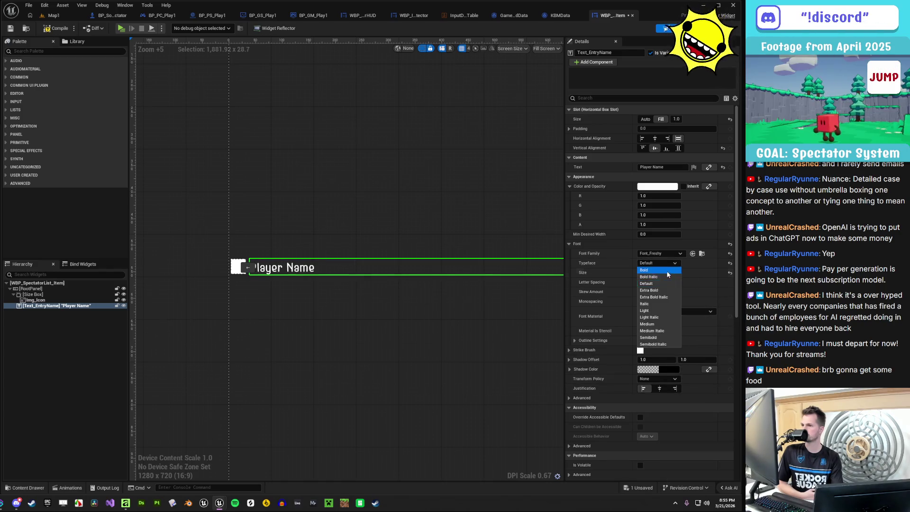
pyautogui.click(657, 270)
pyautogui.click(398, 339)
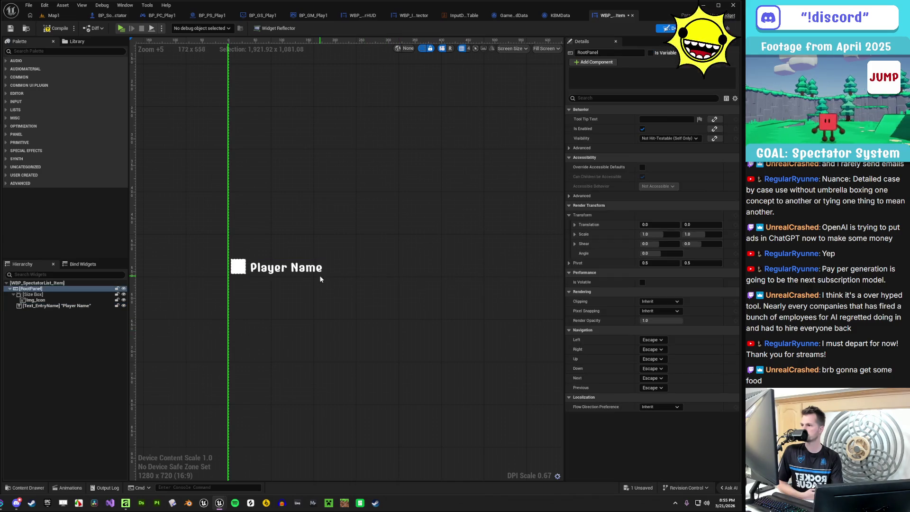
pyautogui.click(11, 29)
pyautogui.click(64, 16)
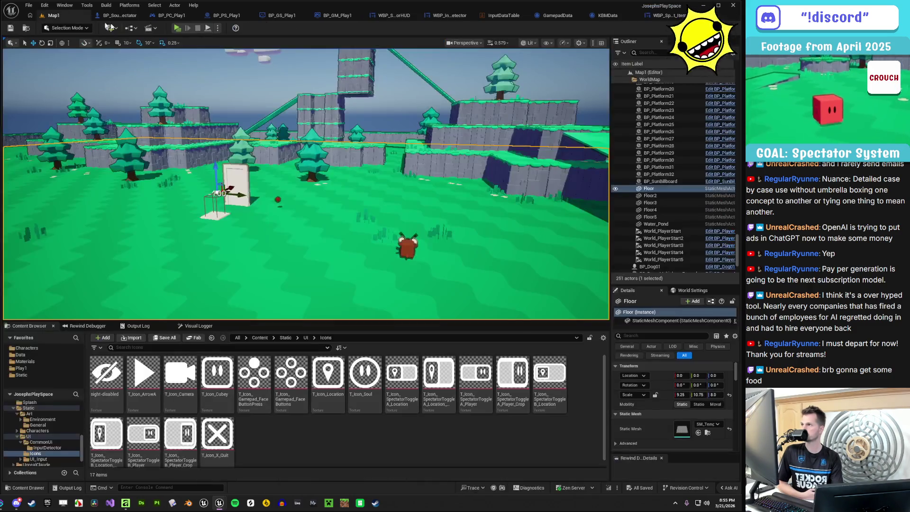
# Play-test spectator locations with keys 2, 3, 4, 3, 2, then reopen WBP_SpectatorList_Item
pyautogui.click(177, 28)
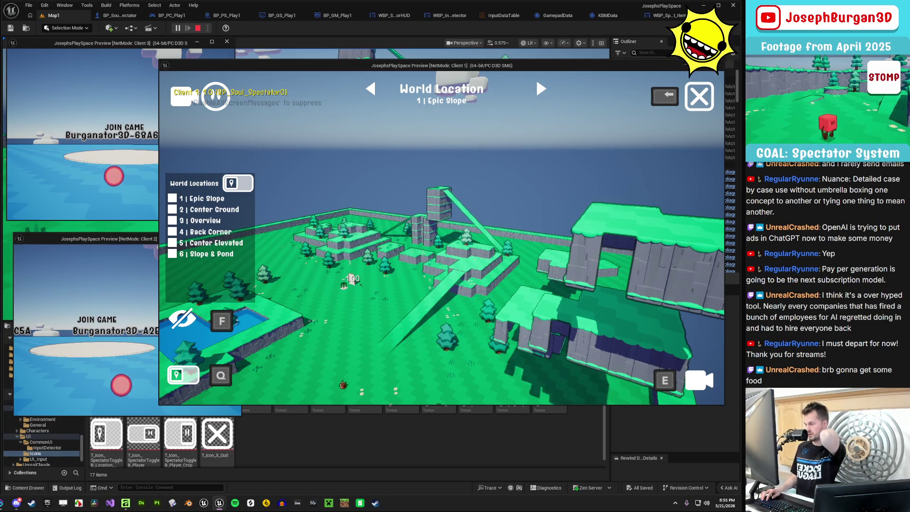
pyautogui.press('2')
pyautogui.press('3')
pyautogui.press('4')
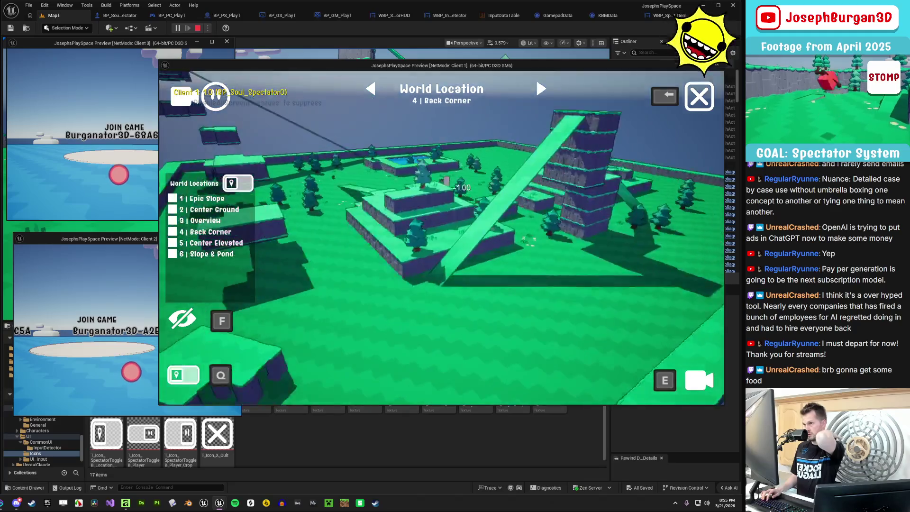
pyautogui.press('3')
pyautogui.press('2')
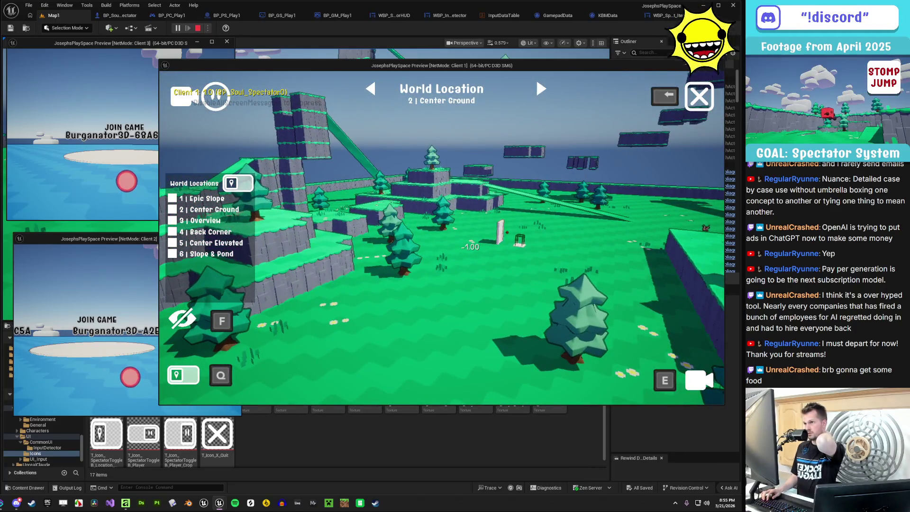
pyautogui.press('Escape')
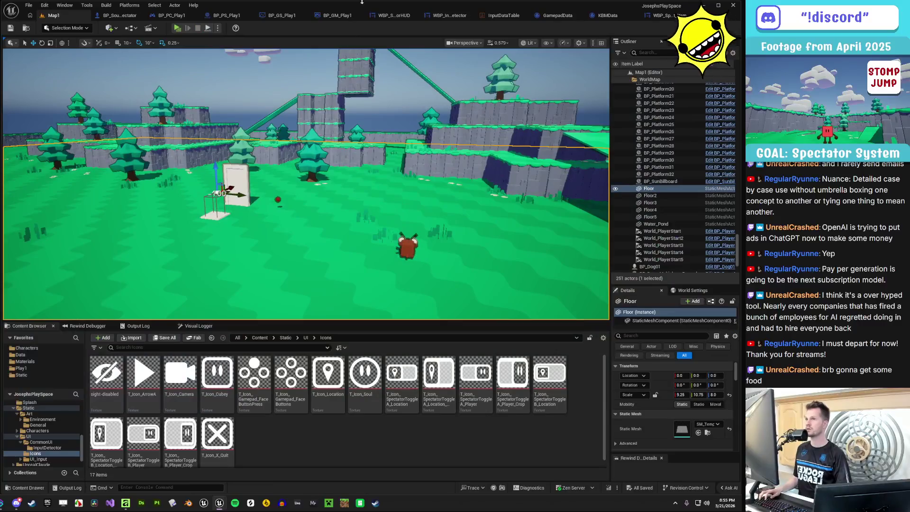
pyautogui.click(664, 15)
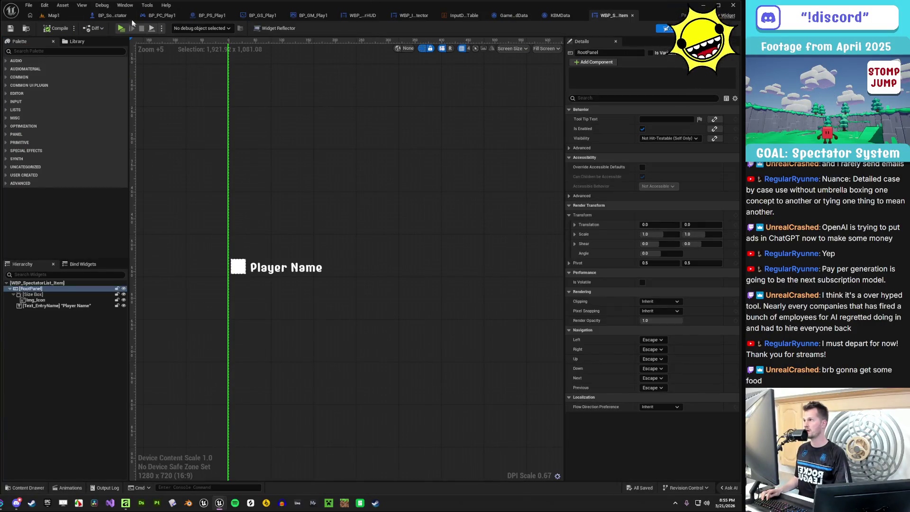
# Set the Streamer Name text's horizontal alignment to Fill
pyautogui.click(313, 15)
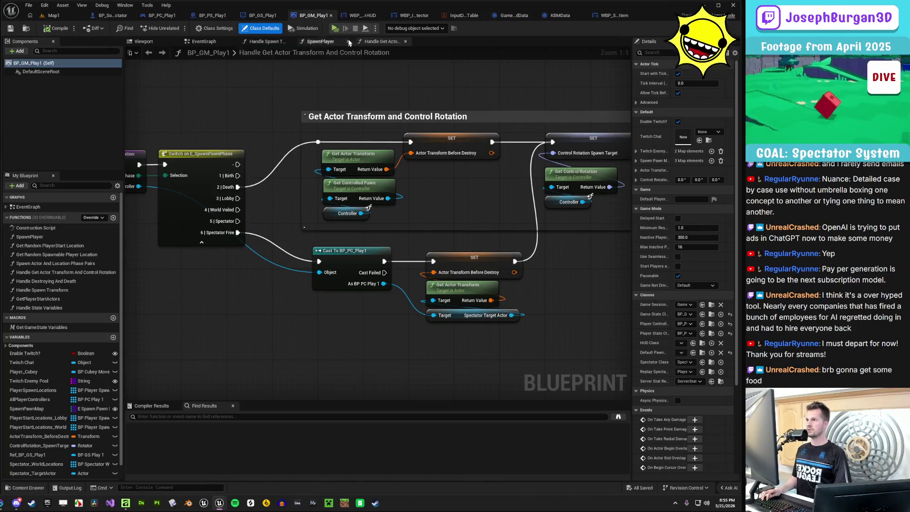
pyautogui.click(363, 16)
pyautogui.scroll(-2, 254, 220)
pyautogui.click(410, 197)
pyautogui.click(434, 198)
pyautogui.click(410, 196)
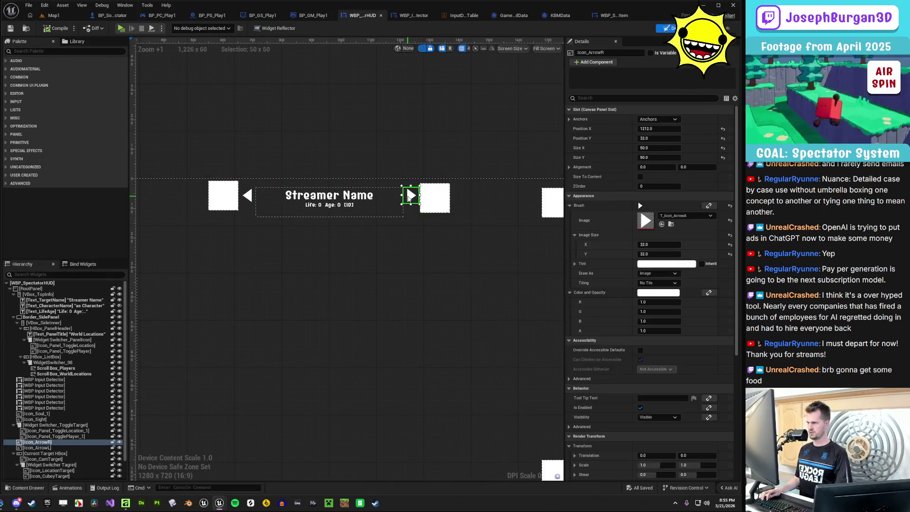
pyautogui.click(351, 201)
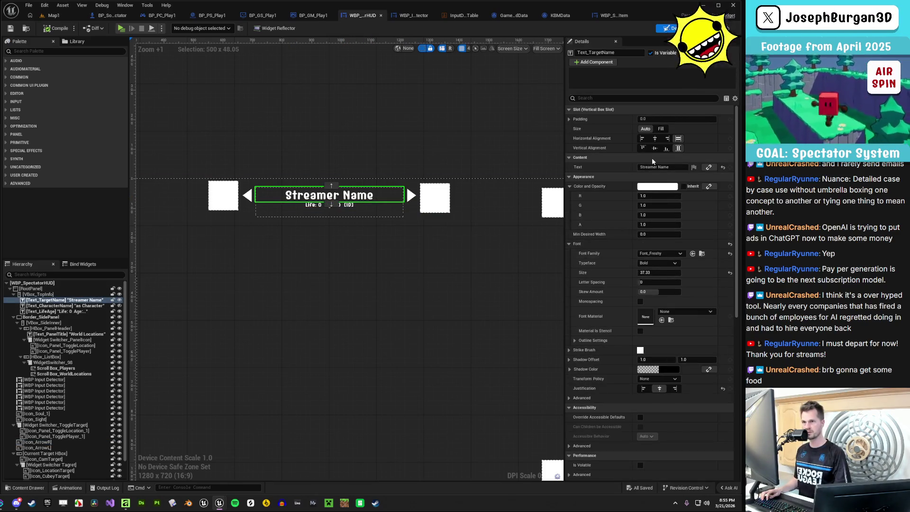
pyautogui.click(353, 198)
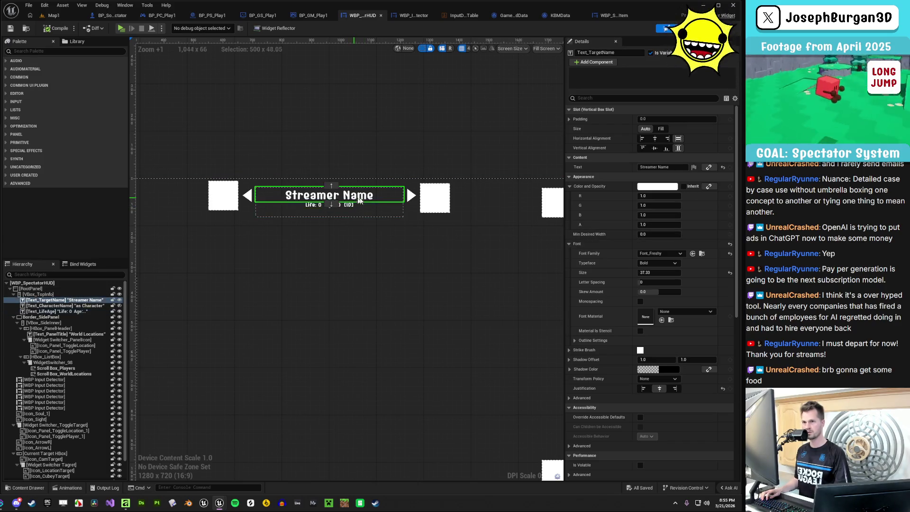
pyautogui.click(655, 139)
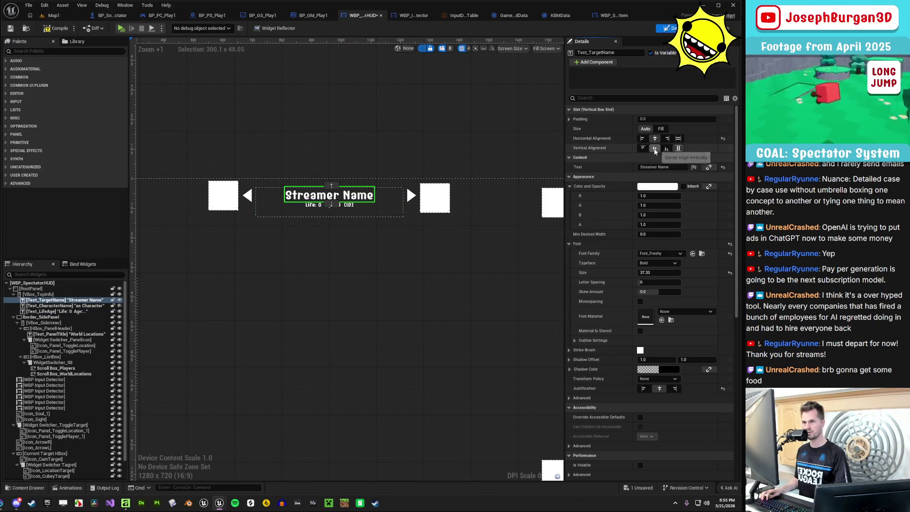
pyautogui.click(677, 139)
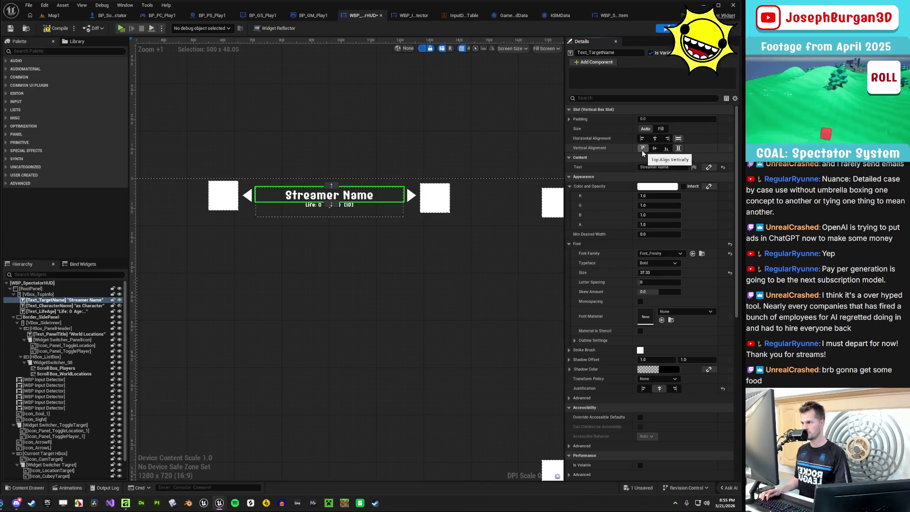
pyautogui.click(410, 195)
pyautogui.click(326, 203)
# Anchor VBox_TopInfo to top centre at position 0, 30, undoing an accidental arrow nudge
pyautogui.moveTo(352, 235); pyautogui.dragTo(365, 246)
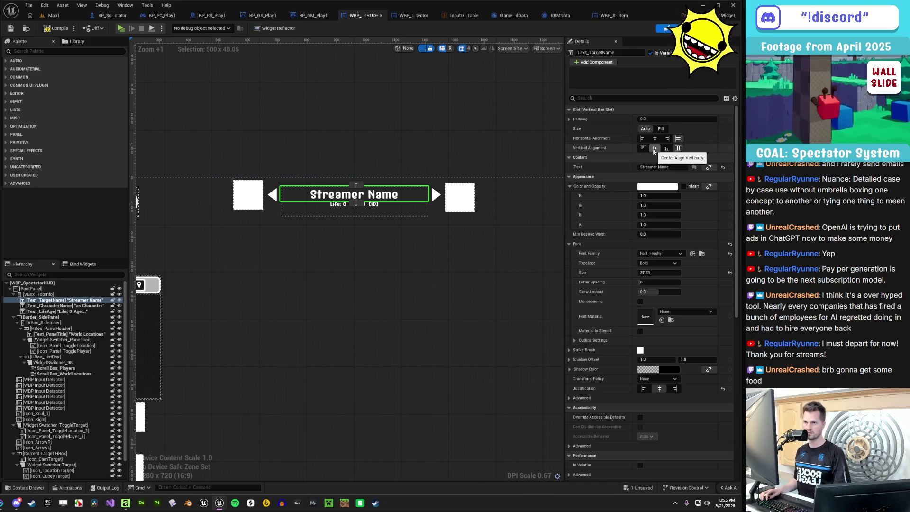
pyautogui.click(380, 215)
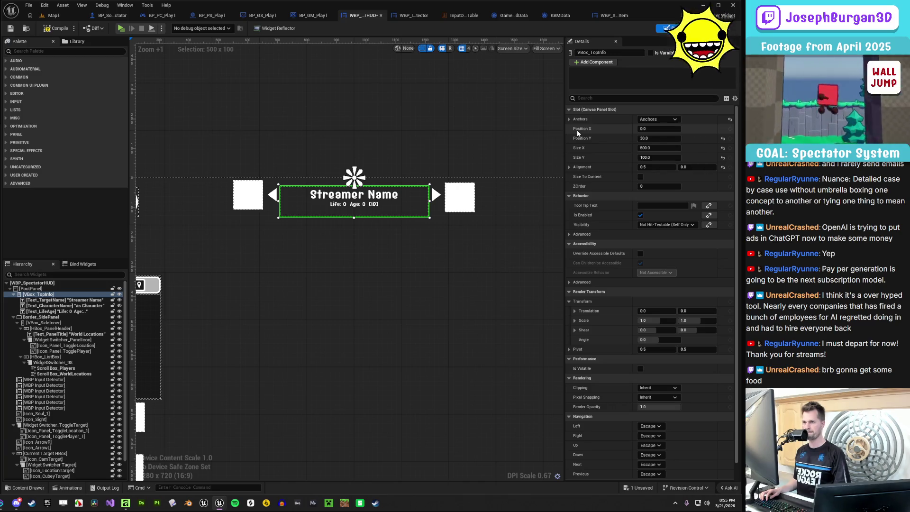
pyautogui.moveTo(306, 207)
pyautogui.mouseDown()
pyautogui.moveTo(370, 236)
pyautogui.moveTo(466, 181)
pyautogui.mouseUp()
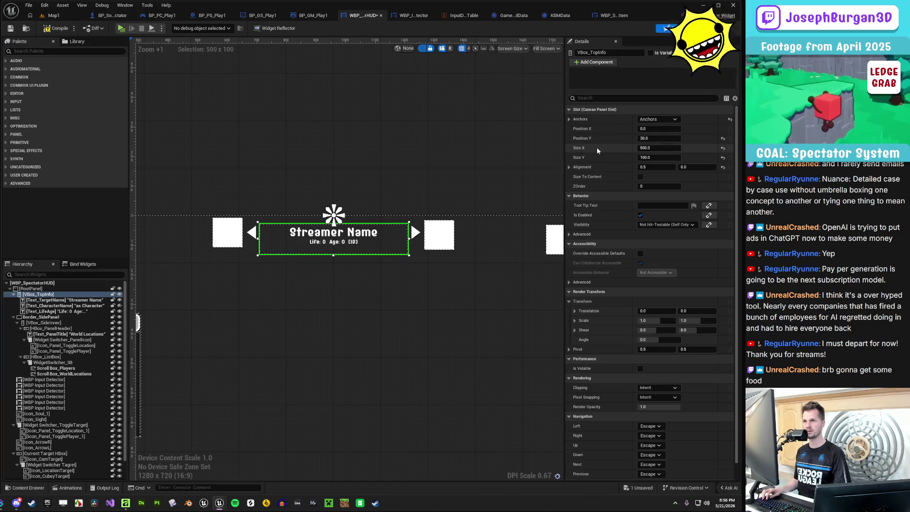
pyautogui.click(658, 119)
pyautogui.click(675, 140)
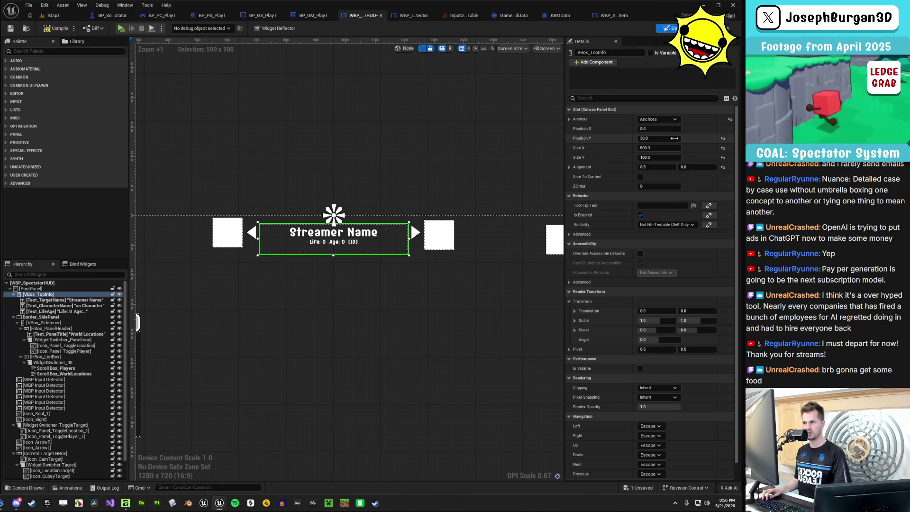
pyautogui.click(437, 237)
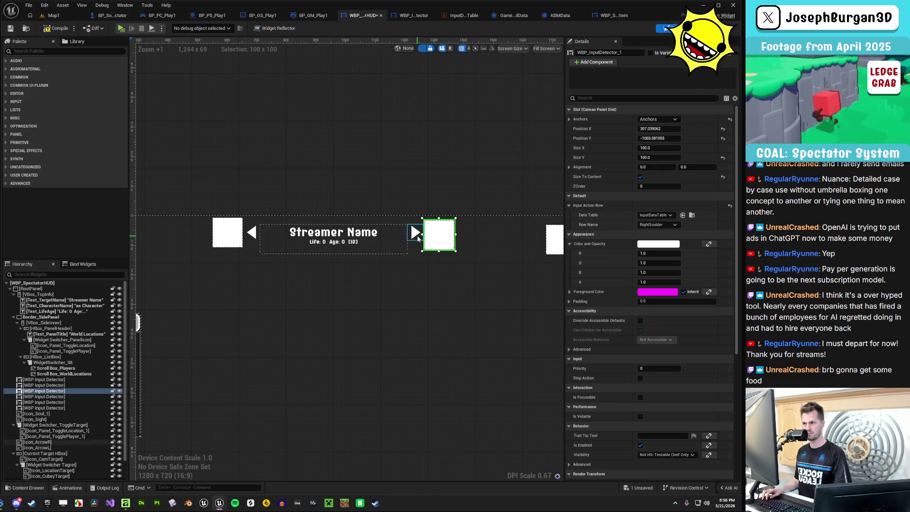
pyautogui.moveTo(416, 232); pyautogui.dragTo(416, 237)
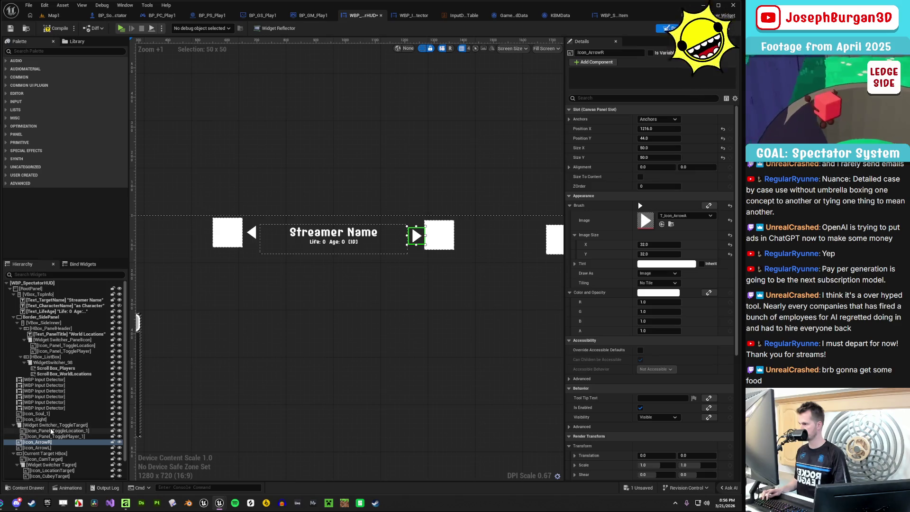
pyautogui.hotkey('ctrl', 'z')
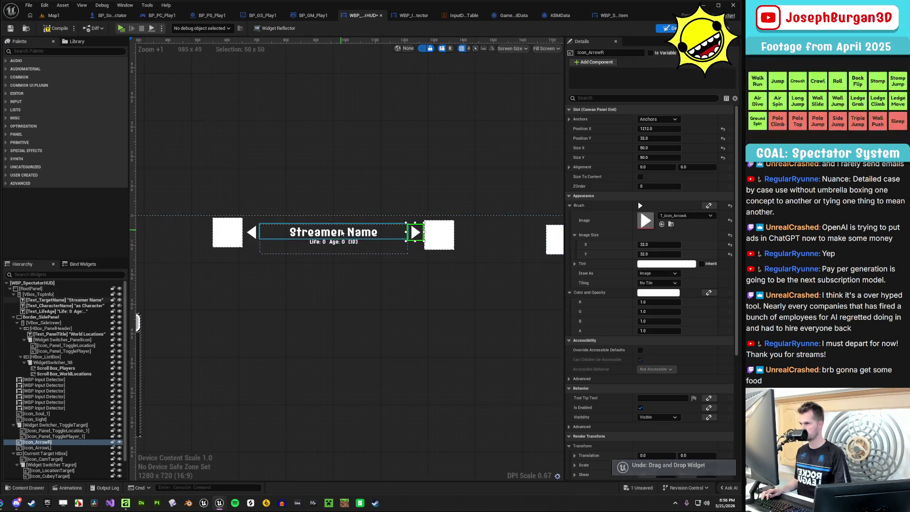
pyautogui.click(66, 299)
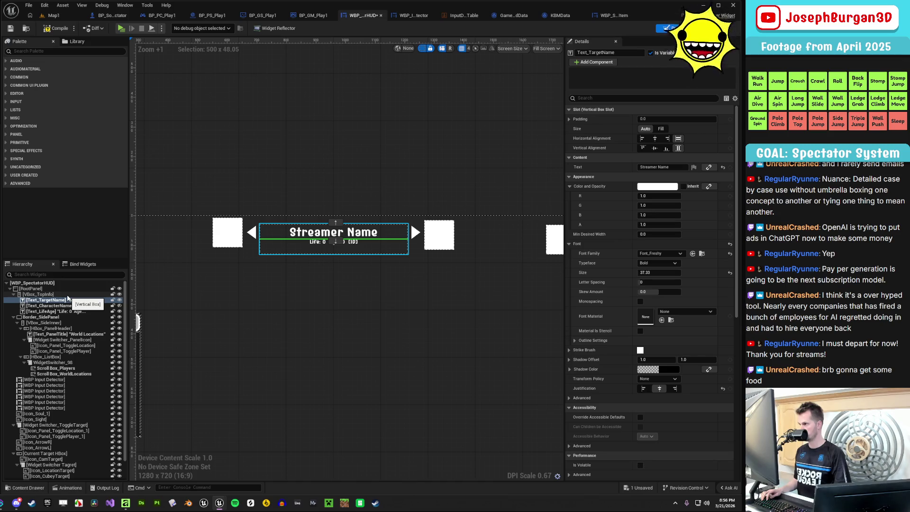
pyautogui.click(67, 295)
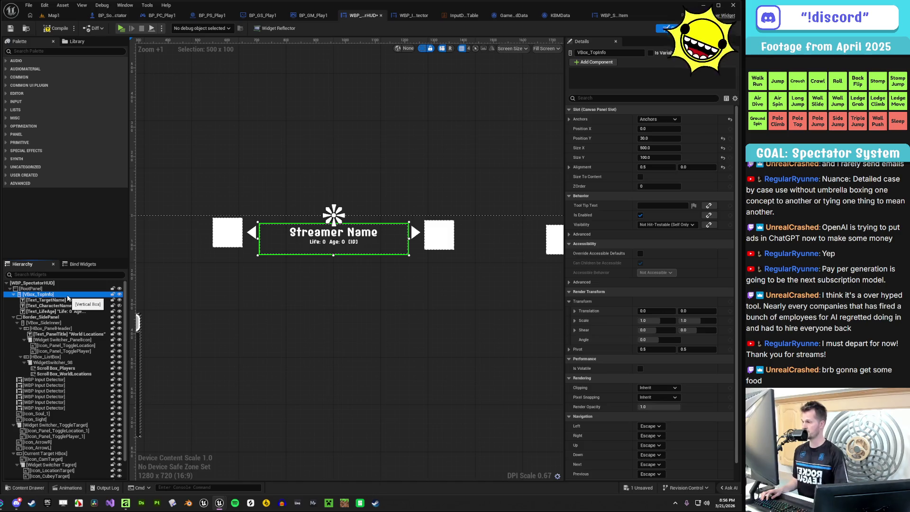
pyautogui.rightClick(67, 295)
# Wrap VBox_TopInfo in a Horizontal Box
pyautogui.click(46, 295)
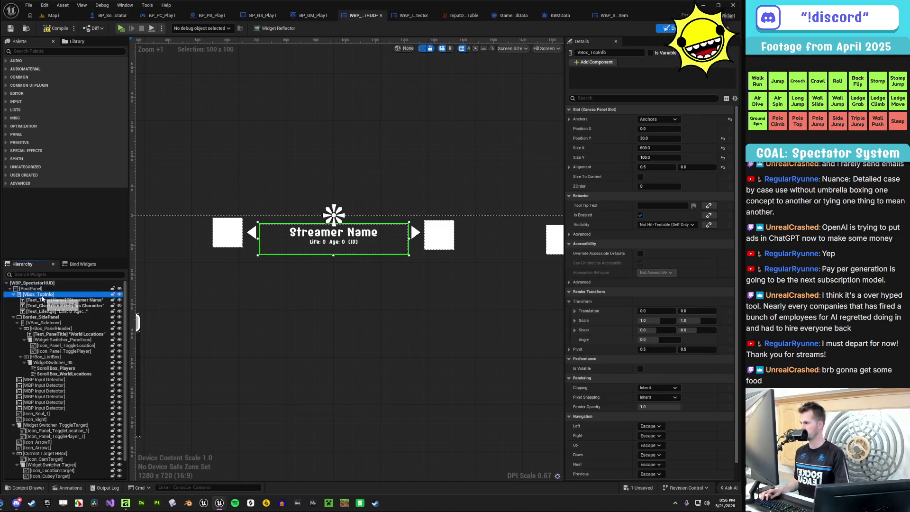
pyautogui.rightClick(46, 296)
pyautogui.moveTo(72, 372)
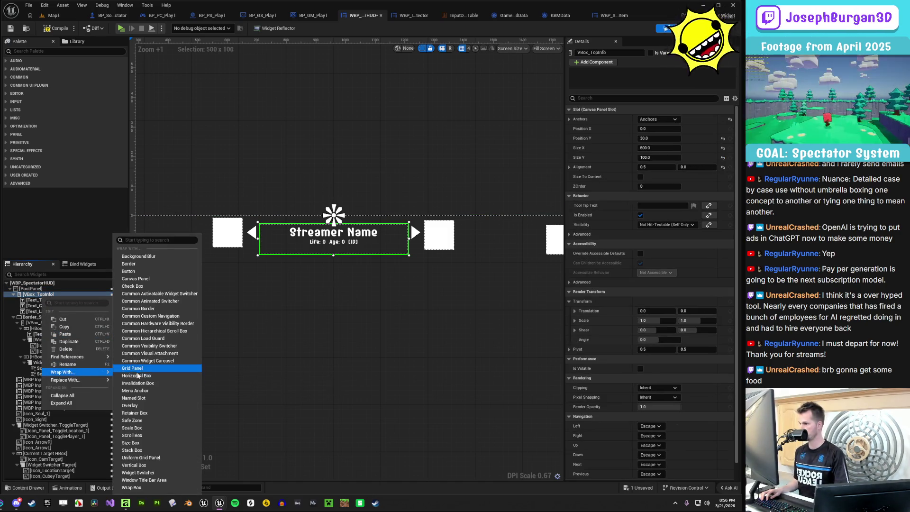
pyautogui.click(141, 372)
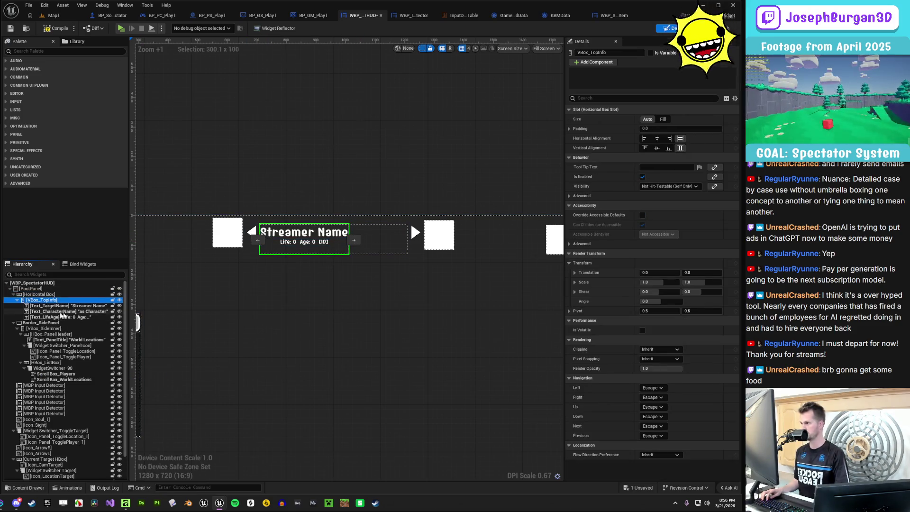
# Place Icon_ArrowL inside the Horizontal Box before the info box
pyautogui.click(252, 235)
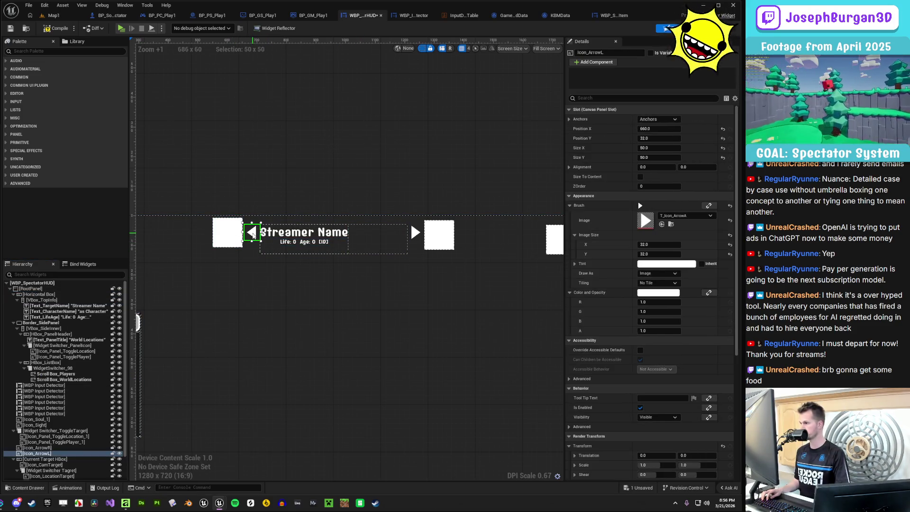
pyautogui.click(57, 456)
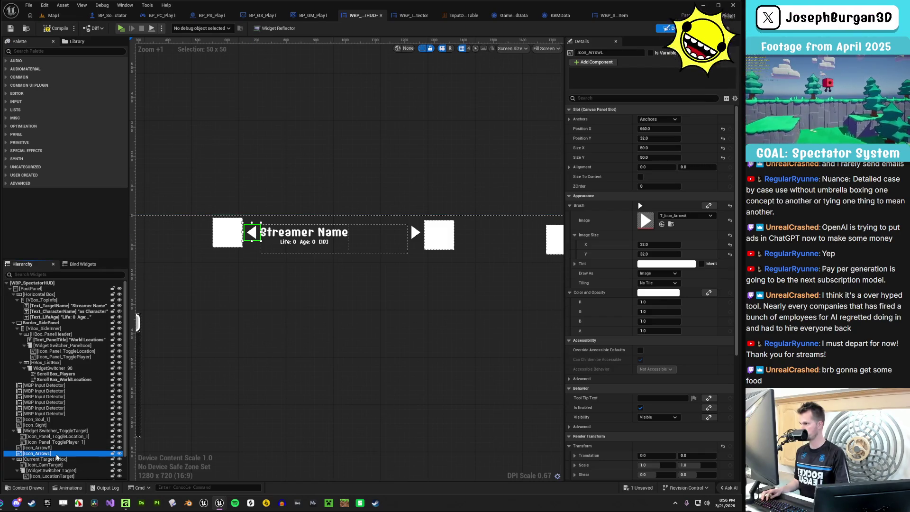
pyautogui.moveTo(59, 454); pyautogui.dragTo(65, 300)
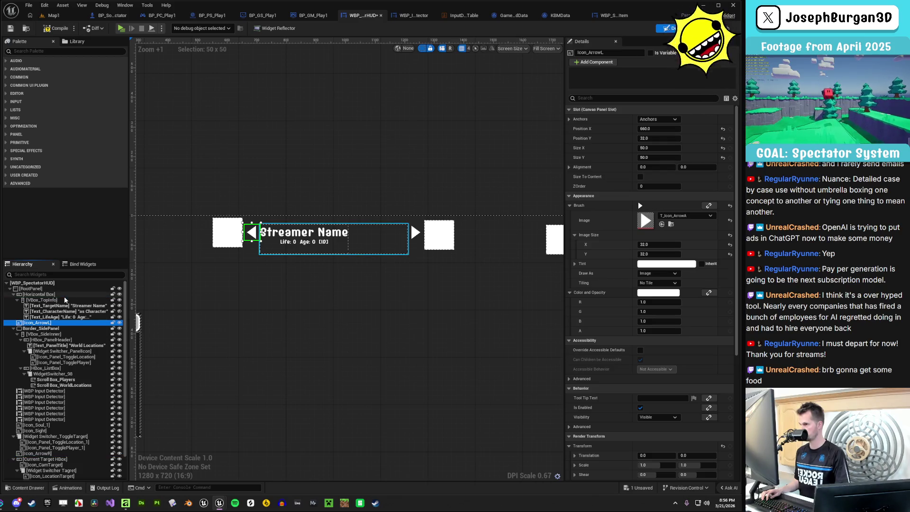
pyautogui.hotkey('ctrl', 'z')
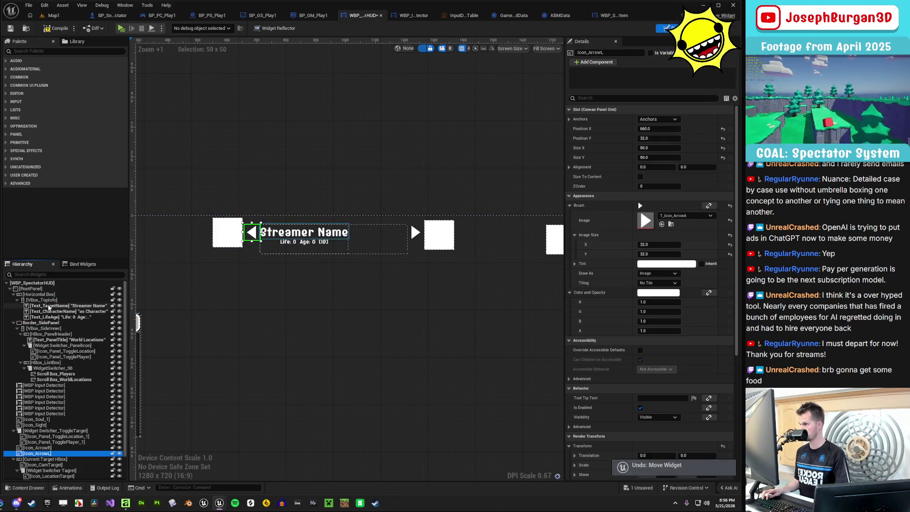
pyautogui.click(50, 299)
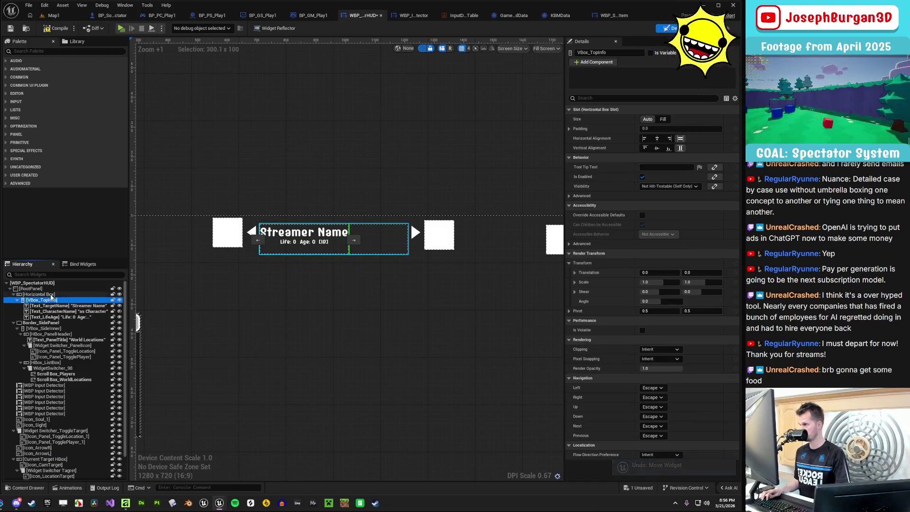
pyautogui.click(51, 295)
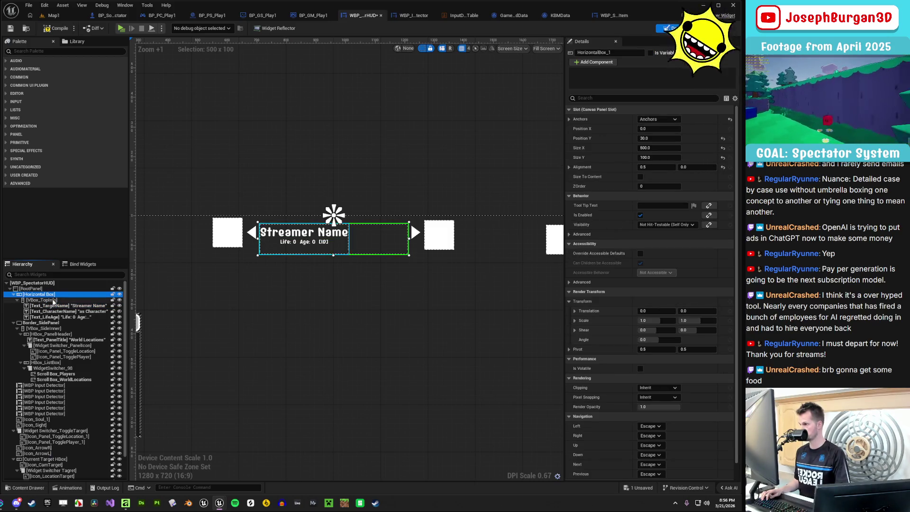
pyautogui.moveTo(254, 236)
pyautogui.mouseDown()
pyautogui.moveTo(260, 244)
pyautogui.moveTo(144, 296)
pyautogui.moveTo(72, 304)
pyautogui.moveTo(27, 454)
pyautogui.moveTo(56, 297)
pyautogui.mouseUp()
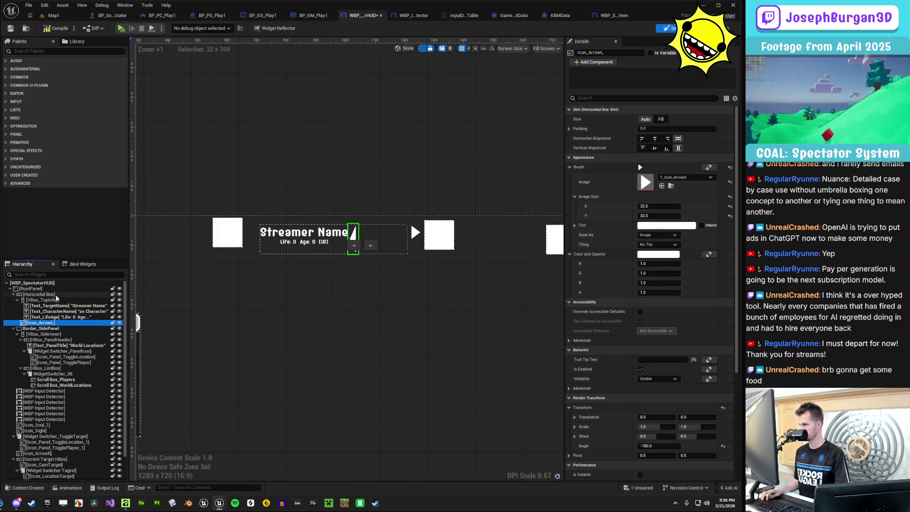
pyautogui.click(371, 248)
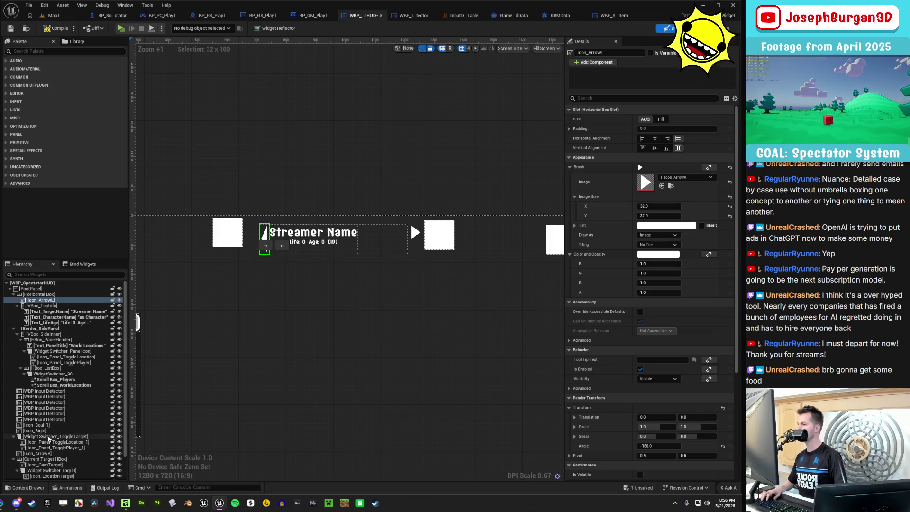
# Place Icon_ArrowR inside the Horizontal Box after the info box
pyautogui.click(412, 237)
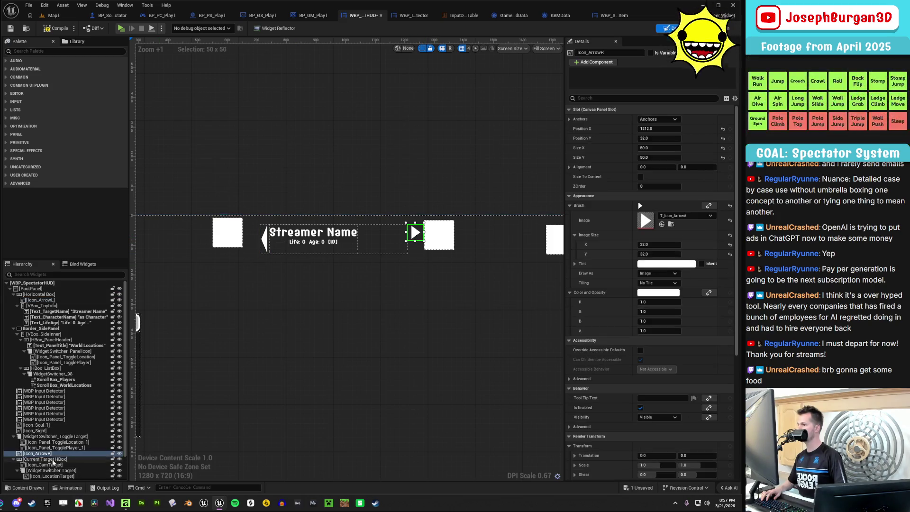
pyautogui.moveTo(53, 457); pyautogui.dragTo(49, 309)
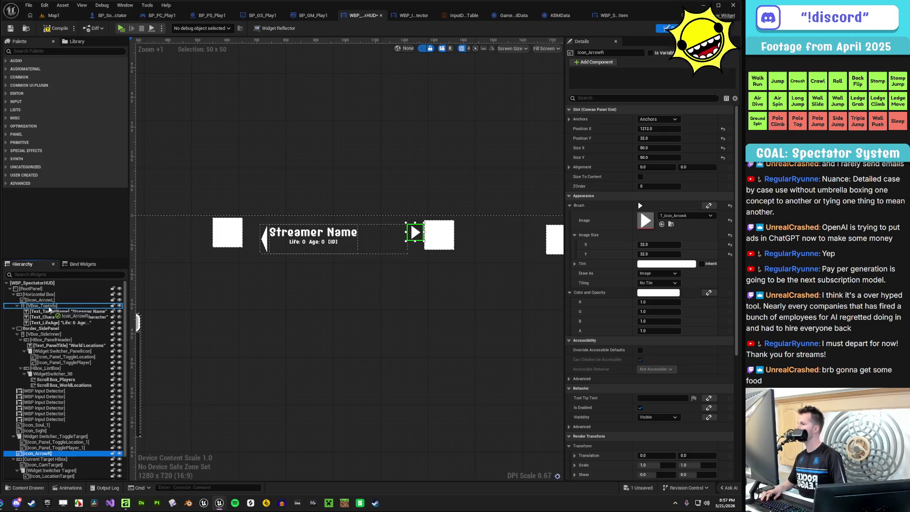
pyautogui.moveTo(49, 309)
pyautogui.mouseDown()
pyautogui.moveTo(68, 308)
pyautogui.moveTo(63, 294)
pyautogui.mouseUp()
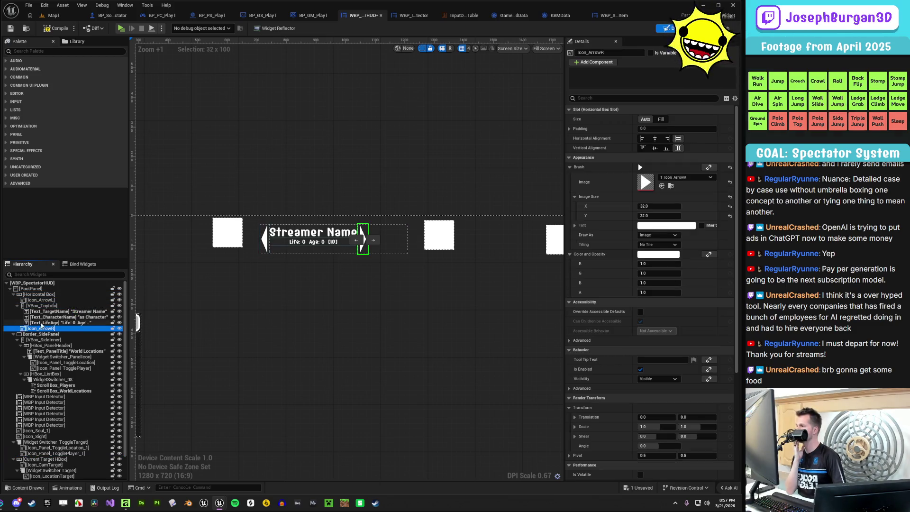
pyautogui.click(278, 320)
pyautogui.scroll(4, 311, 264)
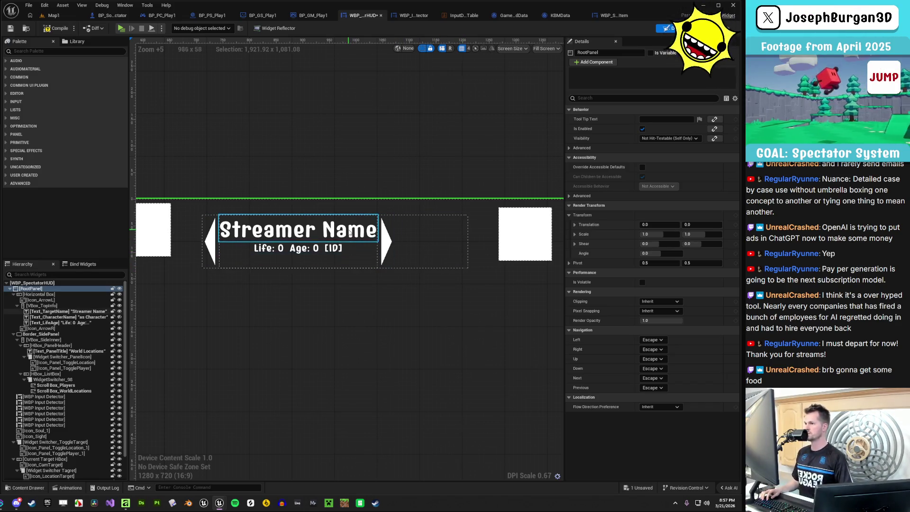
# Make the top info box fill the Horizontal Box
pyautogui.click(57, 298)
pyautogui.click(57, 306)
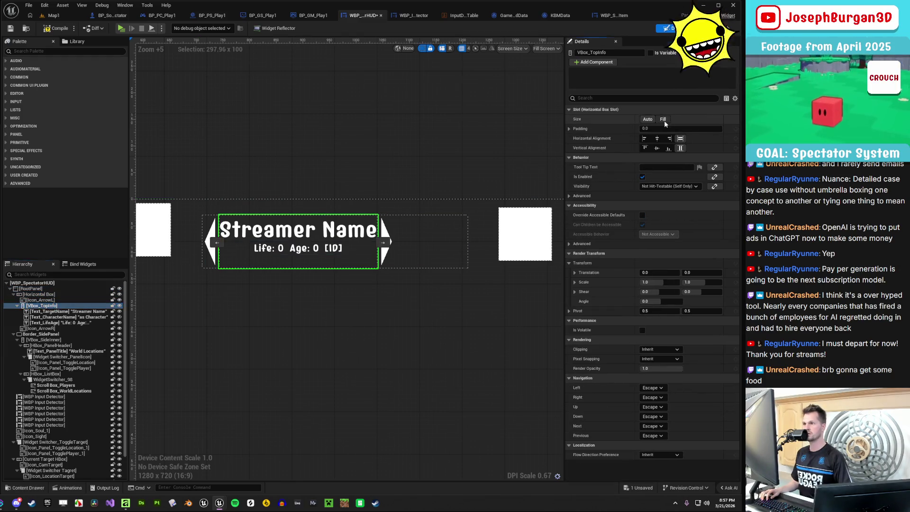
pyautogui.click(662, 120)
pyautogui.click(400, 340)
# Keep Icon_ArrowR at Auto size with a 32-pixel image height
pyautogui.click(250, 259)
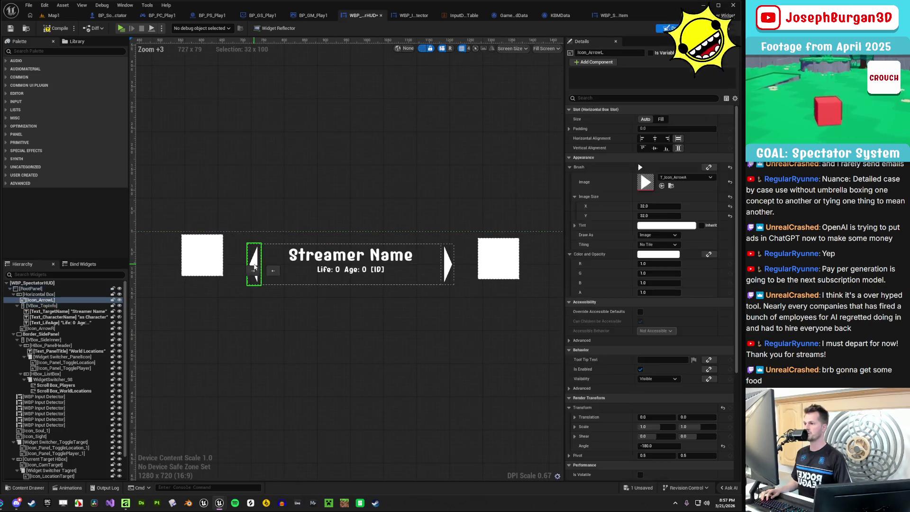
pyautogui.scroll(1, 472, 259)
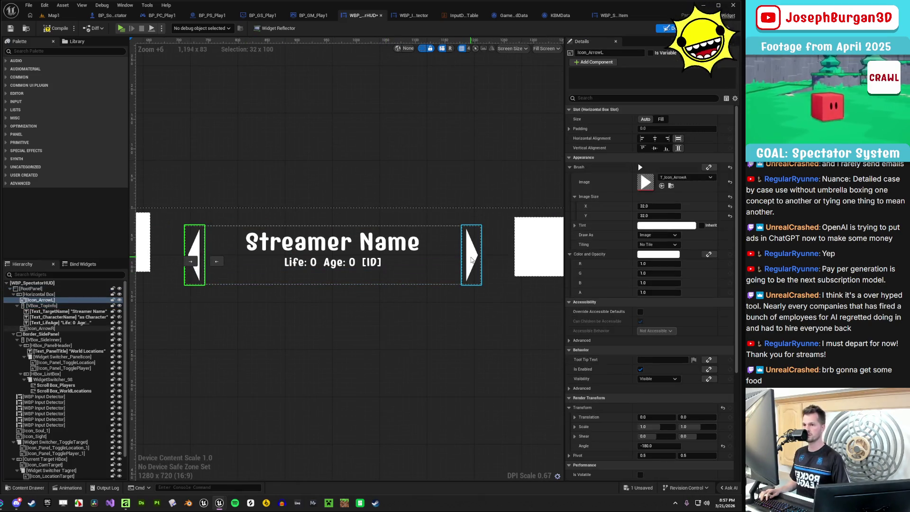
pyautogui.click(472, 259)
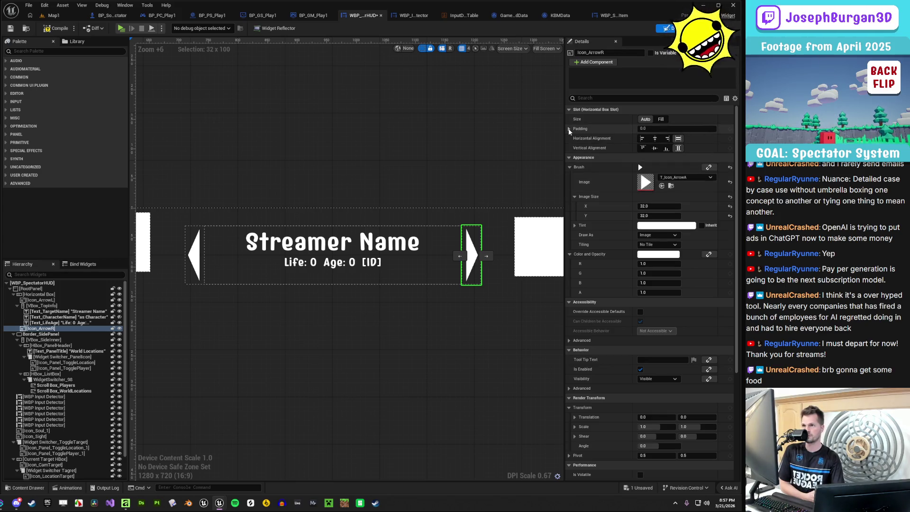
pyautogui.click(661, 119)
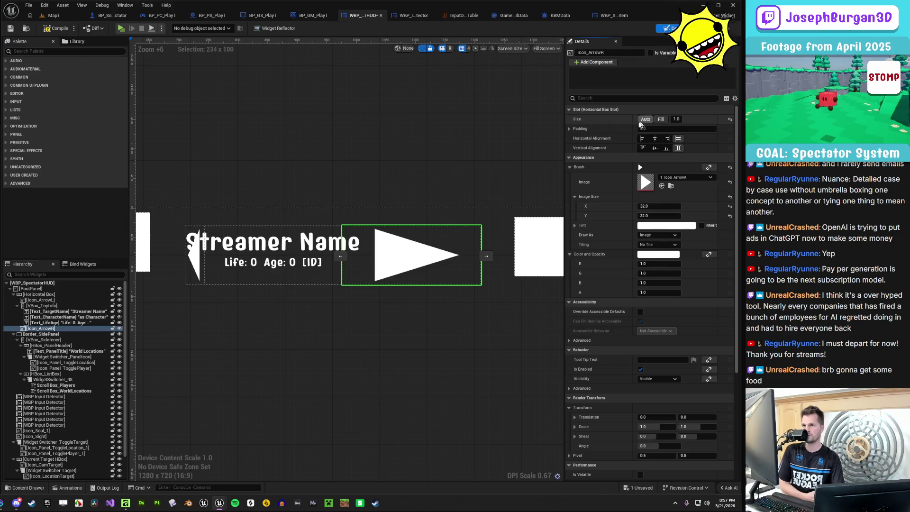
pyautogui.click(643, 119)
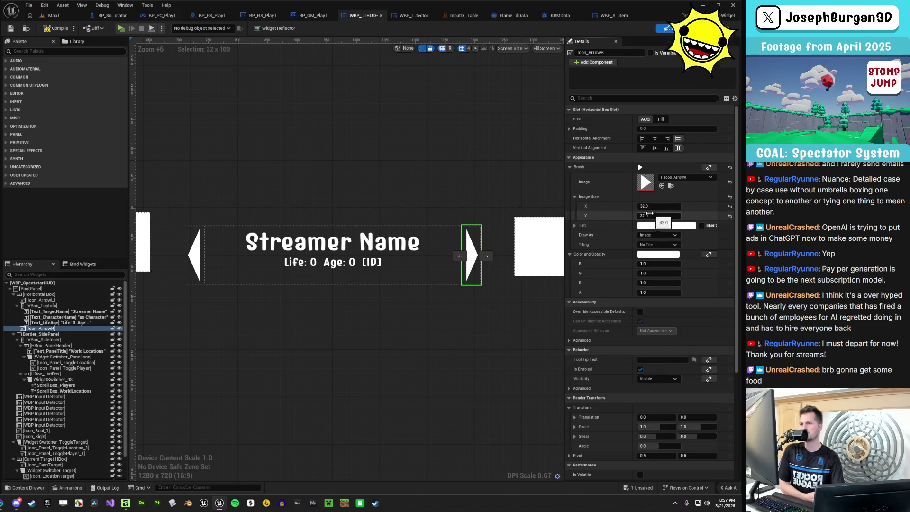
pyautogui.click(661, 119)
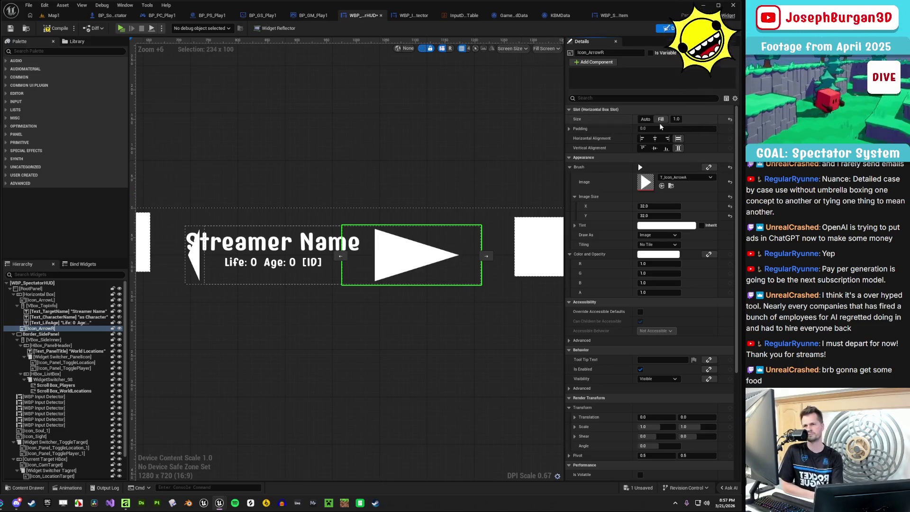
pyautogui.click(646, 119)
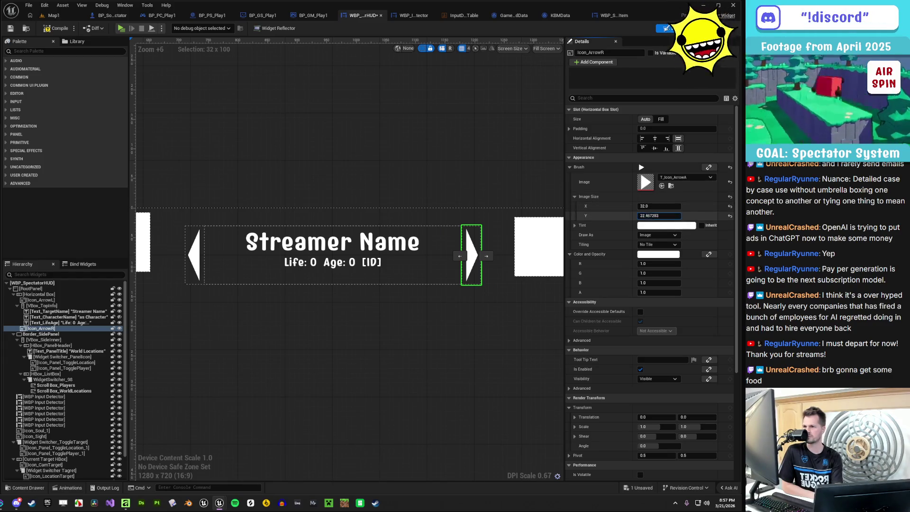
pyautogui.moveTo(659, 216); pyautogui.dragTo(660, 215)
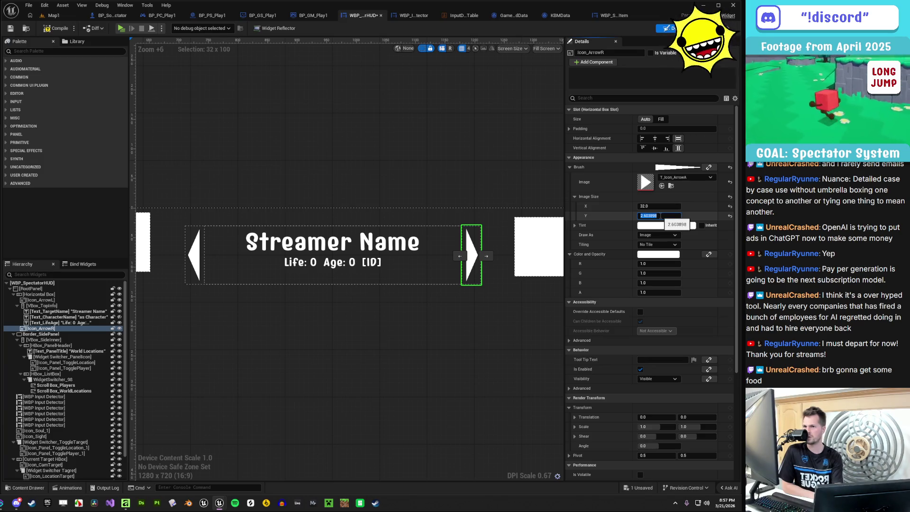
pyautogui.click(730, 218)
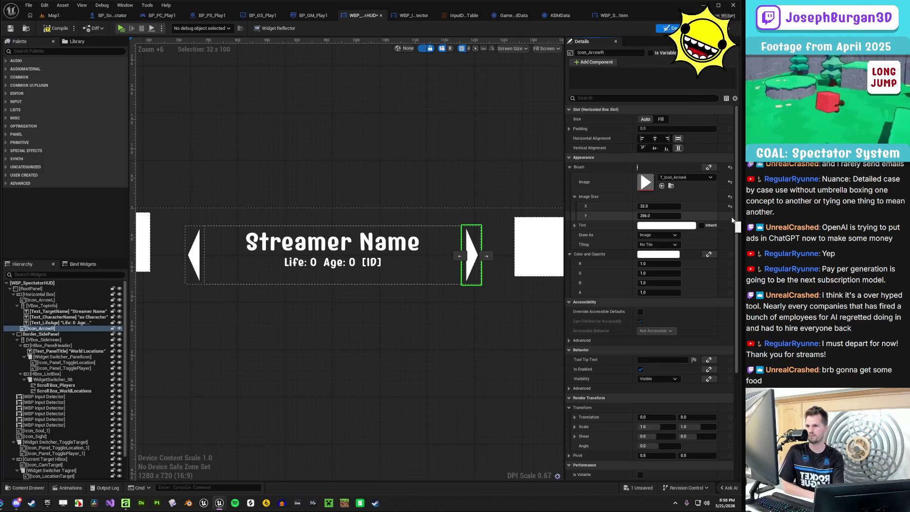
pyautogui.click(672, 217)
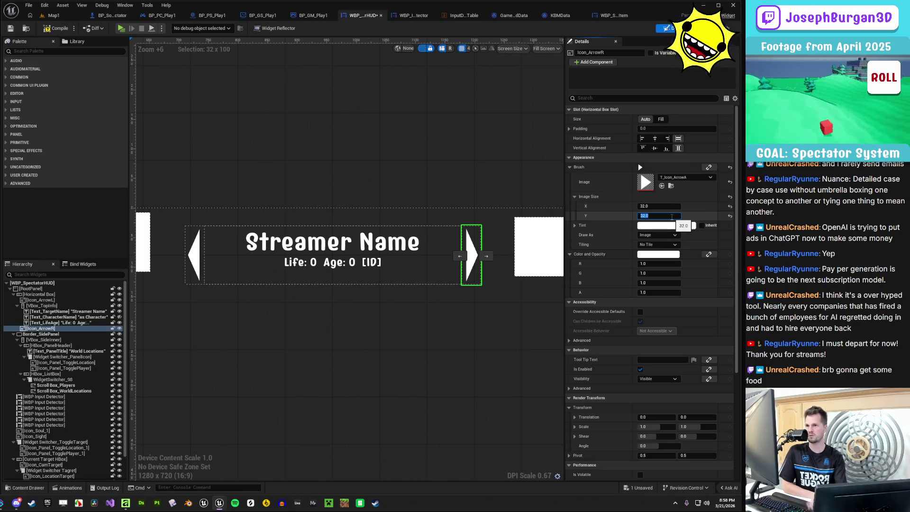
pyautogui.press('Return')
# Centre both arrow icons vertically beside the streamer name
pyautogui.click(655, 148)
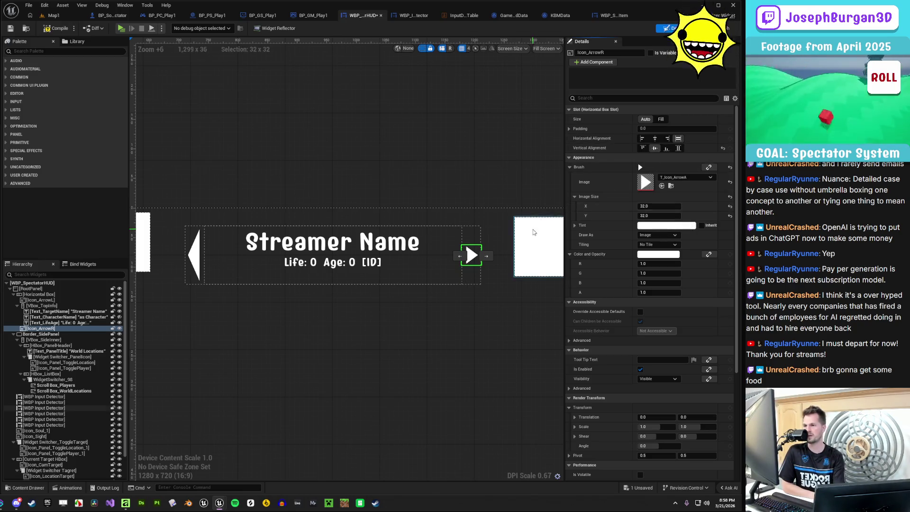
pyautogui.click(194, 256)
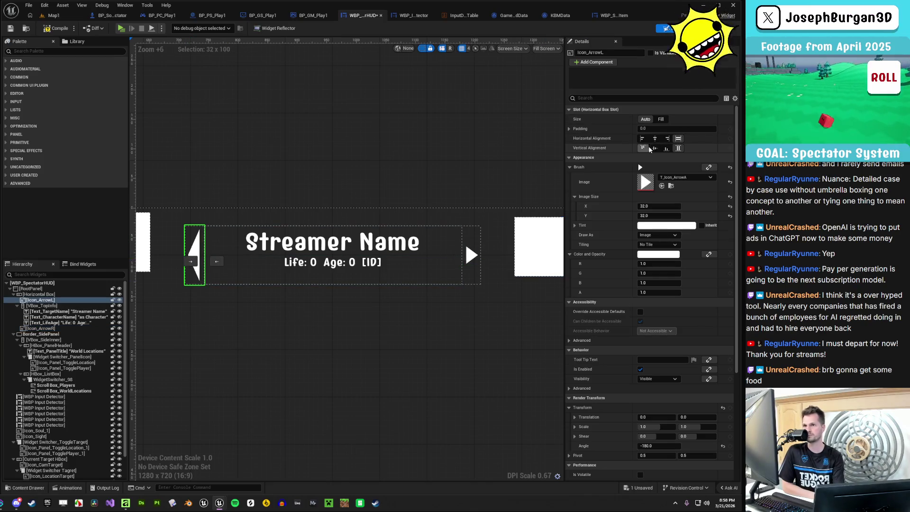
pyautogui.click(655, 148)
pyautogui.click(403, 346)
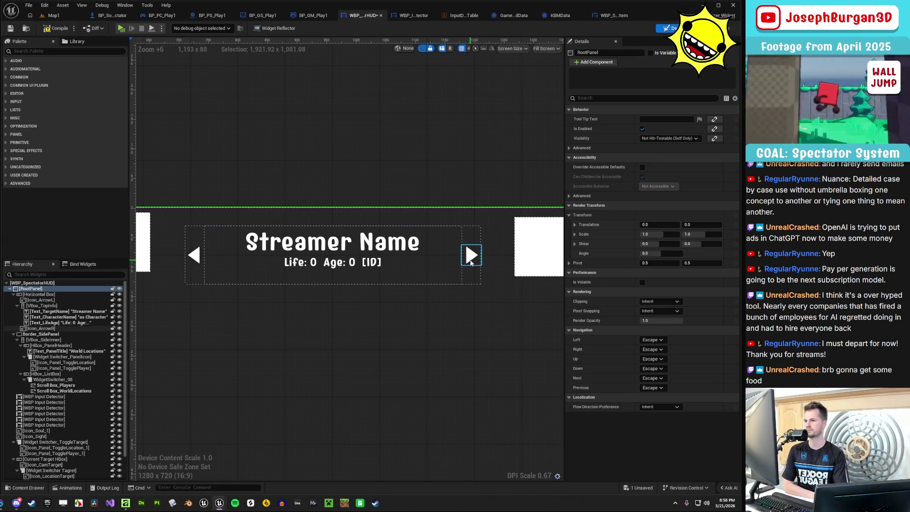
# Save the spectator HUD widget and select the root panel to review the whole HUD
pyautogui.click(468, 257)
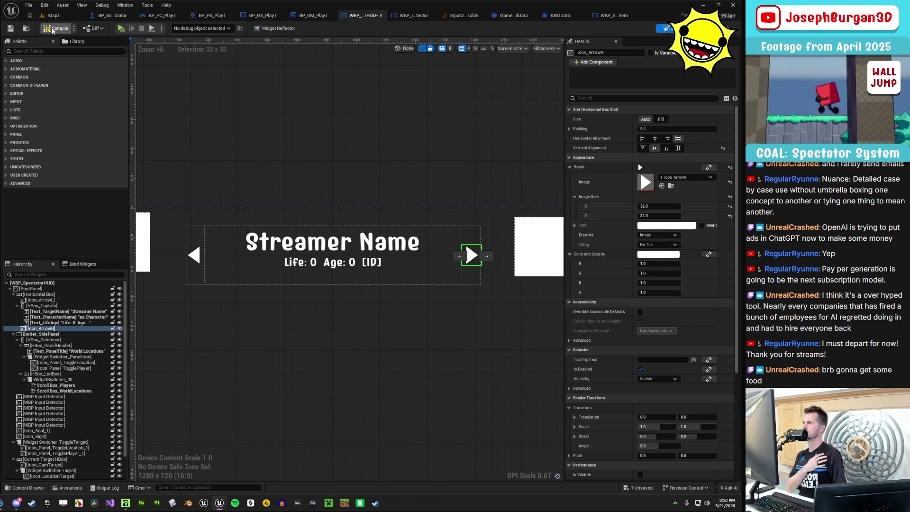
pyautogui.click(11, 29)
pyautogui.scroll(-4, 353, 283)
pyautogui.click(380, 322)
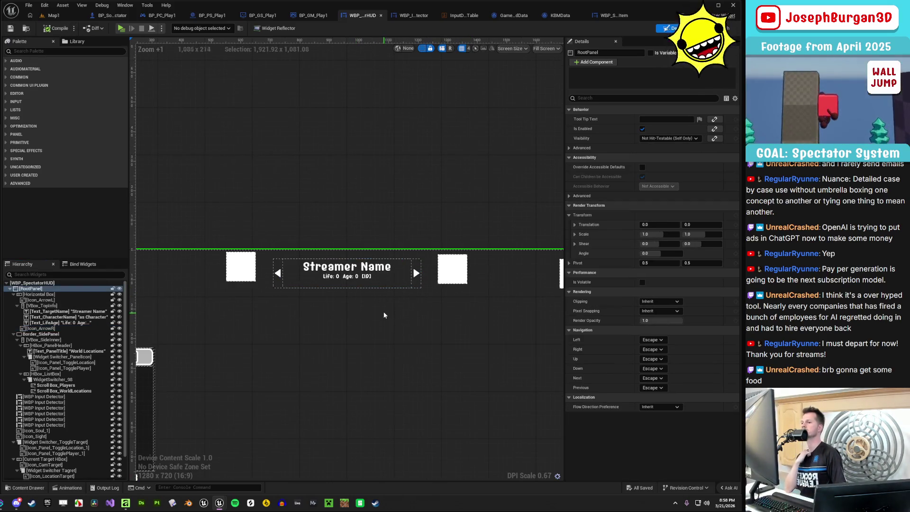
pyautogui.scroll(2, 383, 311)
pyautogui.click(421, 272)
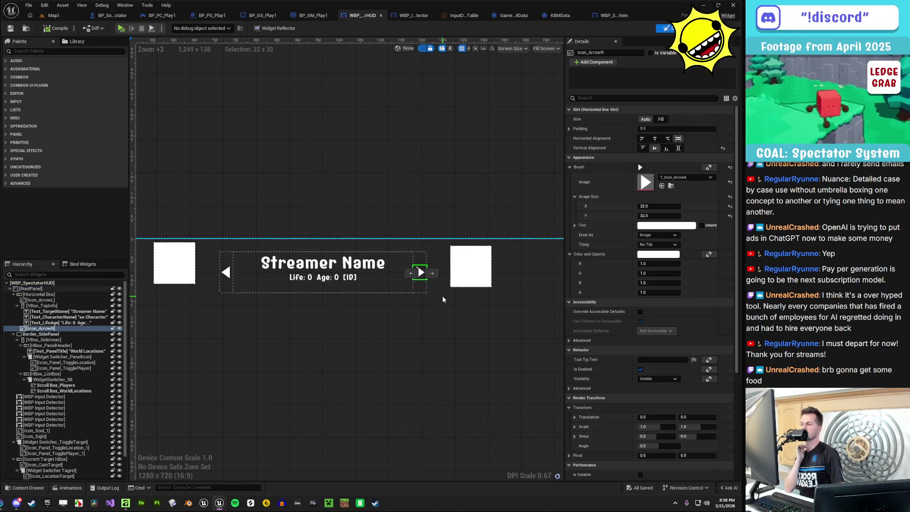
pyautogui.click(439, 314)
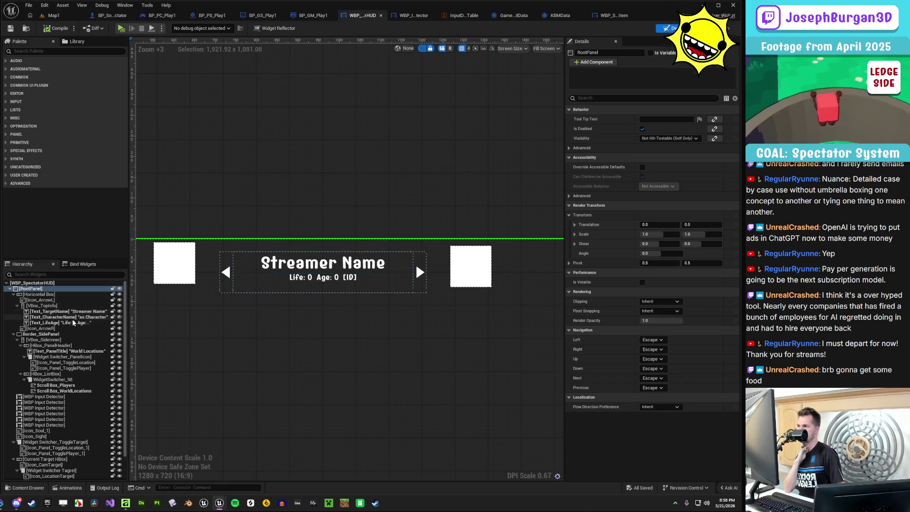
# Preview the Text_CharacterName 'as Character' line on the canvas, then leave it hidden
pyautogui.click(76, 317)
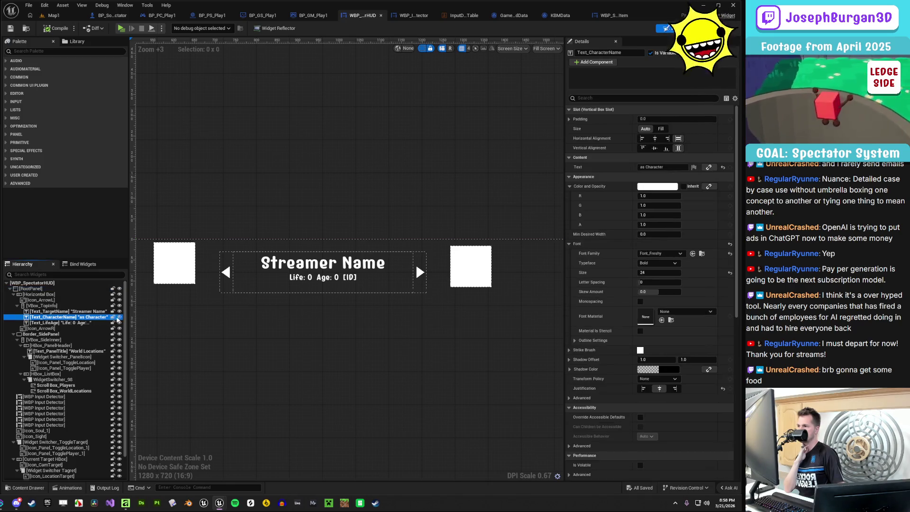
pyautogui.click(119, 317)
pyautogui.click(119, 317)
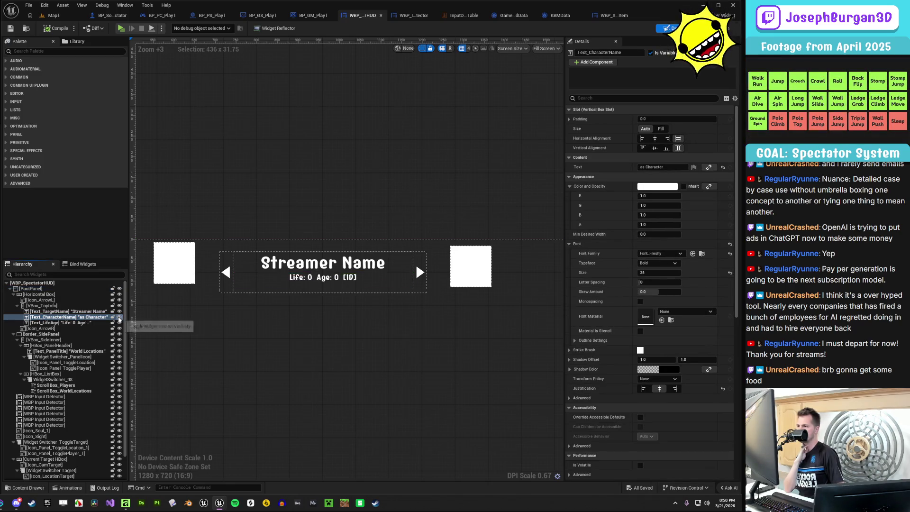
pyautogui.click(119, 317)
pyautogui.click(280, 338)
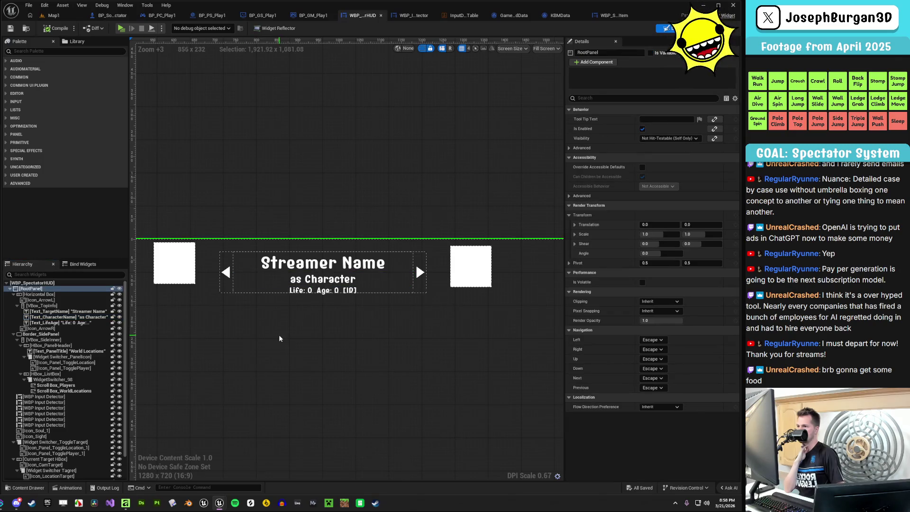
pyautogui.click(119, 317)
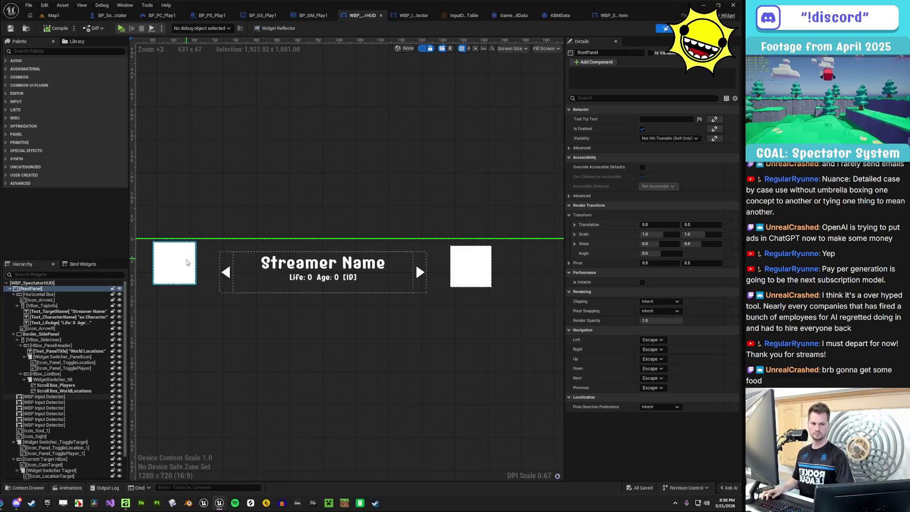
# Set both Icon_ArrowR and Icon_ArrowL to Top vertical alignment
pyautogui.scroll(-2, 325, 341)
pyautogui.scroll(2, 337, 329)
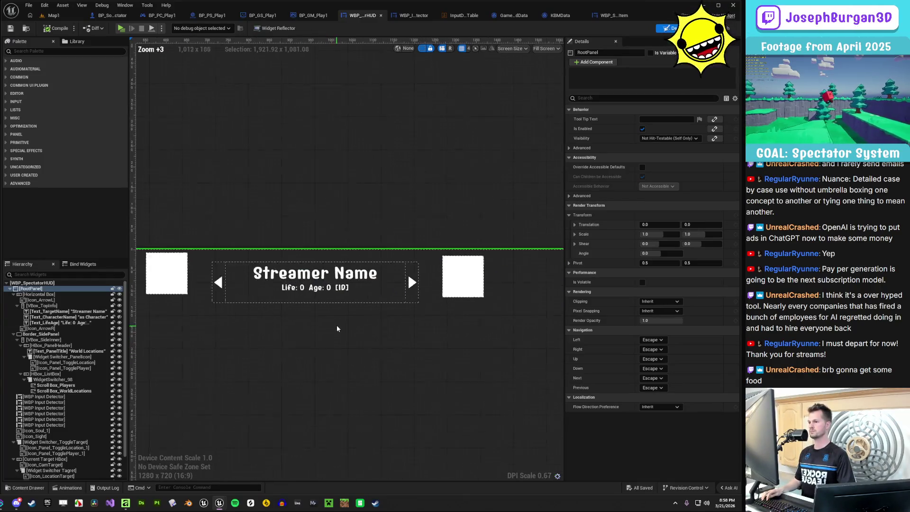
pyautogui.scroll(1, 337, 328)
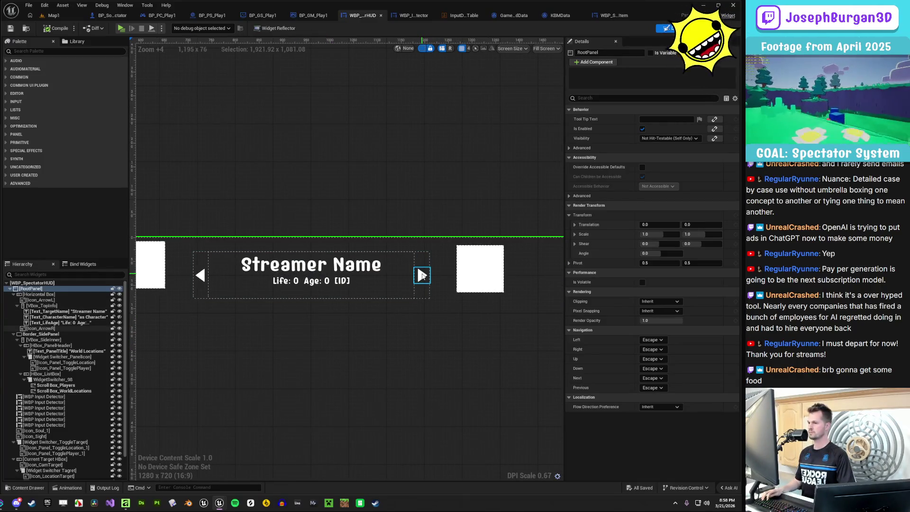
pyautogui.click(422, 274)
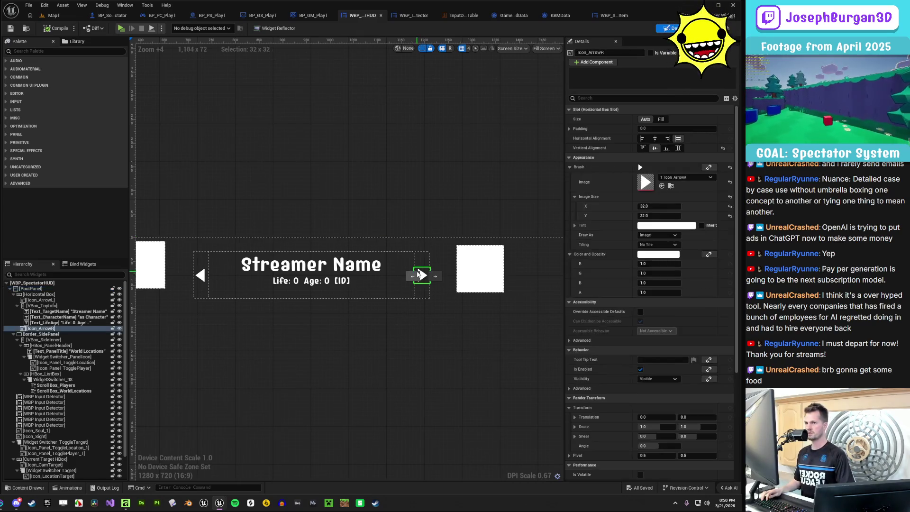
pyautogui.click(643, 148)
pyautogui.click(199, 275)
pyautogui.click(644, 148)
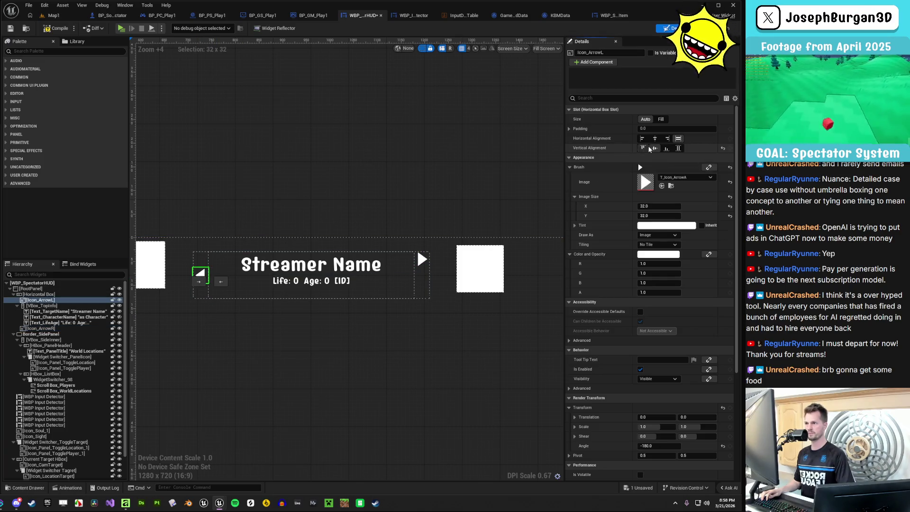
pyautogui.click(297, 204)
# Give Icon_ArrowL a top padding of 10
pyautogui.click(200, 259)
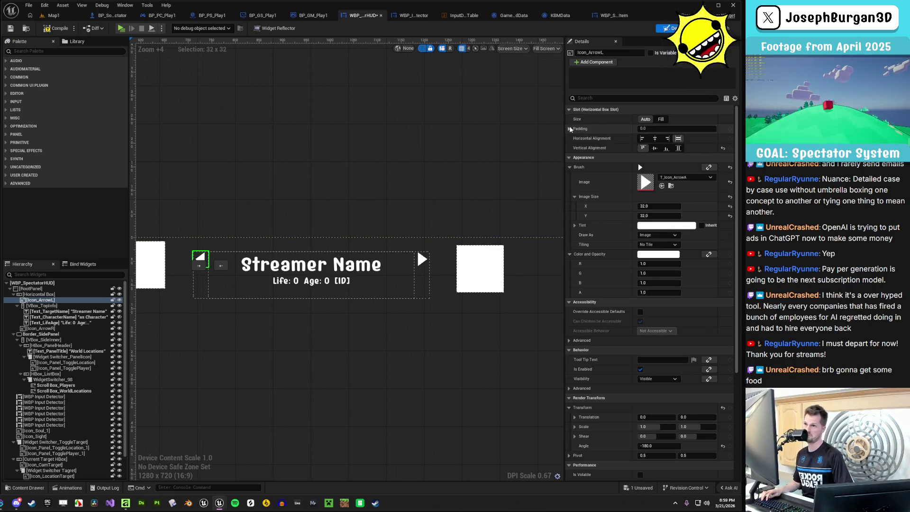
pyautogui.click(570, 129)
pyautogui.click(656, 148)
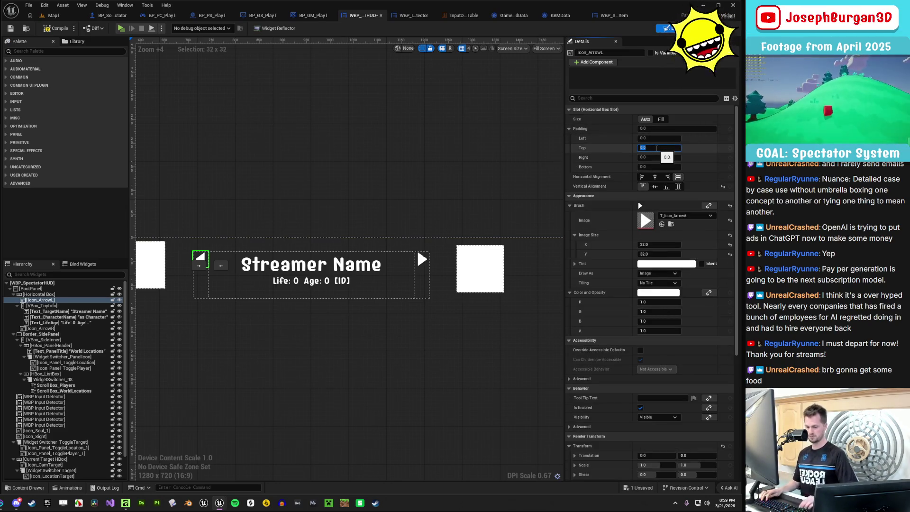
pyautogui.write('10')
pyautogui.press('Return')
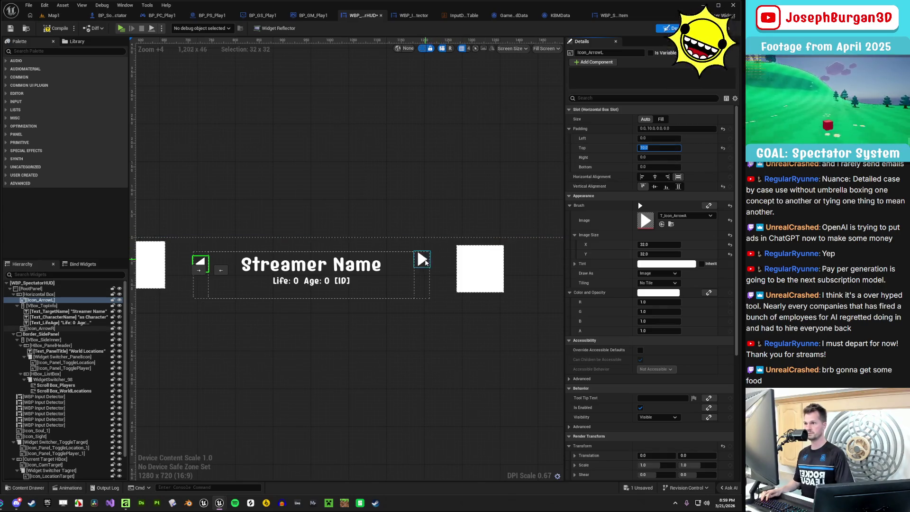
pyautogui.click(422, 260)
pyautogui.click(648, 148)
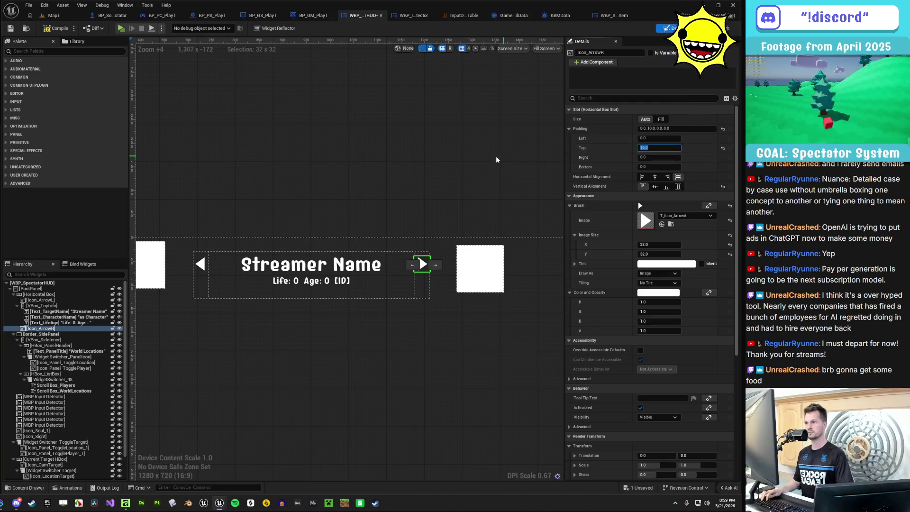
pyautogui.click(459, 180)
# Set the top padding of both arrow icons to 15
pyautogui.click(200, 264)
pyautogui.click(640, 148)
pyautogui.press('Return')
pyautogui.click(422, 264)
pyautogui.click(641, 149)
pyautogui.write('15')
pyautogui.press('Return')
pyautogui.click(402, 196)
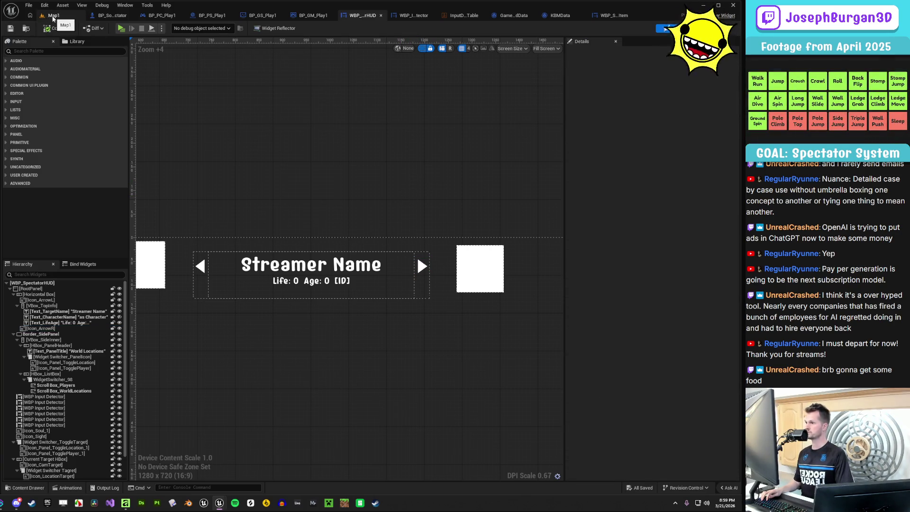
# Drag the left WBP Input Detector box to sit just left of the info bar
pyautogui.moveTo(424, 224); pyautogui.dragTo(403, 238)
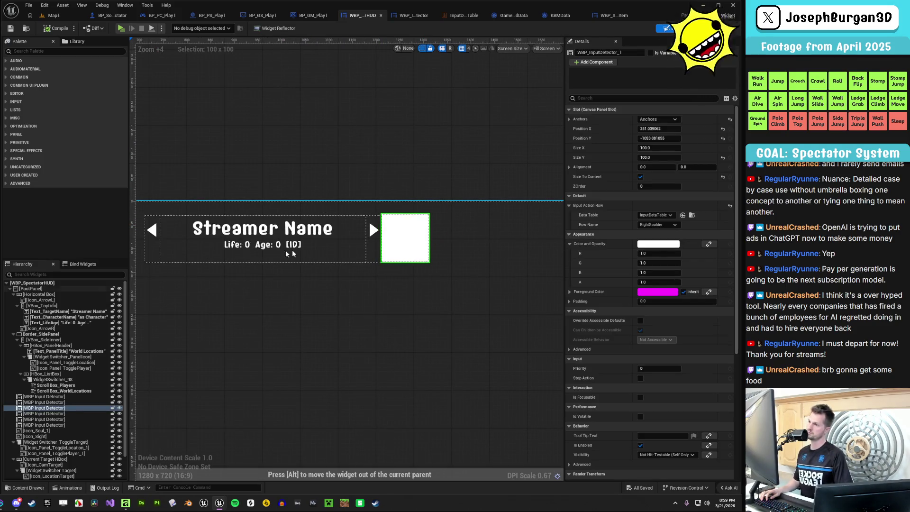
pyautogui.moveTo(190, 232)
pyautogui.mouseDown()
pyautogui.moveTo(218, 246)
pyautogui.moveTo(212, 225)
pyautogui.mouseUp()
pyautogui.scroll(-3, 227, 160)
pyautogui.click(245, 152)
pyautogui.scroll(3, 265, 152)
# Select the right input-detector box, then the Icon_ArrowR right arrow
pyautogui.click(476, 245)
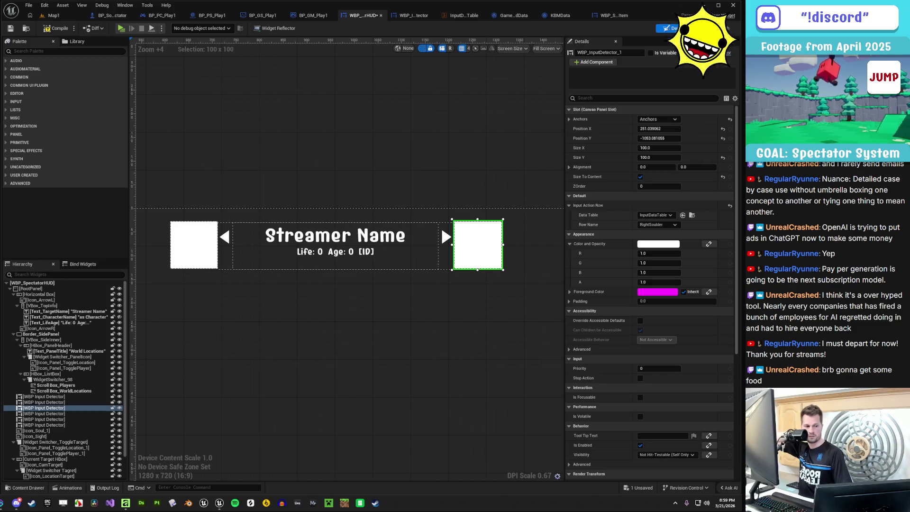
pyautogui.scroll(3, 438, 242)
pyautogui.click(440, 243)
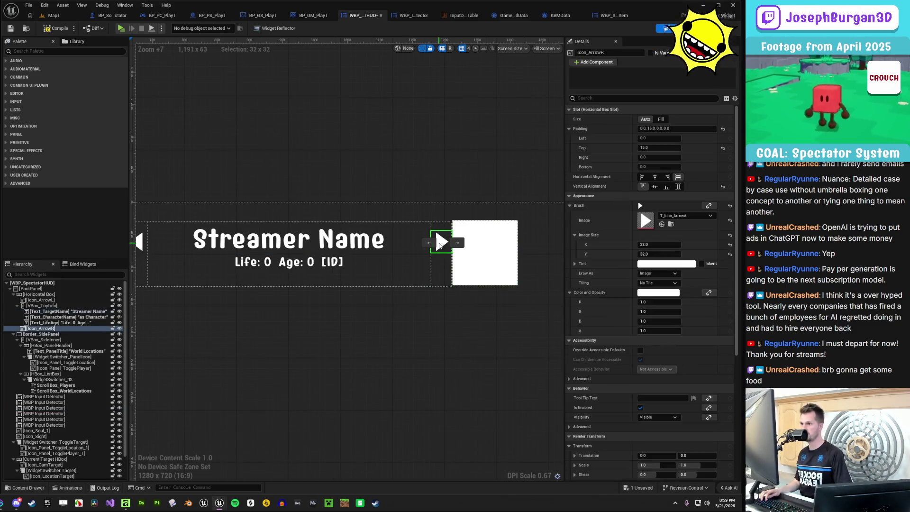
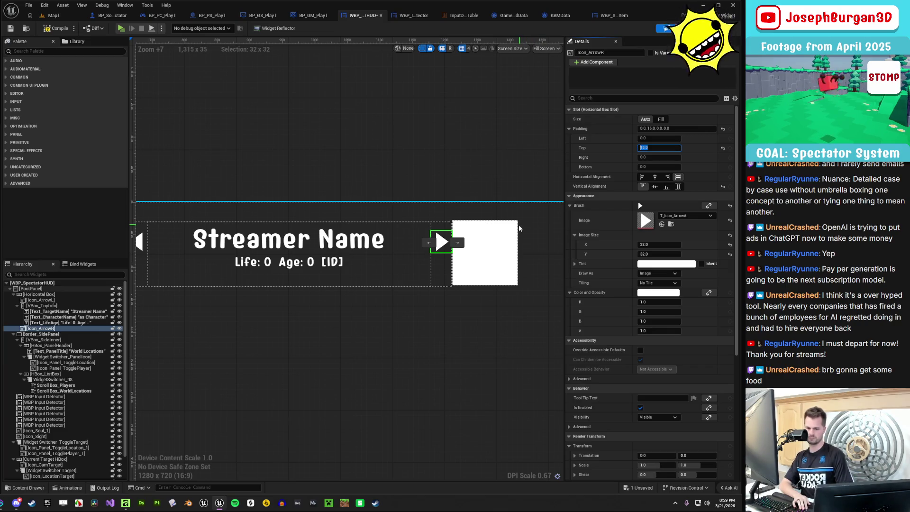
# Set Padding Top to 0 on both Icon_ArrowR and Icon_ArrowL
pyautogui.write('0')
pyautogui.press('Return')
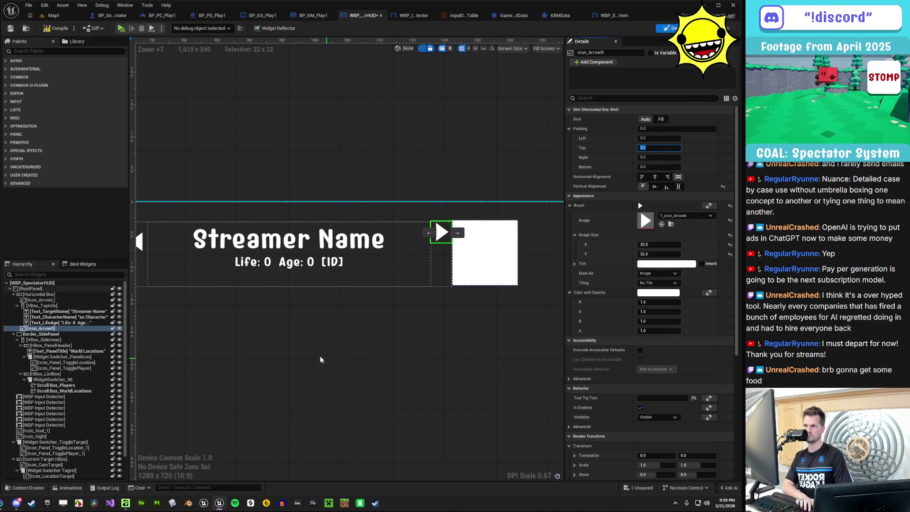
pyautogui.click(263, 247)
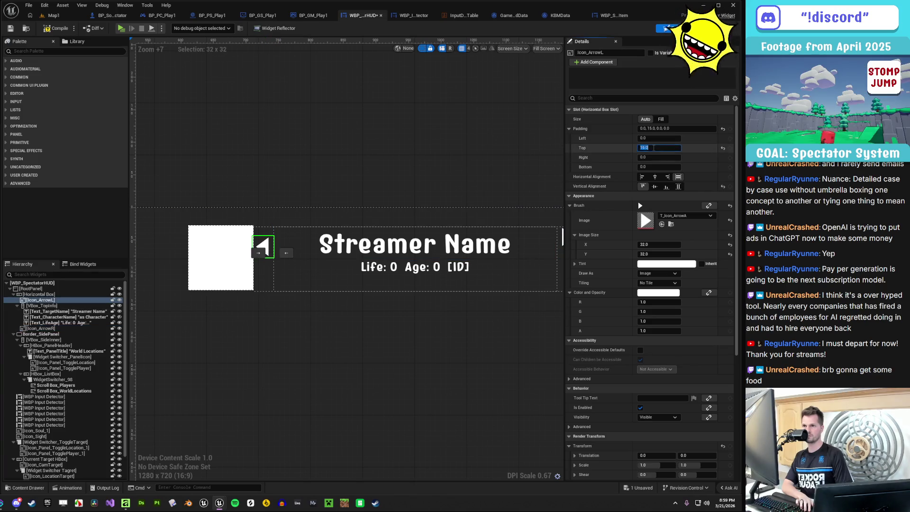
pyautogui.write('0')
pyautogui.press('Return')
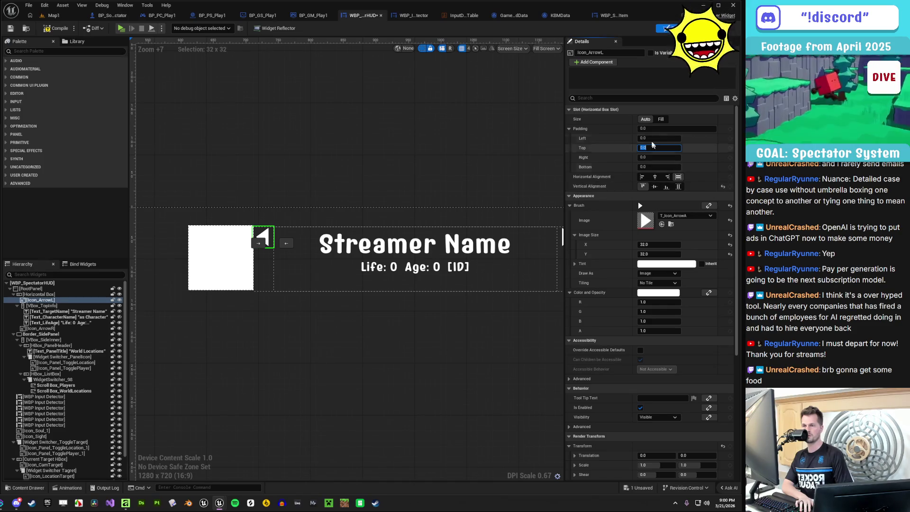
# Set the left arrow's Brush Image Size to 50 by 50
pyautogui.moveTo(656, 245)
pyautogui.mouseDown()
pyautogui.moveTo(668, 245)
pyautogui.moveTo(656, 244)
pyautogui.mouseUp()
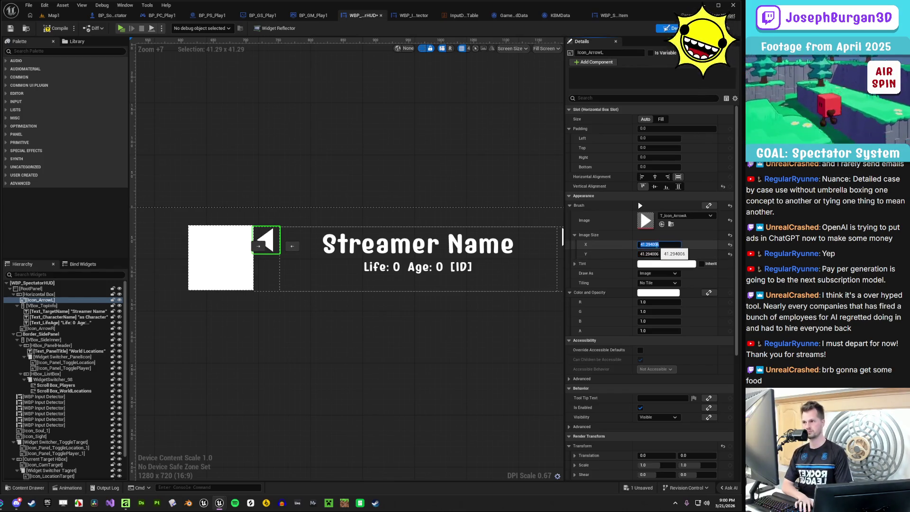
pyautogui.write('0')
pyautogui.press('Return')
pyautogui.click(653, 253)
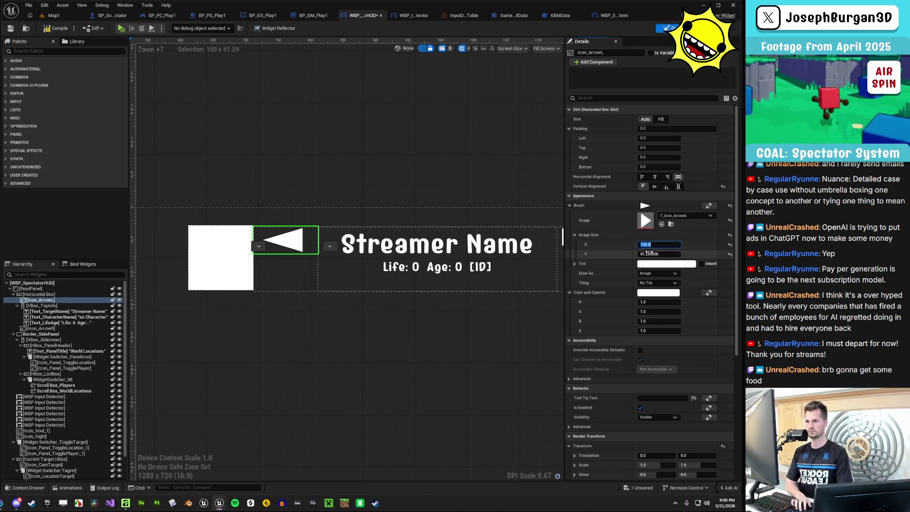
pyautogui.write('100')
pyautogui.press('Return')
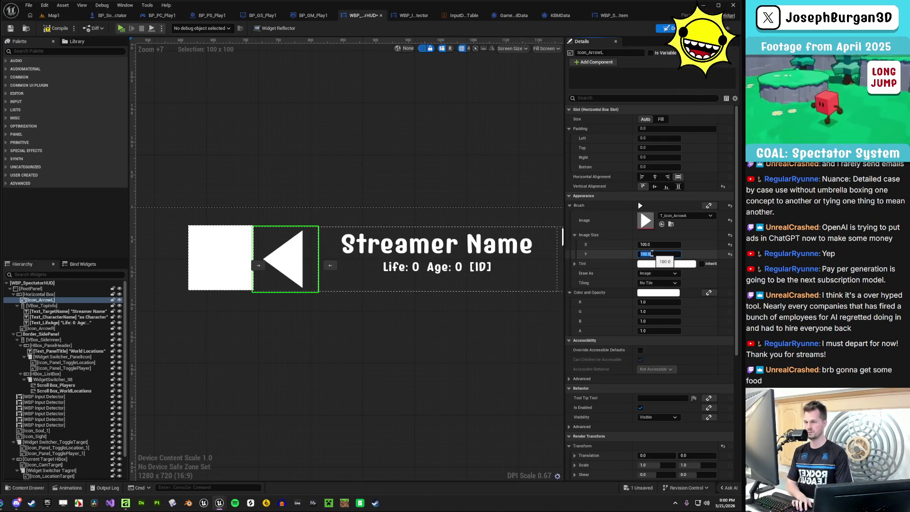
pyautogui.write('0')
pyautogui.press('Return')
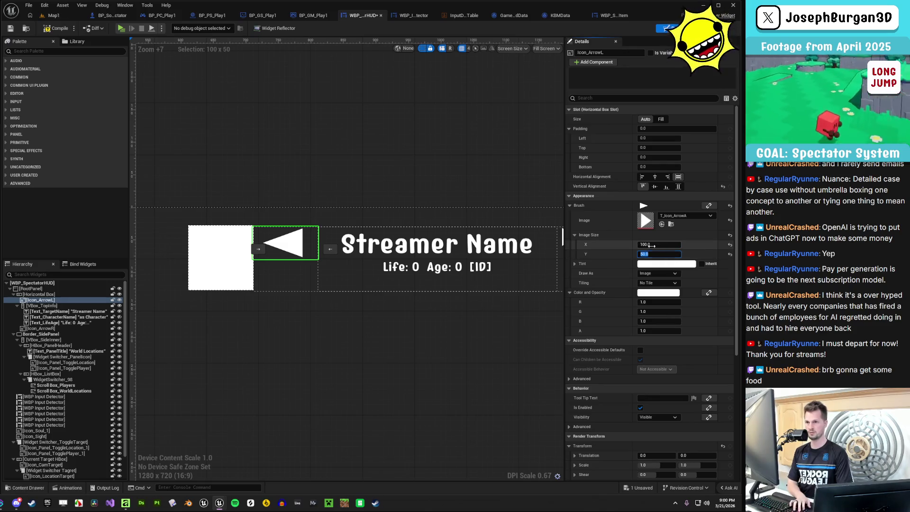
pyautogui.write('50')
pyautogui.click(377, 343)
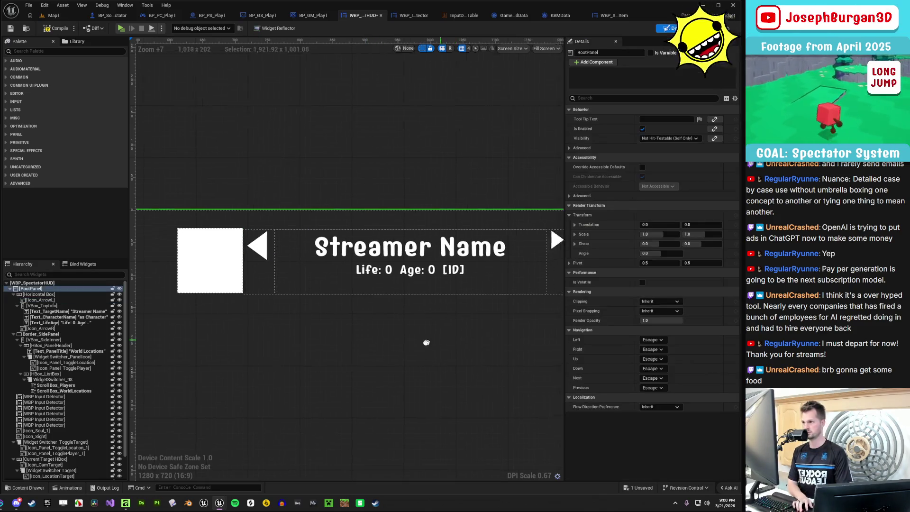
# Set the right arrow's image size to 50 to match, then save the widget
pyautogui.click(474, 252)
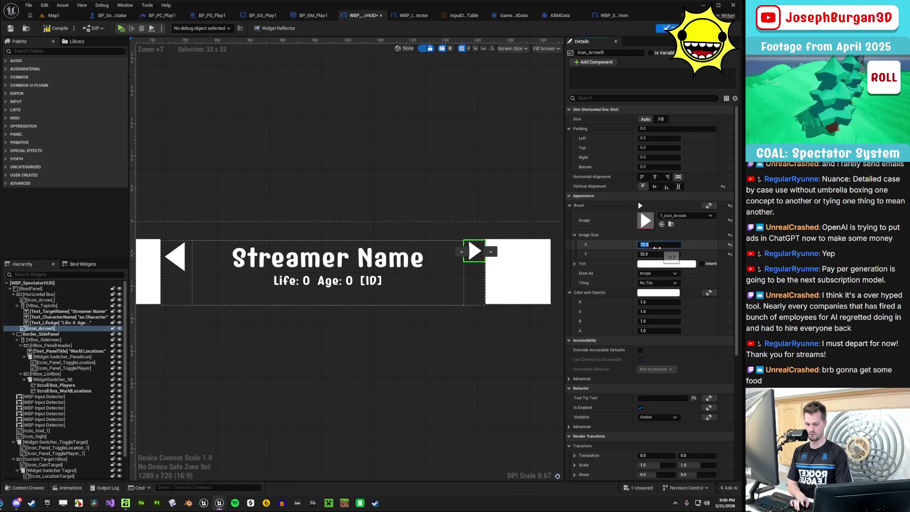
pyautogui.press('Tab')
pyautogui.write('50')
pyautogui.click(437, 385)
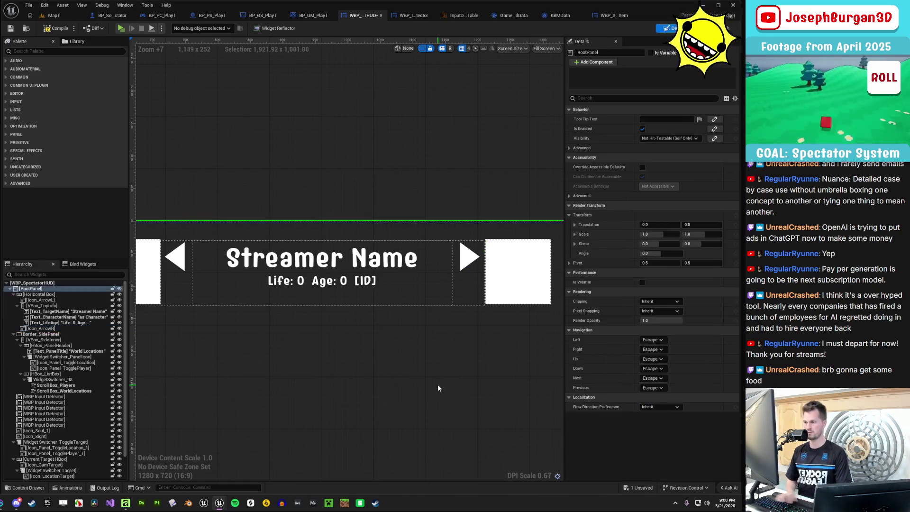
pyautogui.scroll(-2, 428, 366)
pyautogui.moveTo(429, 368); pyautogui.dragTo(452, 355)
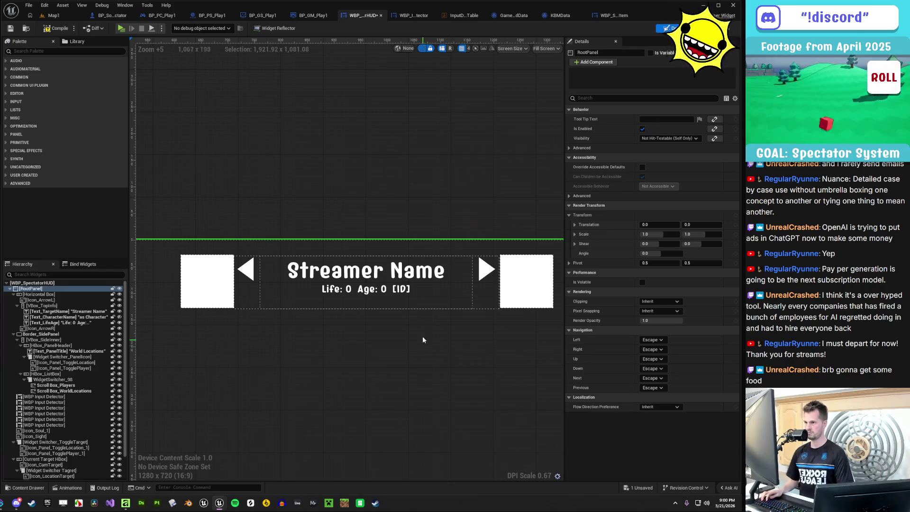
pyautogui.scroll(-1, 451, 325)
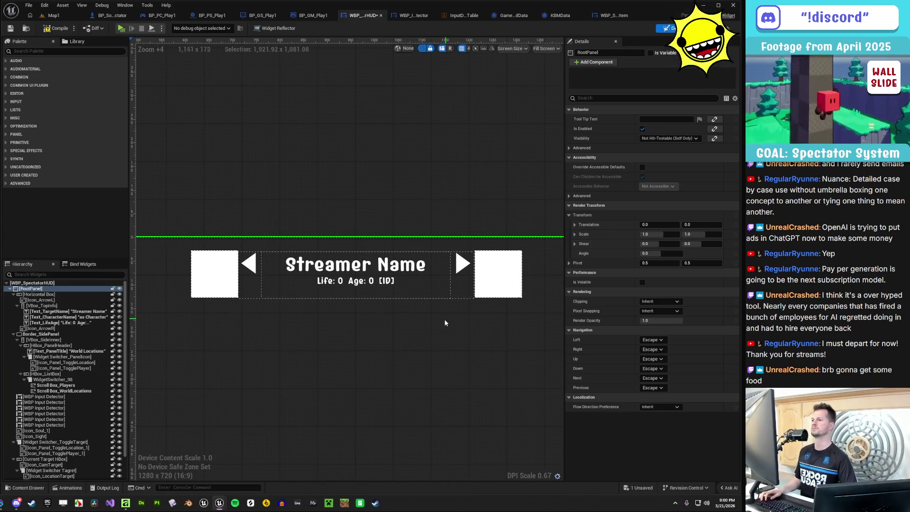
pyautogui.click(10, 29)
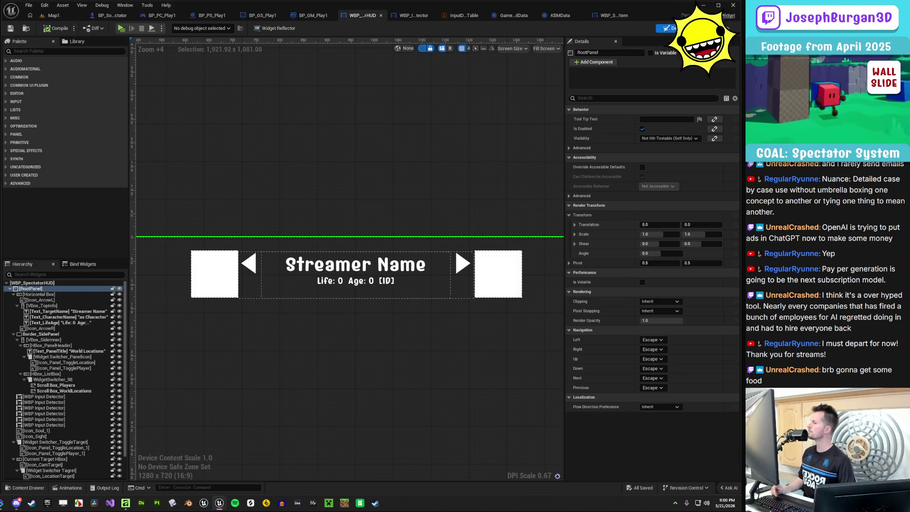
# Zoom around the saved HUD canvas, then return to the Map1 level
pyautogui.scroll(-5, 298, 185)
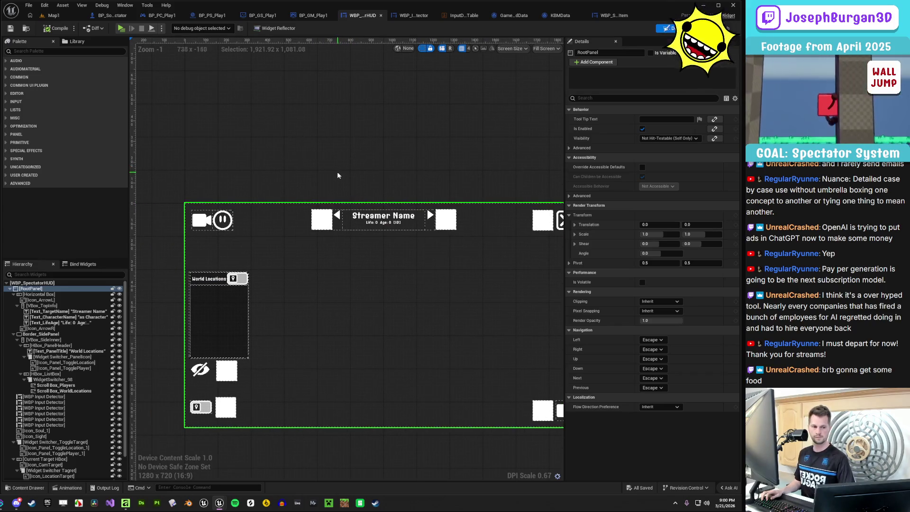
pyautogui.scroll(5, 379, 251)
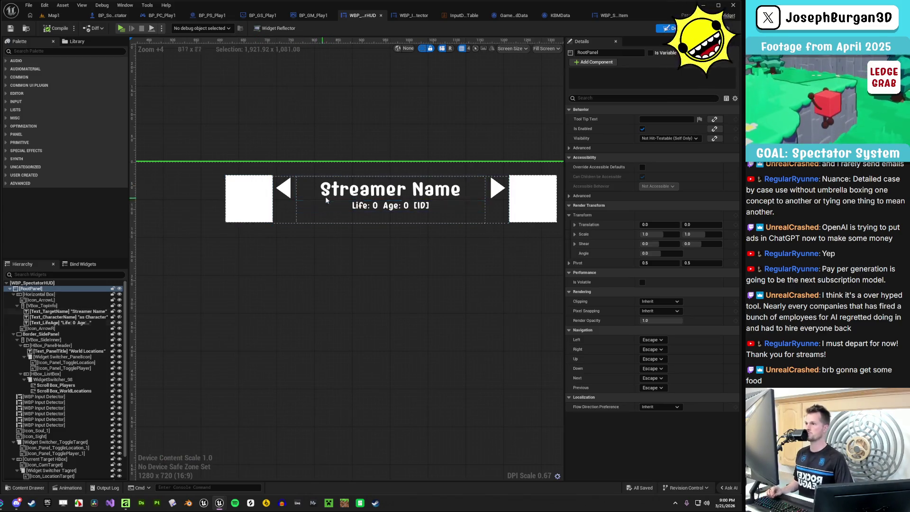
pyautogui.click(53, 18)
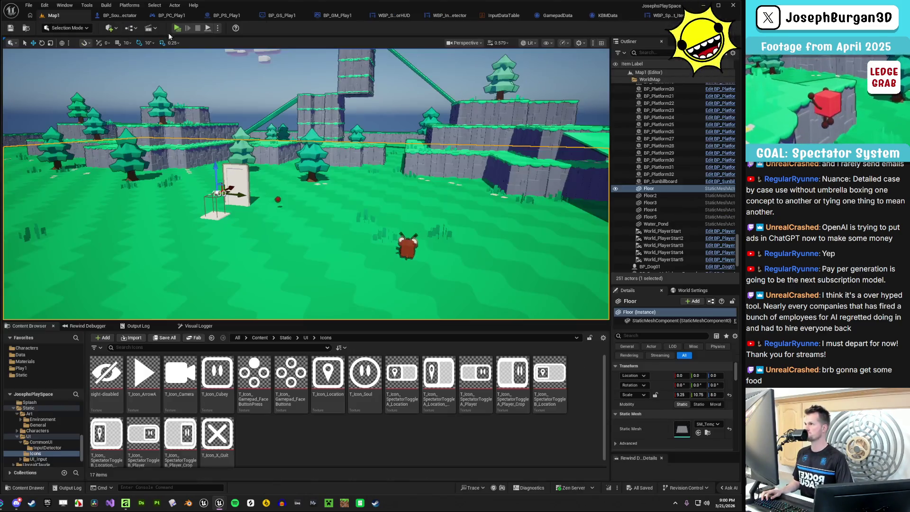
pyautogui.hotkey('alt', 'p')
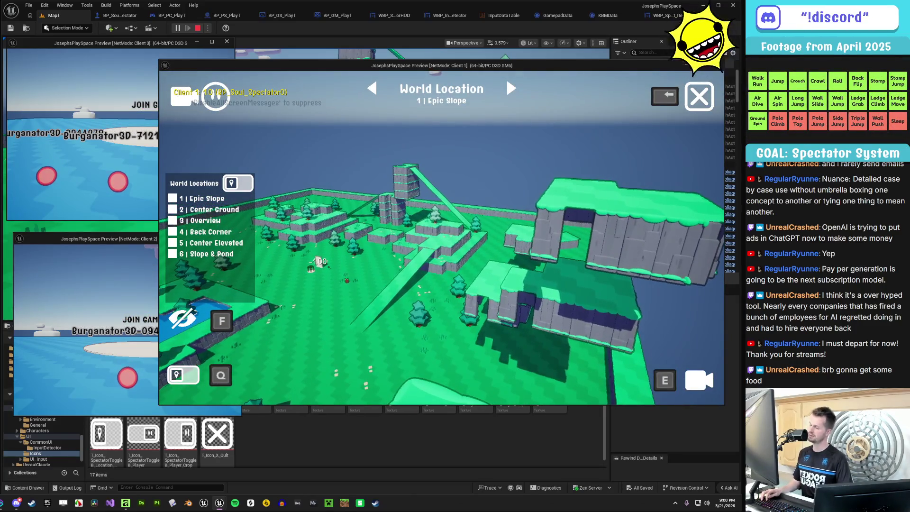
pyautogui.press('Right')
pyautogui.press('Right')
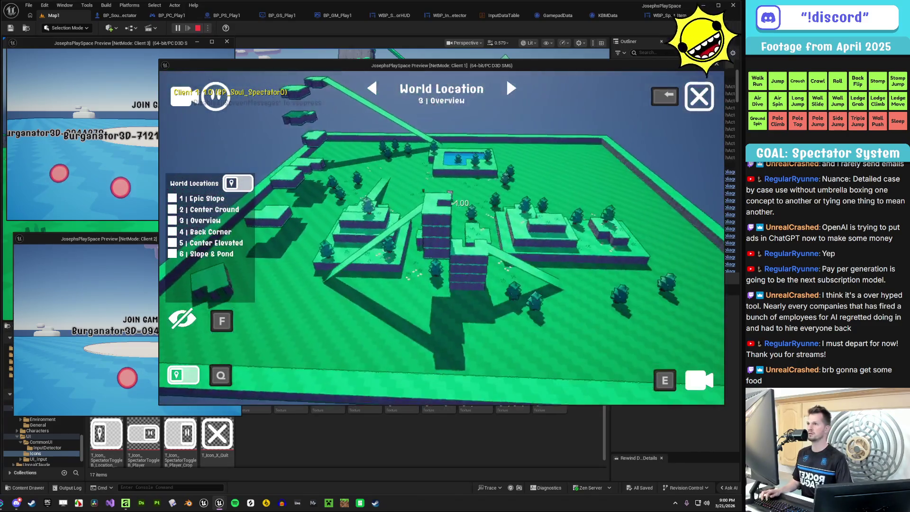
pyautogui.press('Right')
pyautogui.press('Right')
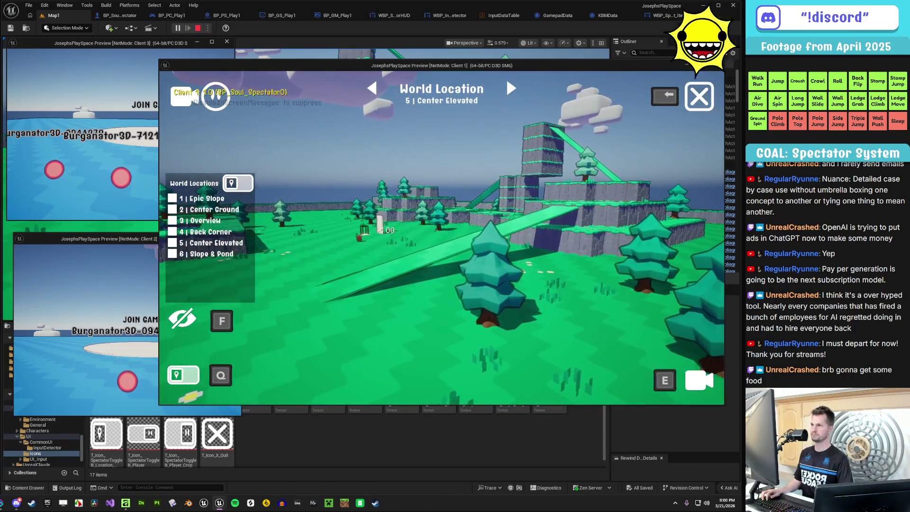
pyautogui.press('Right')
pyautogui.press('Left')
pyautogui.press('Left')
pyautogui.press('Left')
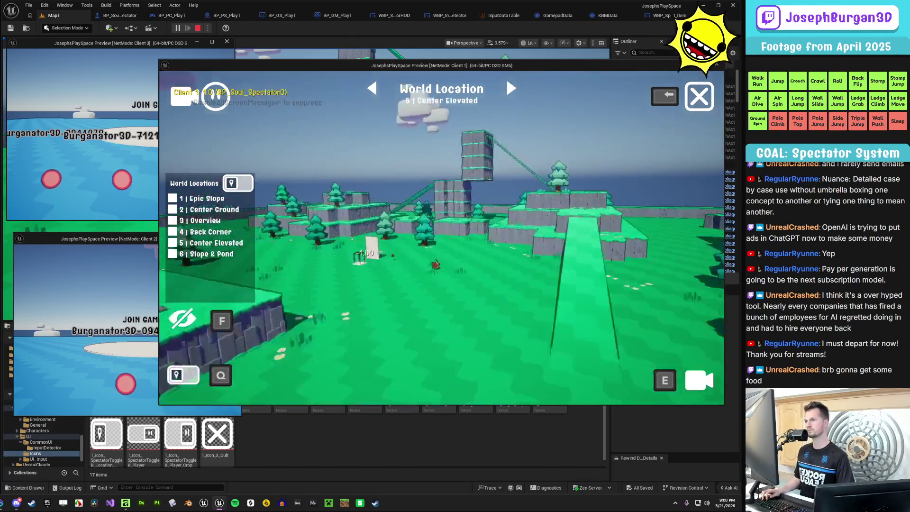
pyautogui.press('Left')
pyautogui.press('Left')
pyautogui.press('Right')
pyautogui.press('Right')
pyautogui.press('Right')
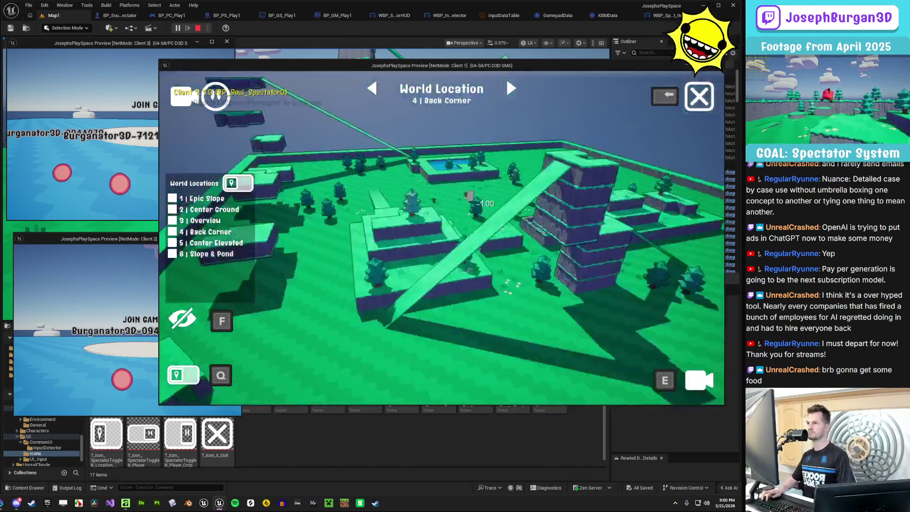
pyautogui.press('Right')
pyautogui.press('Right')
pyautogui.press('Right')
pyautogui.press('Right')
pyautogui.press('Right')
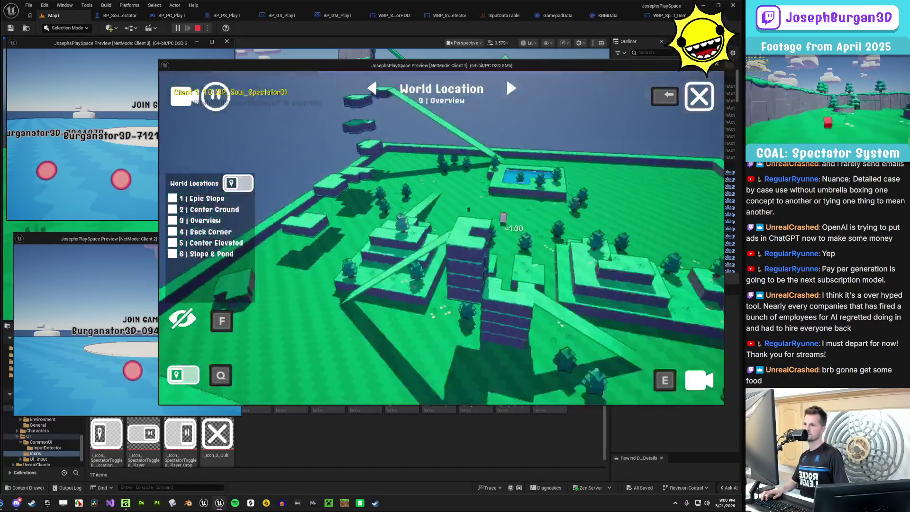
pyautogui.press('Right')
pyautogui.press('Right')
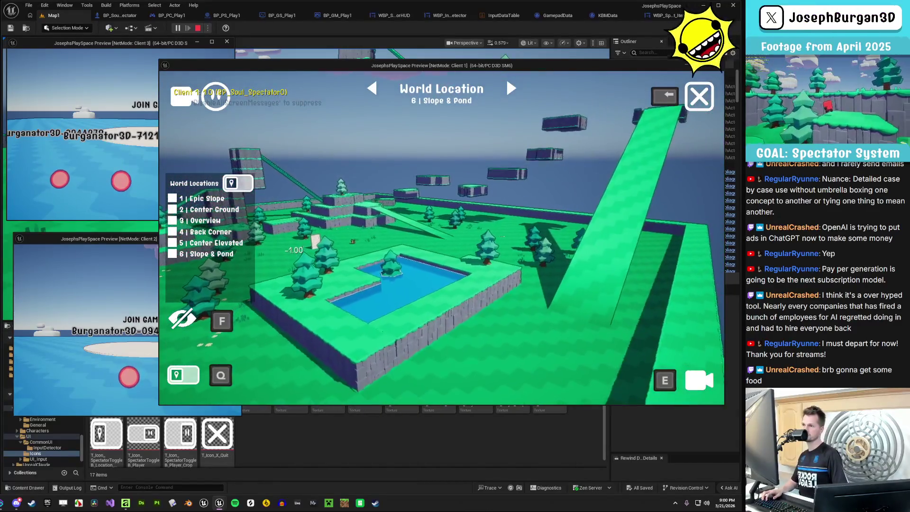
pyautogui.press('Left')
pyautogui.press('Left')
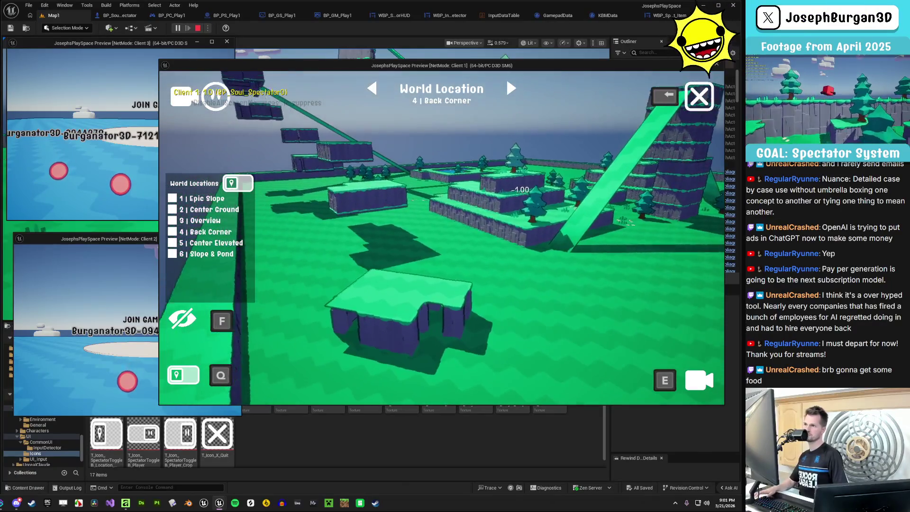
pyautogui.press('Escape')
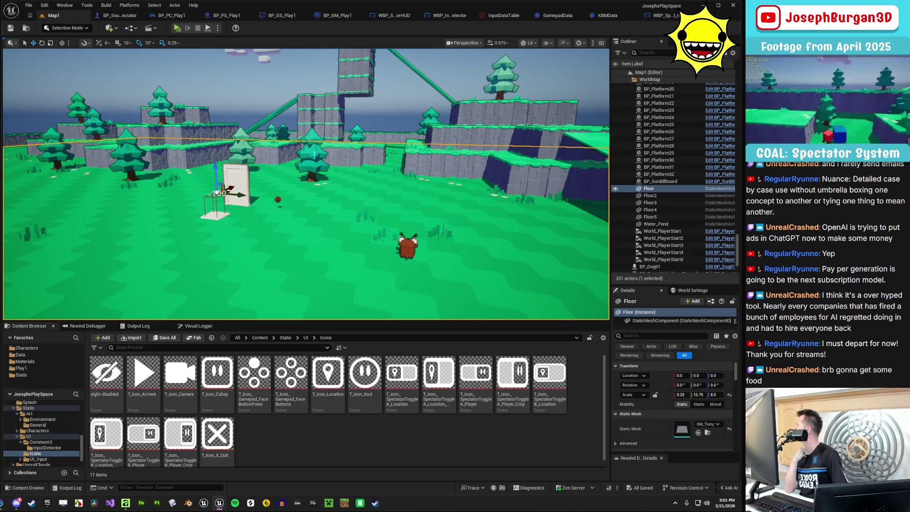
# Renumber the Center Elevated, Back Corner and Overview points, making Overview index 1
pyautogui.moveTo(318, 153); pyautogui.dragTo(317, 181)
pyautogui.click(318, 181)
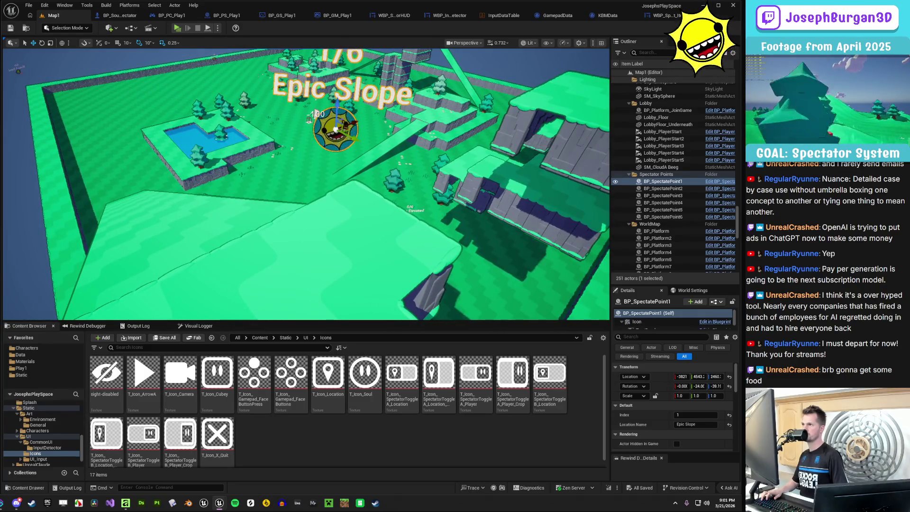
pyautogui.click(18, 71)
pyautogui.click(695, 415)
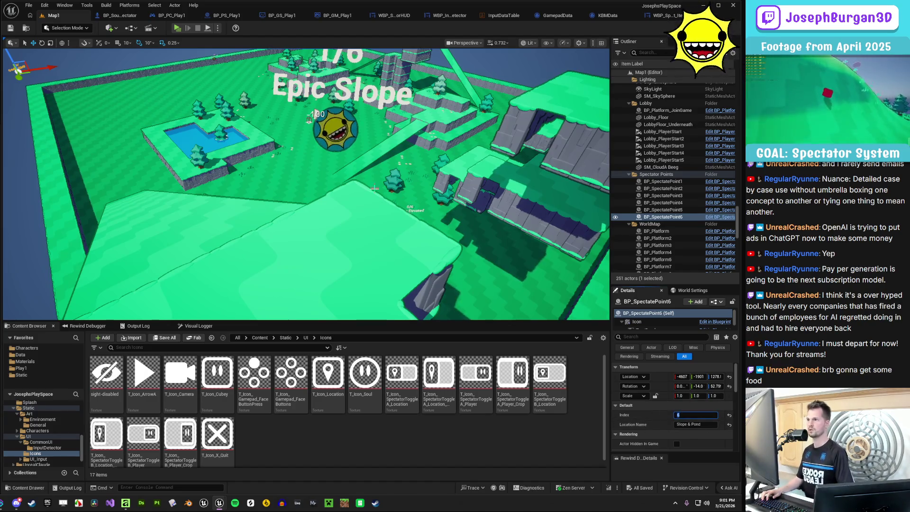
pyautogui.click(417, 209)
pyautogui.press('f')
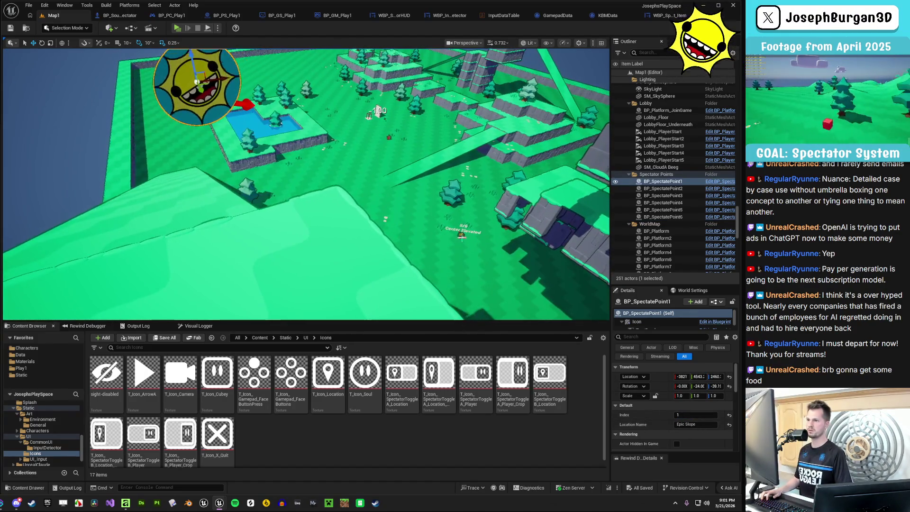
pyautogui.click(695, 414)
pyautogui.write('2')
pyautogui.press('Return')
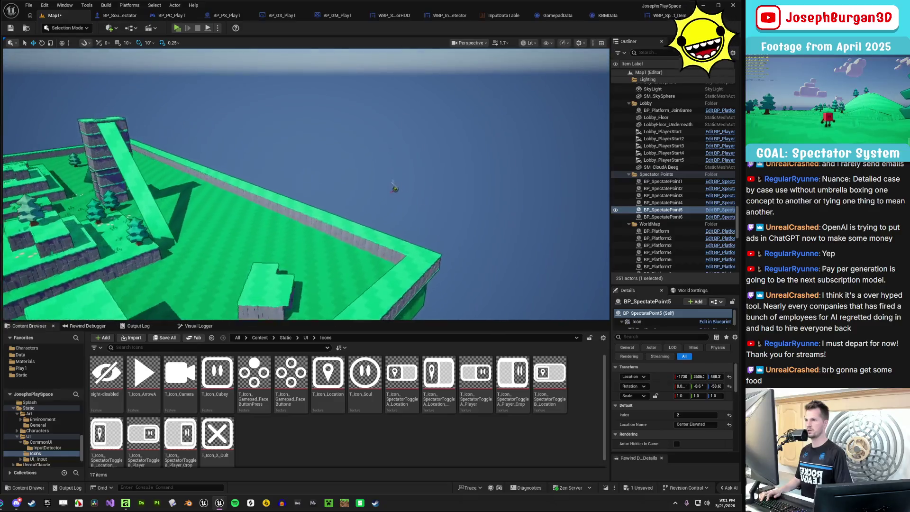
pyautogui.doubleClick(664, 203)
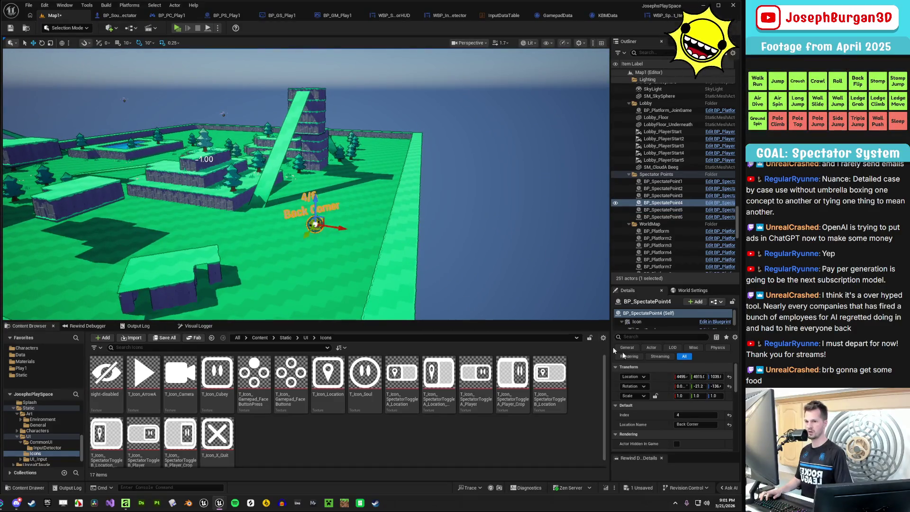
pyautogui.press('Return')
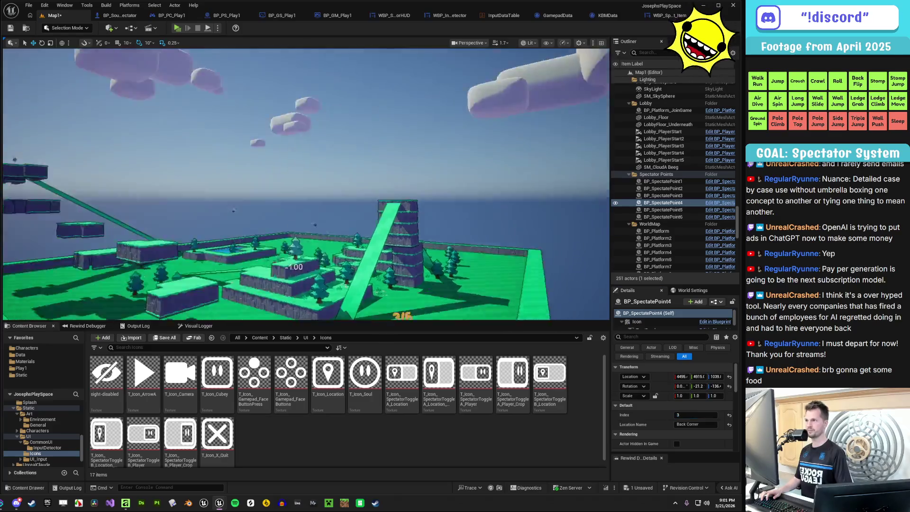
pyautogui.moveTo(470, 239)
pyautogui.mouseDown()
pyautogui.moveTo(471, 218)
pyautogui.moveTo(471, 239)
pyautogui.mouseUp()
pyautogui.click(372, 192)
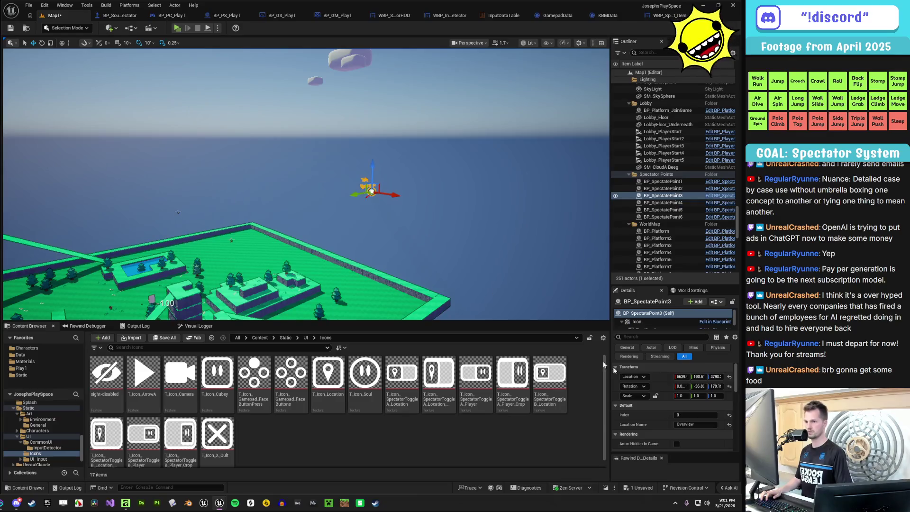
pyautogui.press('Return')
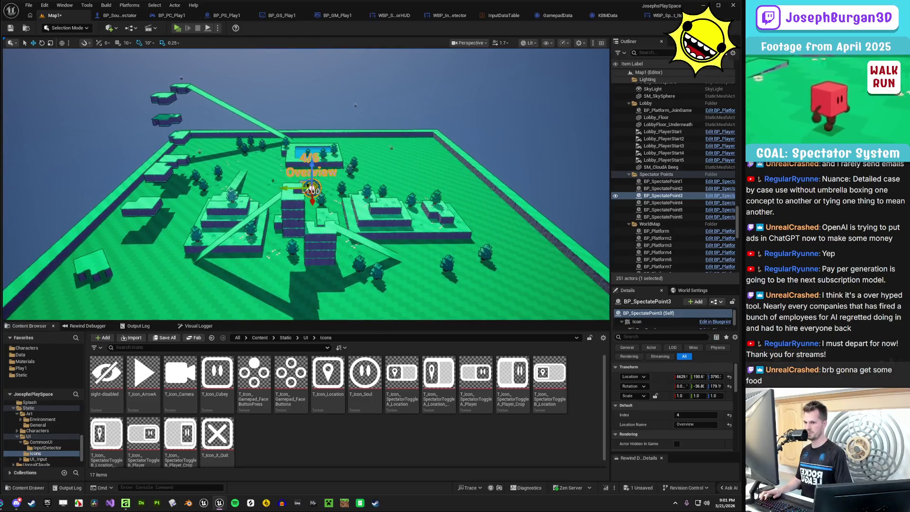
pyautogui.write('1')
pyautogui.press('Return')
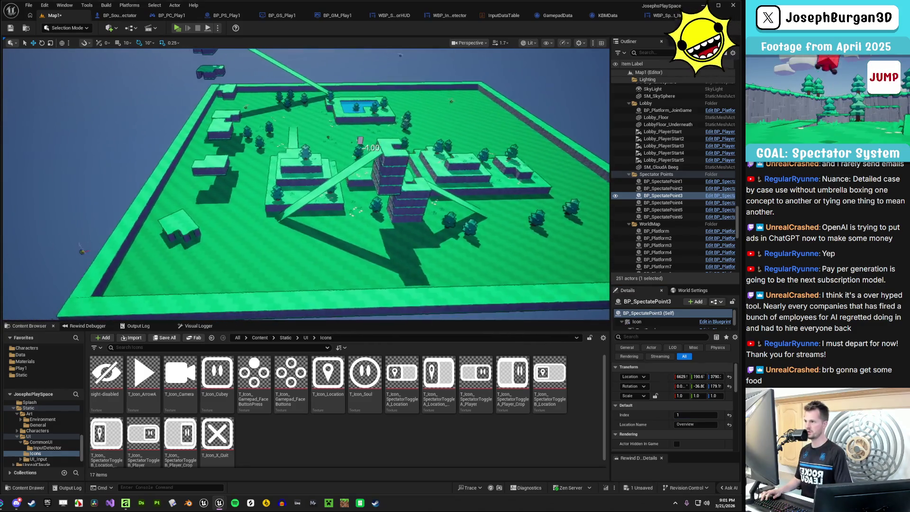
# Set the indexes of Back Corner to 6, Center Elevated to 5, Epic Slope to 4 and Slope & Pond to 3
pyautogui.click(121, 256)
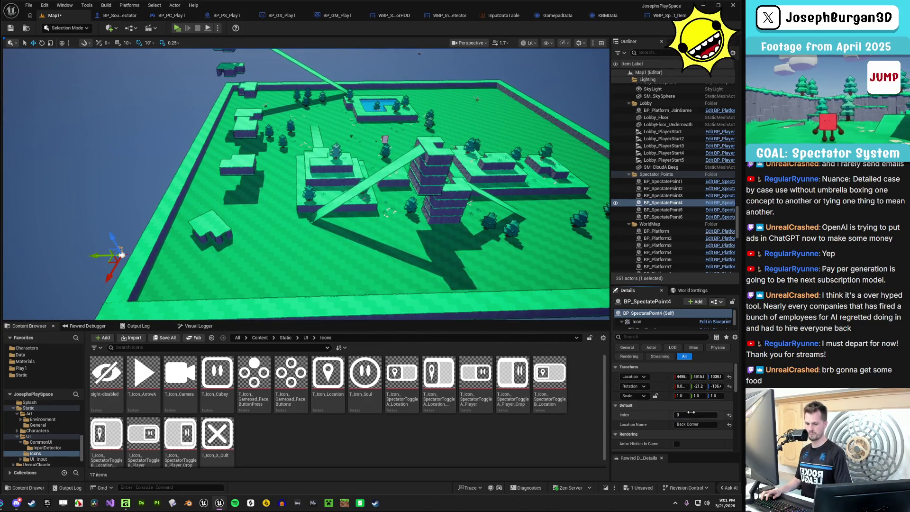
pyautogui.press('Return')
pyautogui.press('f')
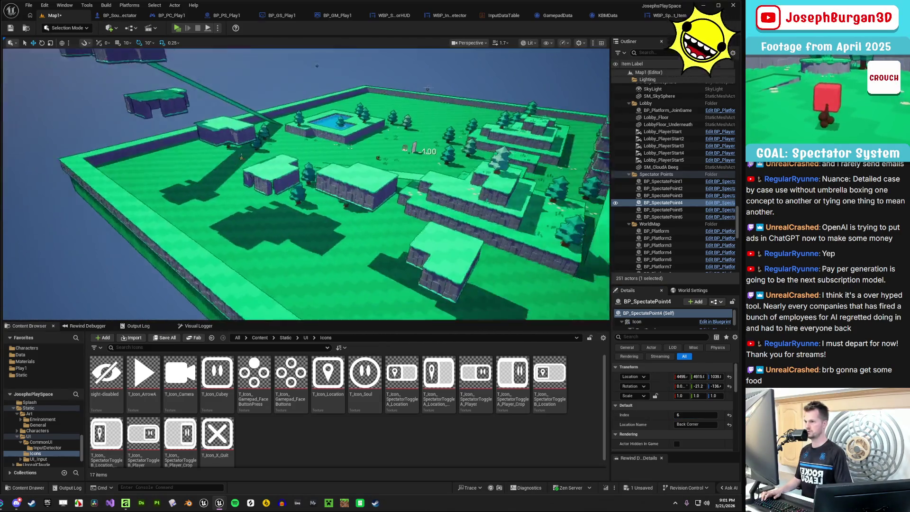
pyautogui.click(214, 176)
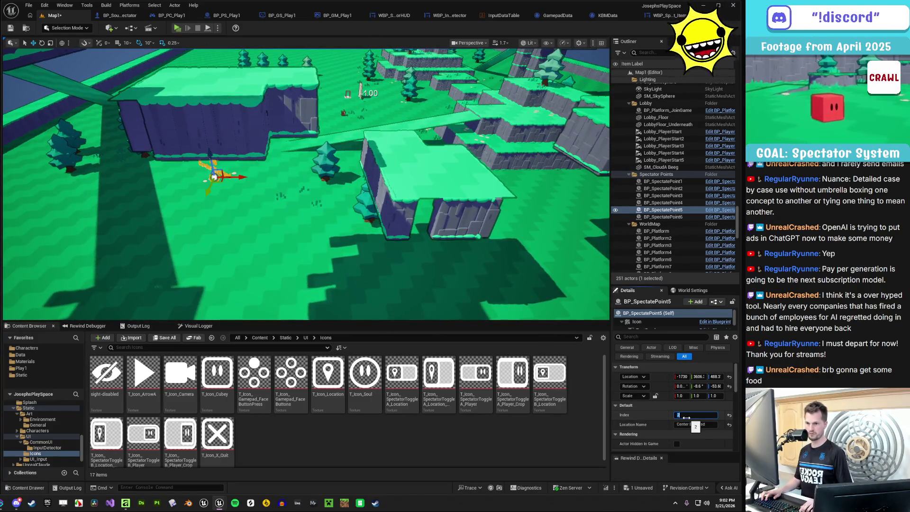
pyautogui.press('Return')
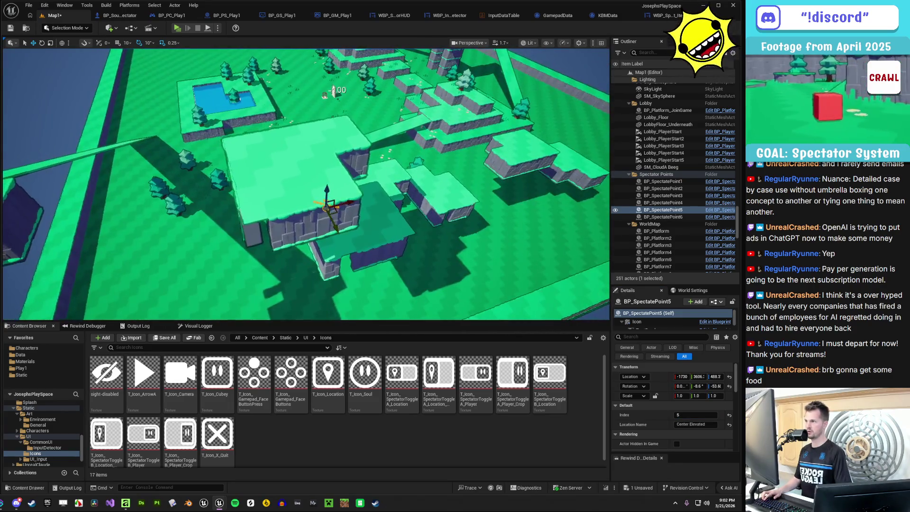
pyautogui.click(244, 178)
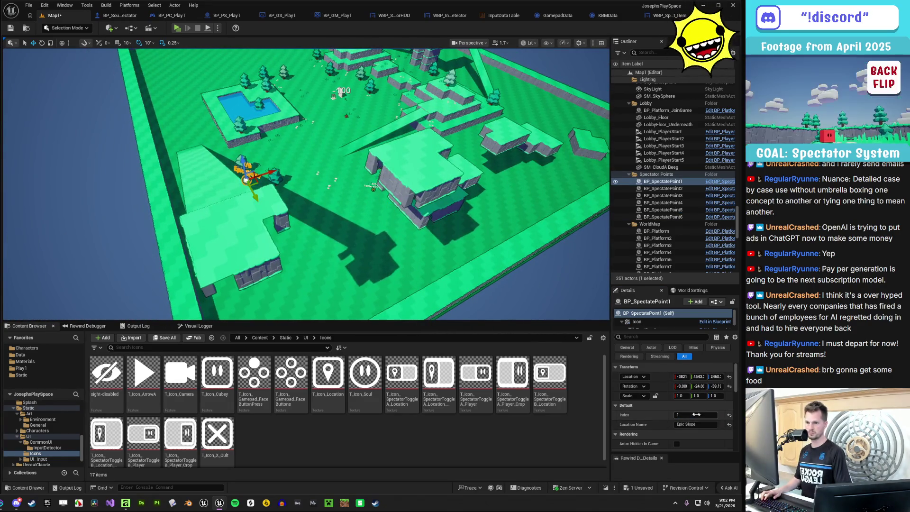
pyautogui.write('4')
pyautogui.press('Return')
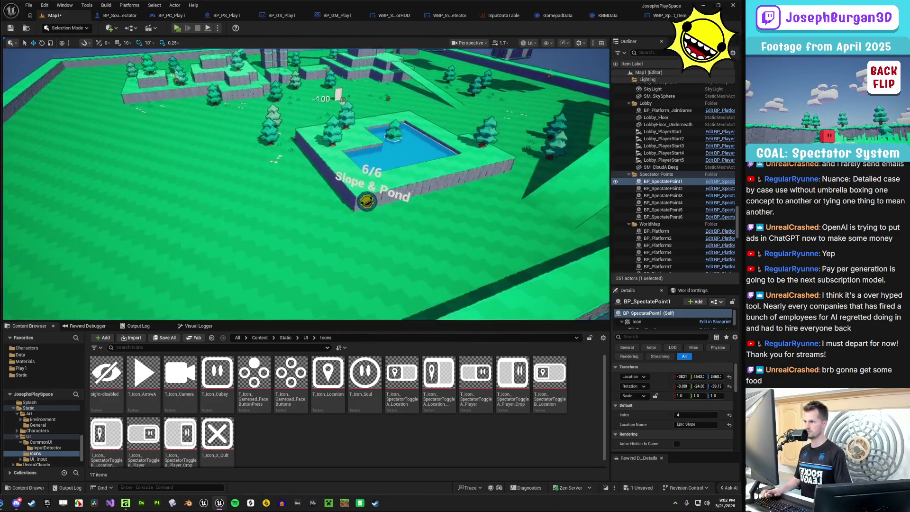
pyautogui.click(368, 203)
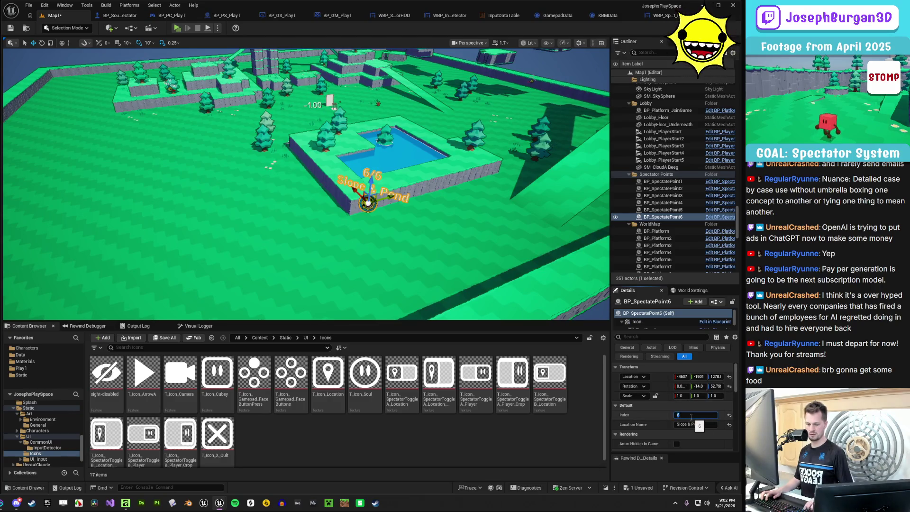
pyautogui.press('Return')
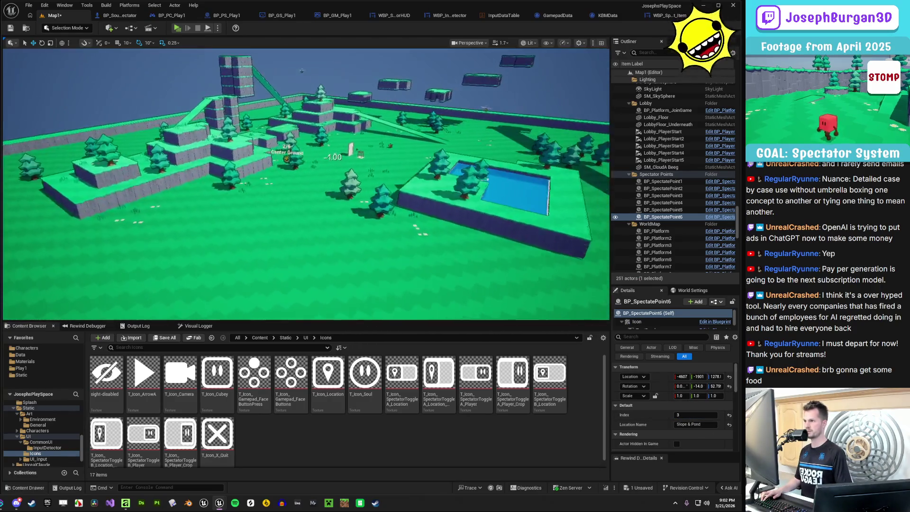
pyautogui.click(308, 181)
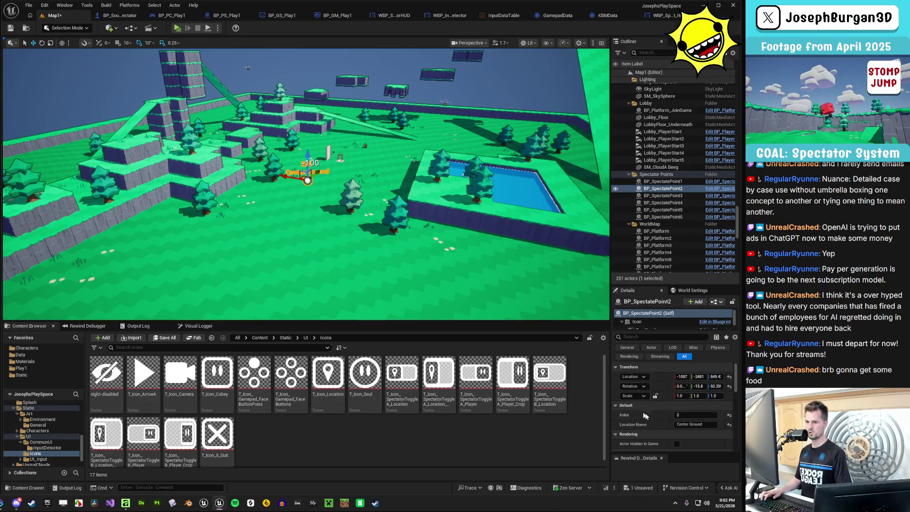
# Save the level and cycle Client 1's spectator camera forward through the world locations
pyautogui.click(10, 28)
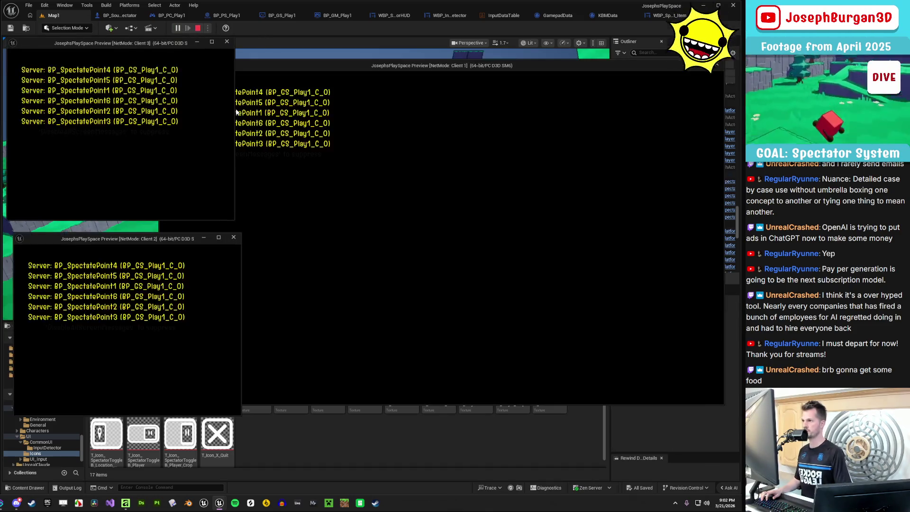
pyautogui.hotkey('alt', 'Tab')
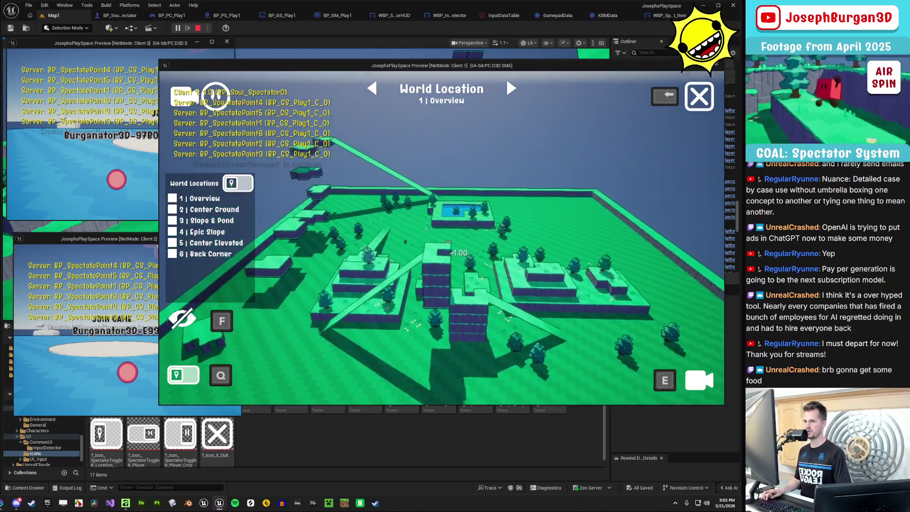
pyautogui.press('Left')
pyautogui.press('Left')
pyautogui.press('Left')
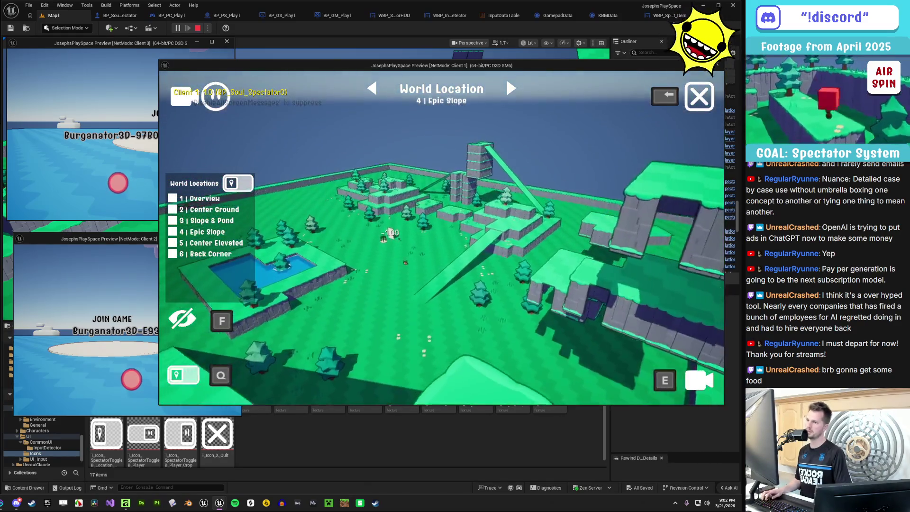
pyautogui.press('Right')
pyautogui.press('Right')
pyautogui.press('Right')
pyautogui.press('Right')
pyautogui.press('Right')
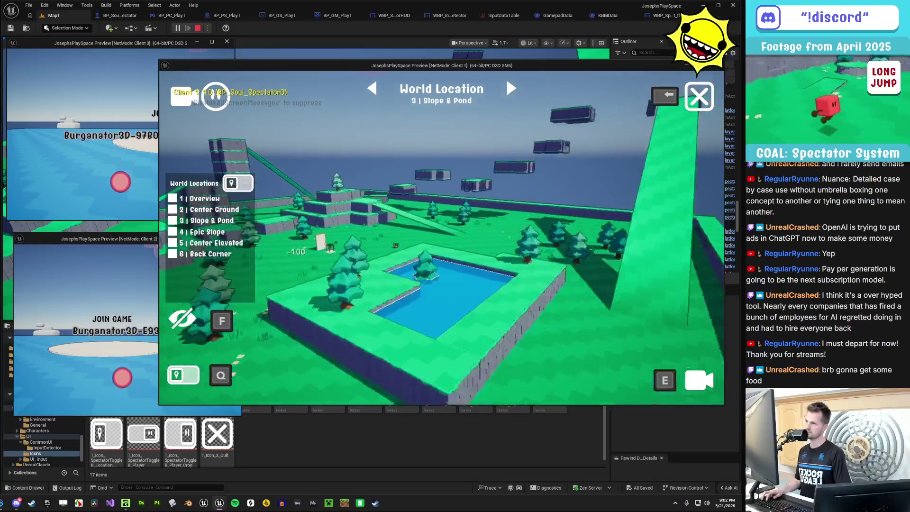
pyautogui.press('Right')
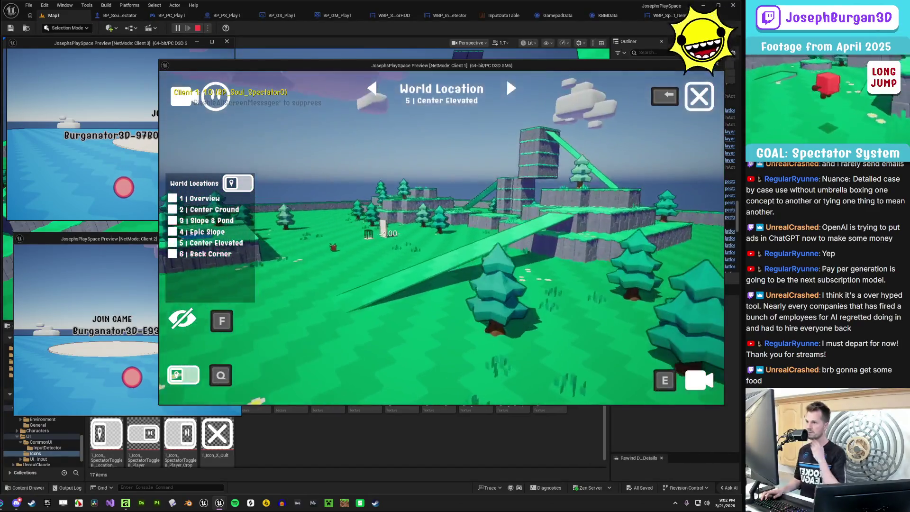
pyautogui.press('Right')
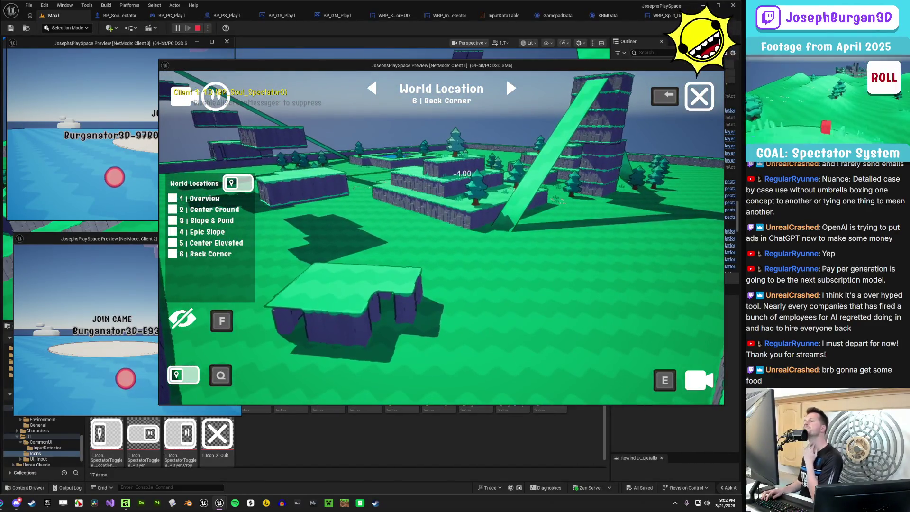
pyautogui.press('Right')
pyautogui.press('Right')
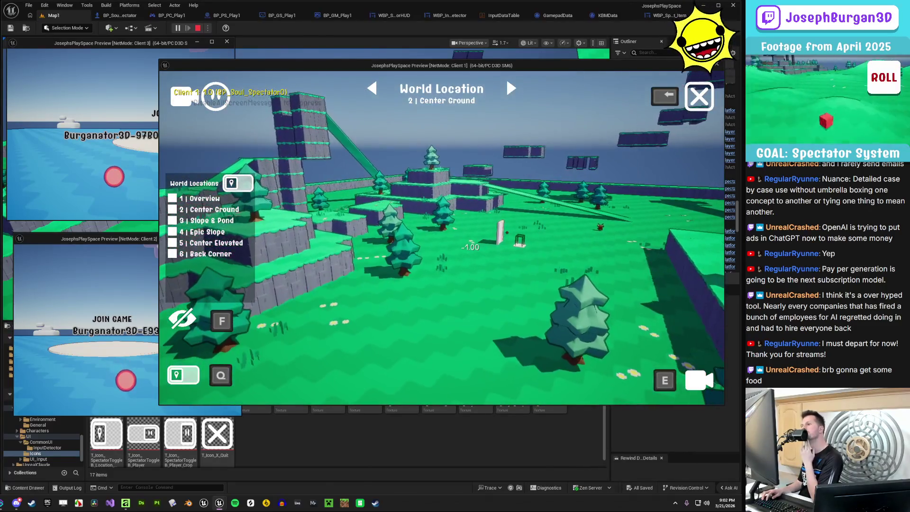
pyautogui.press('Right')
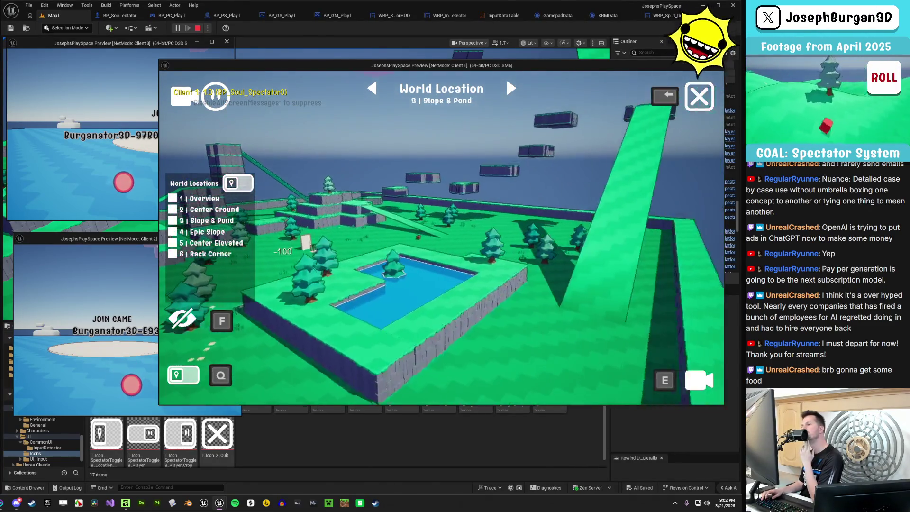
pyautogui.press('Right')
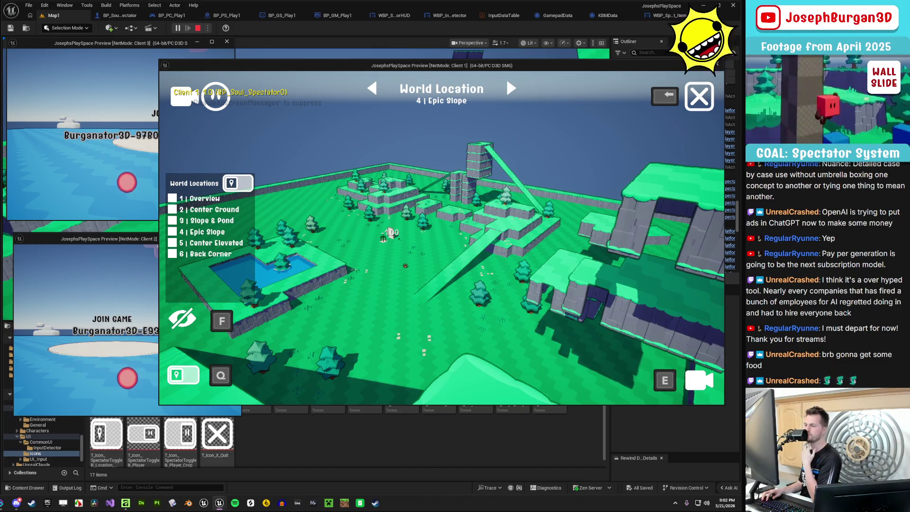
# Step back and forth between locations to verify the order, then stop the play session
pyautogui.press('Left')
pyautogui.press('Left')
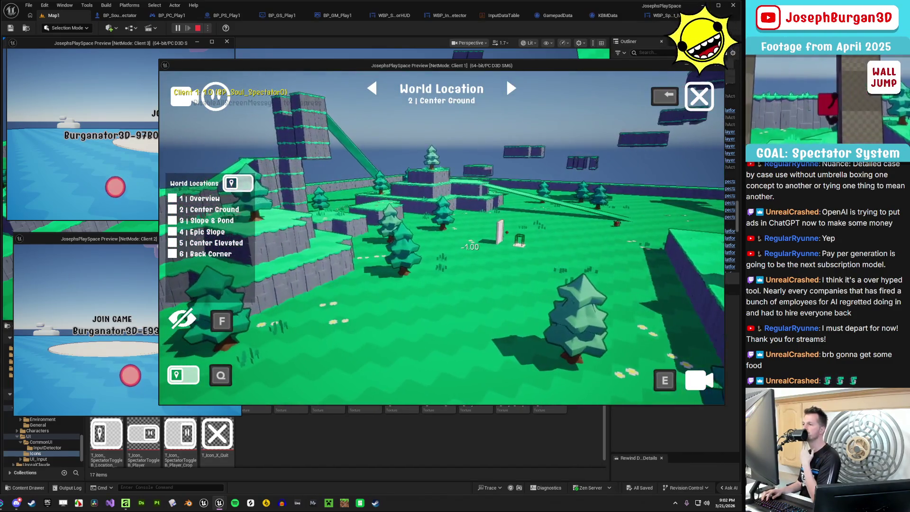
pyautogui.press('Right')
pyautogui.press('Right')
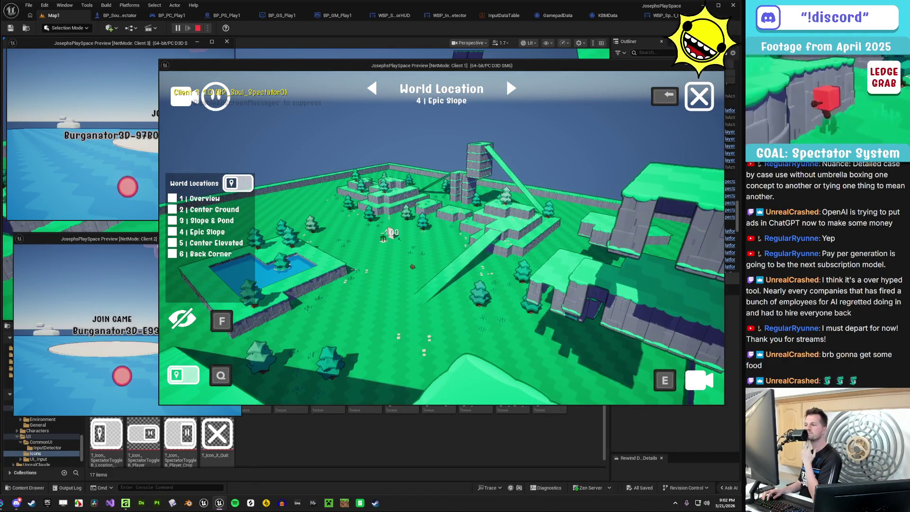
pyautogui.press('Left')
pyautogui.press('Left')
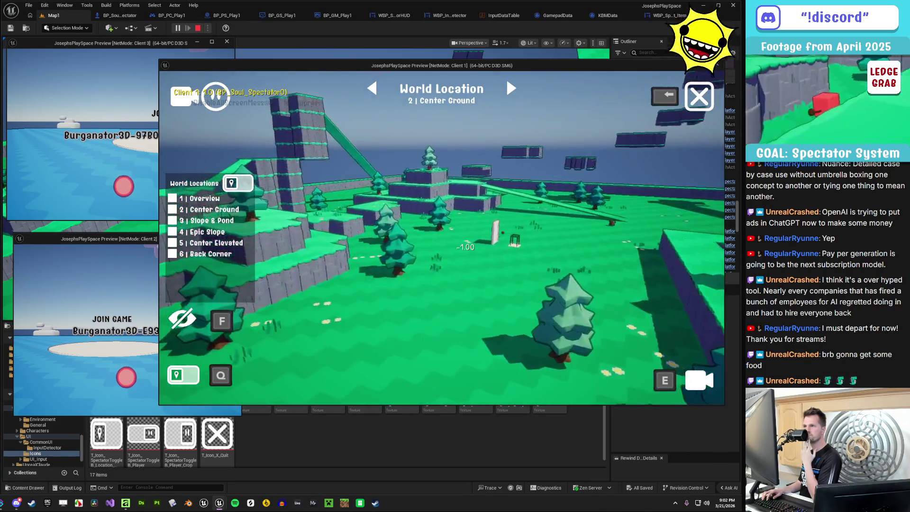
pyautogui.press('Right')
pyautogui.press('Right')
pyautogui.press('Right')
pyautogui.press('Right')
pyautogui.press('Right')
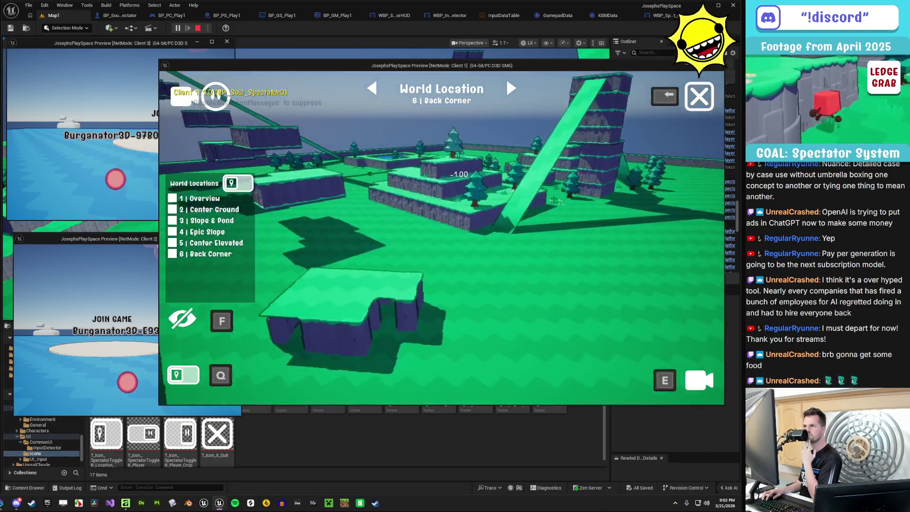
pyautogui.press('Right')
pyautogui.press('Right')
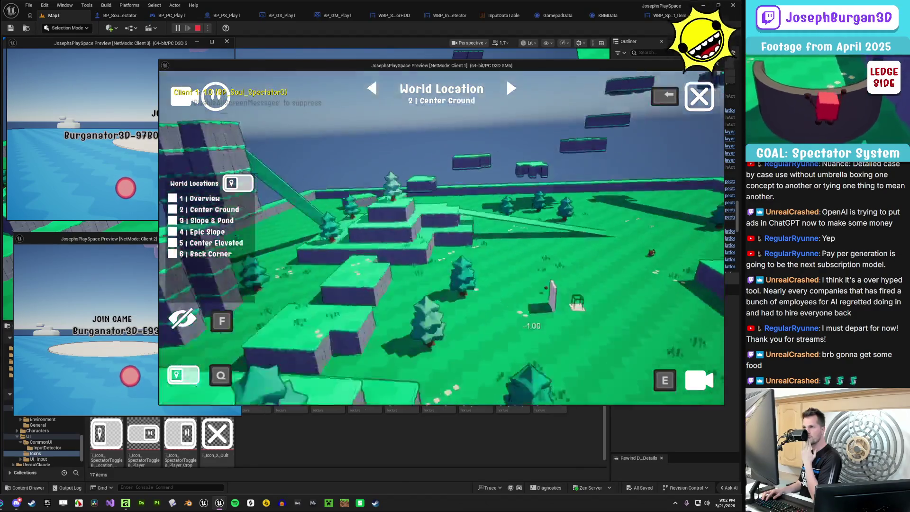
pyautogui.press('Left')
pyautogui.press('Left')
pyautogui.press('Left')
pyautogui.press('Left')
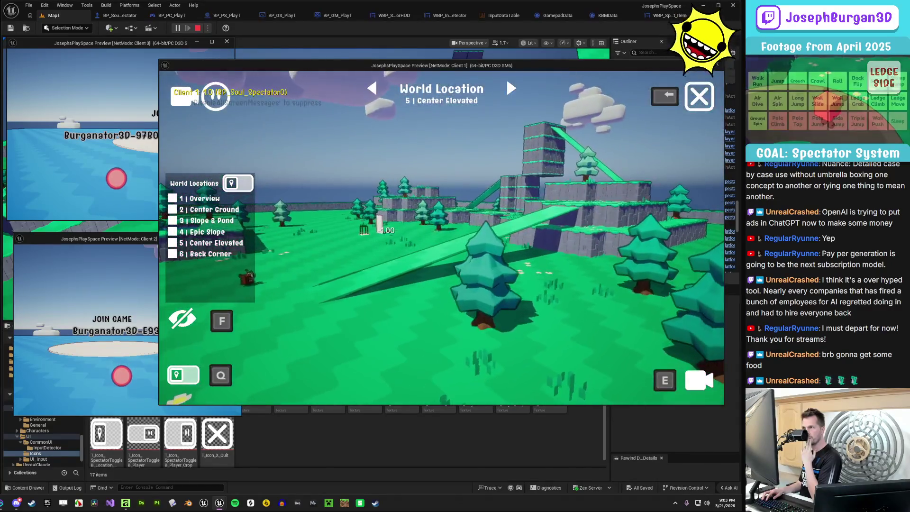
pyautogui.press('Left')
pyautogui.press('Left')
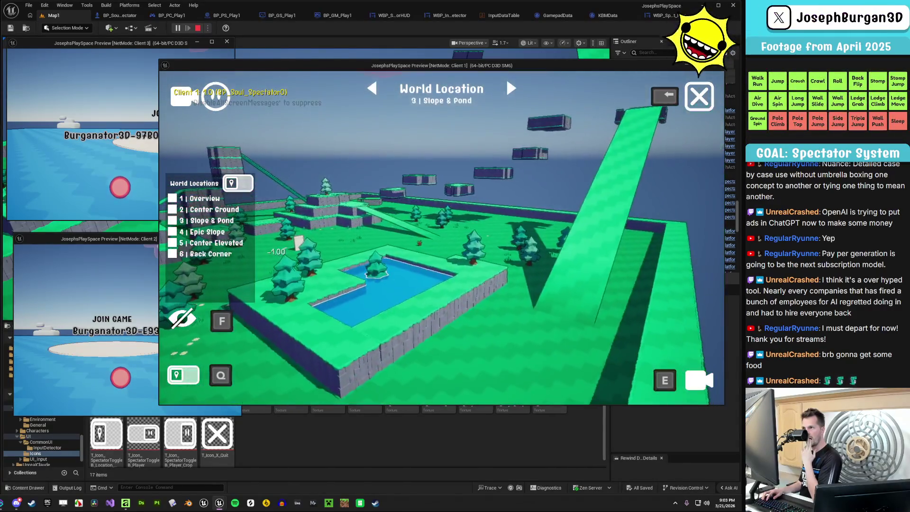
pyautogui.press('Left')
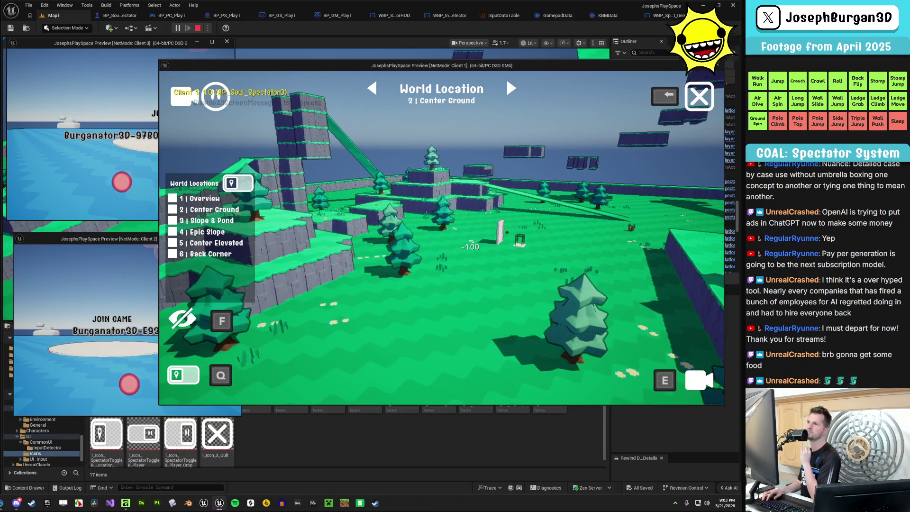
pyautogui.press('Left')
pyautogui.press('Left')
pyautogui.press('Left')
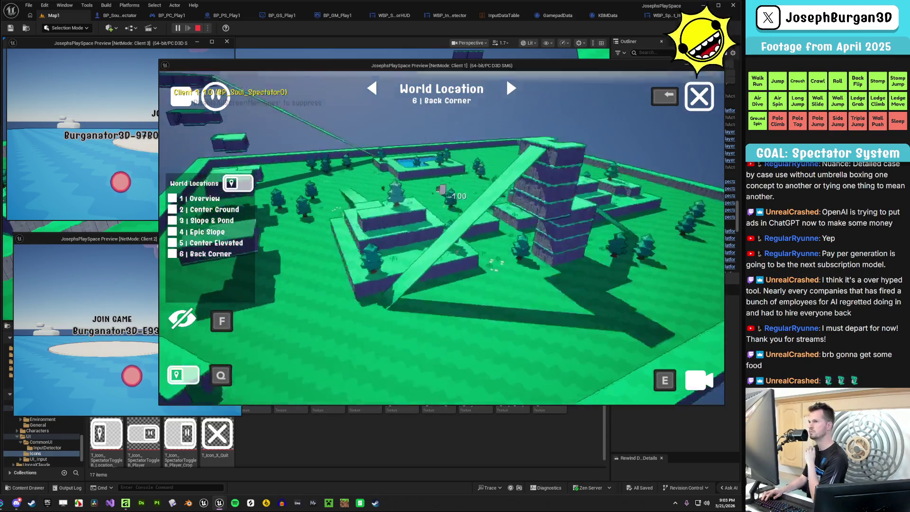
pyautogui.press('Escape')
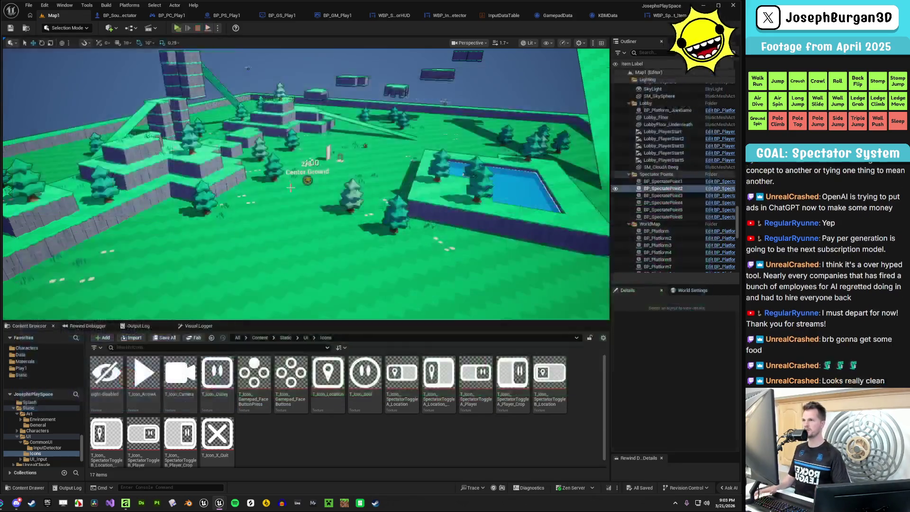
# In WBP_SpectatorHUD, give Icon_ArrowR and Icon_ArrowL a Padding Top of 10 and save
pyautogui.click(384, 16)
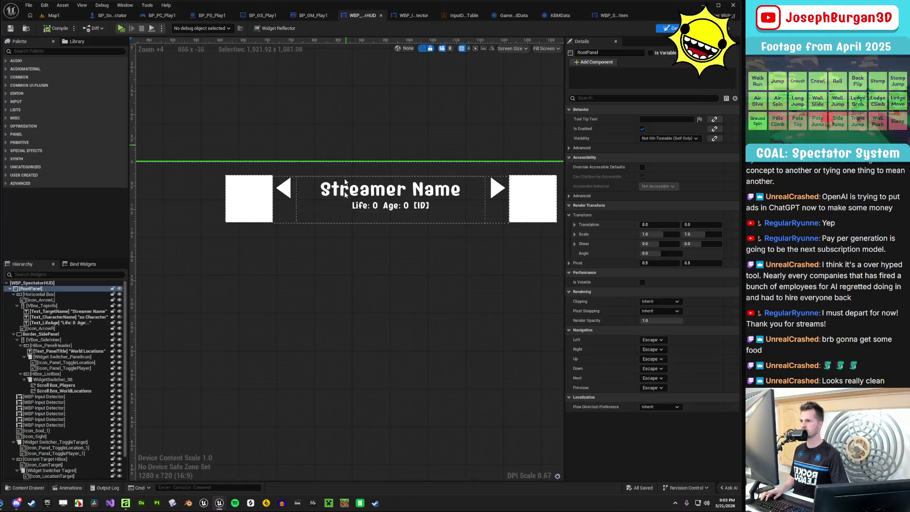
pyautogui.click(464, 200)
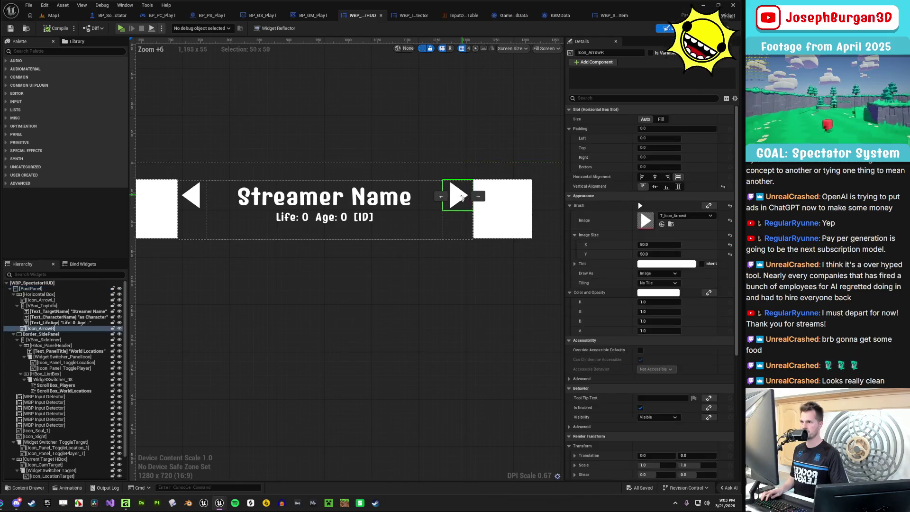
pyautogui.keyDown('ctrl'); pyautogui.click(201, 197); pyautogui.keyUp('ctrl')
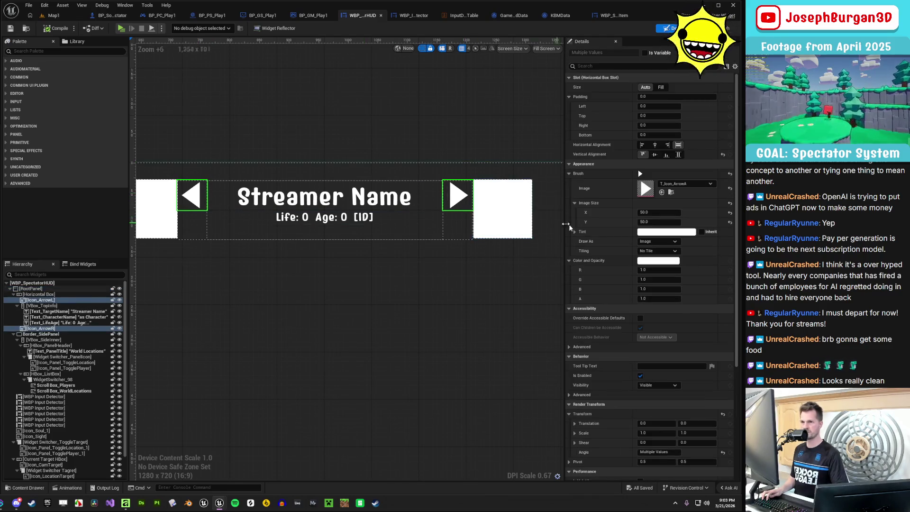
pyautogui.click(654, 116)
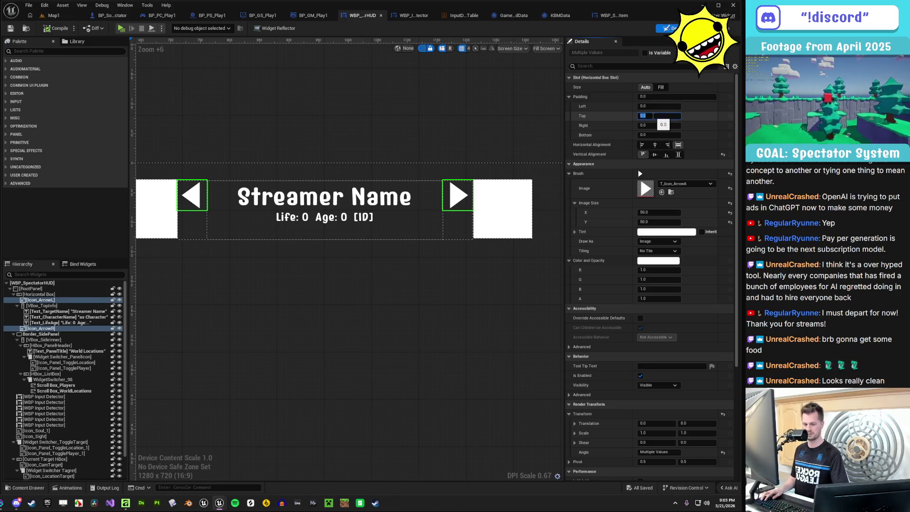
pyautogui.write('0')
pyautogui.press('Return')
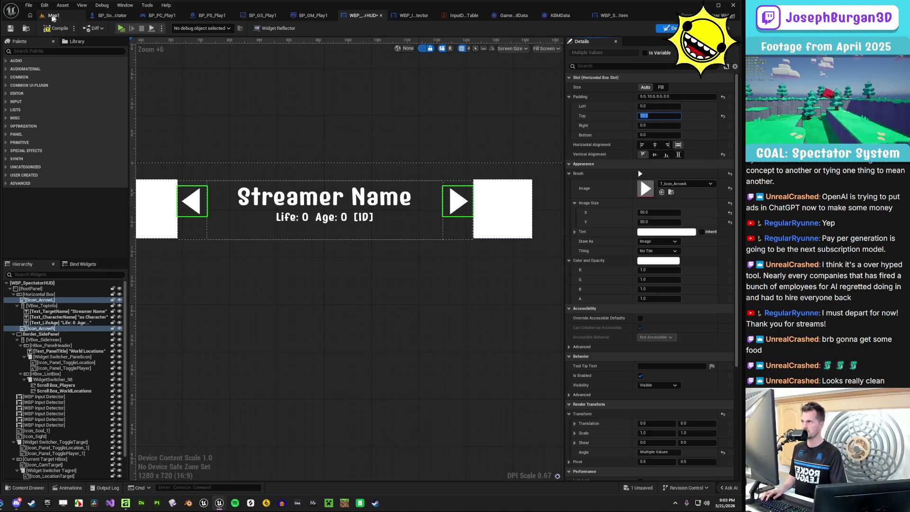
pyautogui.hotkey('ctrl', 's')
# Move Widget Switcher_PanelIcon before Text_PanelTitle in HBox_PanelHeader
pyautogui.scroll(-4, 279, 252)
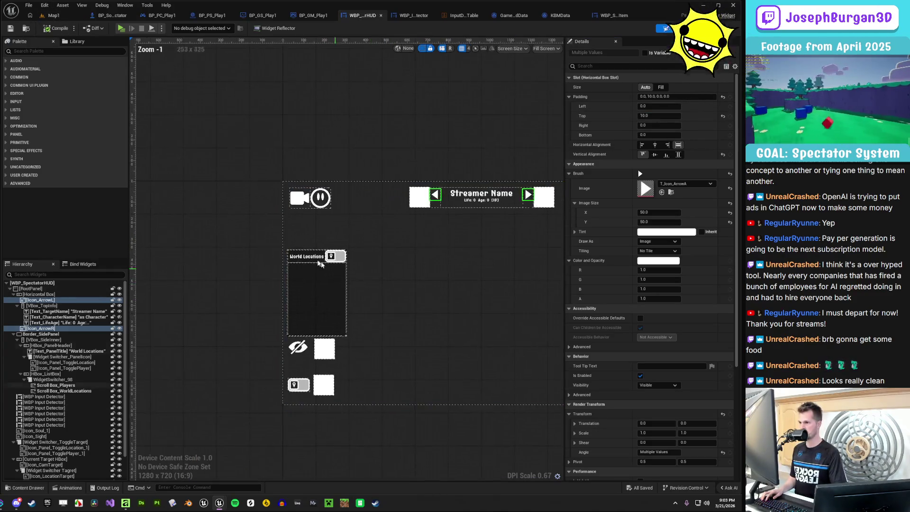
pyautogui.scroll(2, 377, 259)
pyautogui.click(377, 258)
pyautogui.scroll(4, 345, 257)
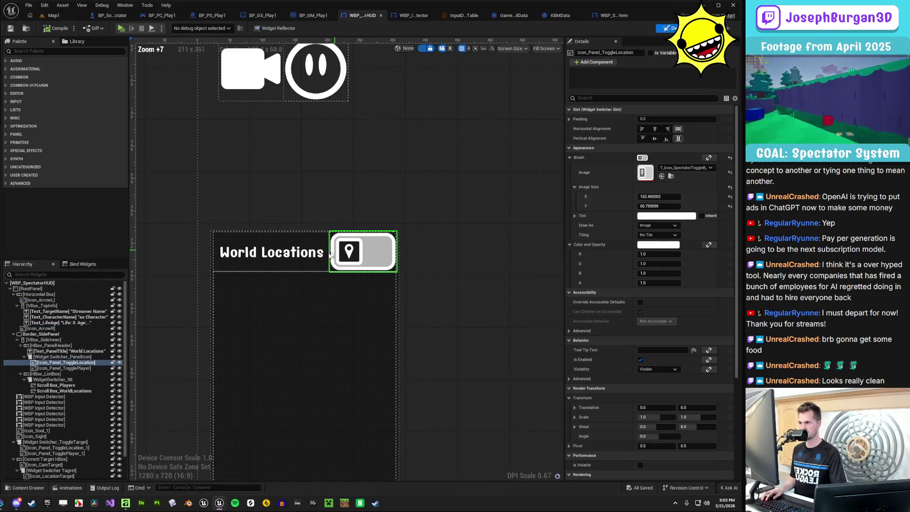
pyautogui.click(69, 346)
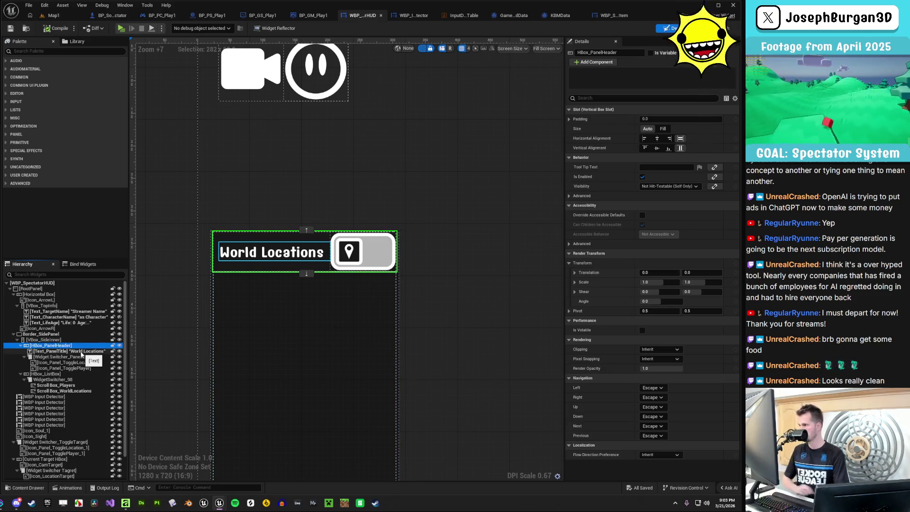
pyautogui.click(81, 357)
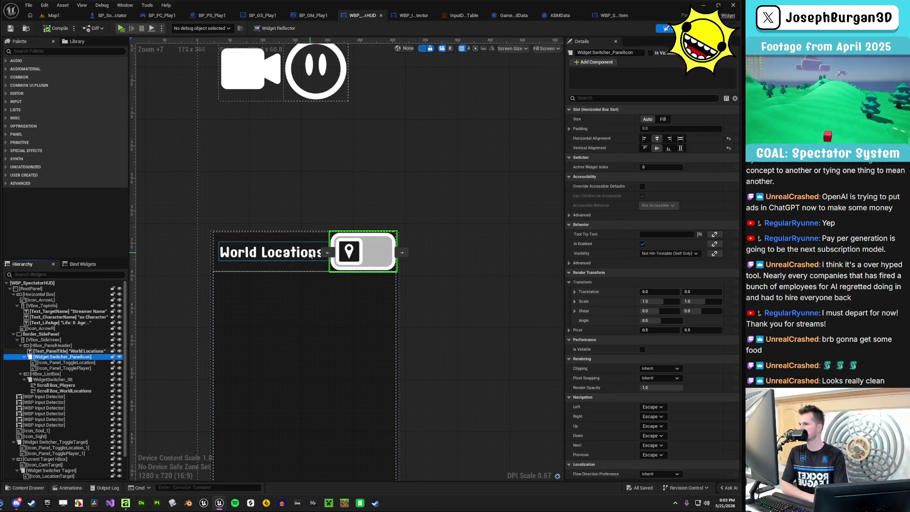
pyautogui.moveTo(329, 253); pyautogui.dragTo(223, 252)
# Save the rearranged spectator HUD and bring up the Miro board
pyautogui.click(283, 191)
pyautogui.scroll(-2, 233, 169)
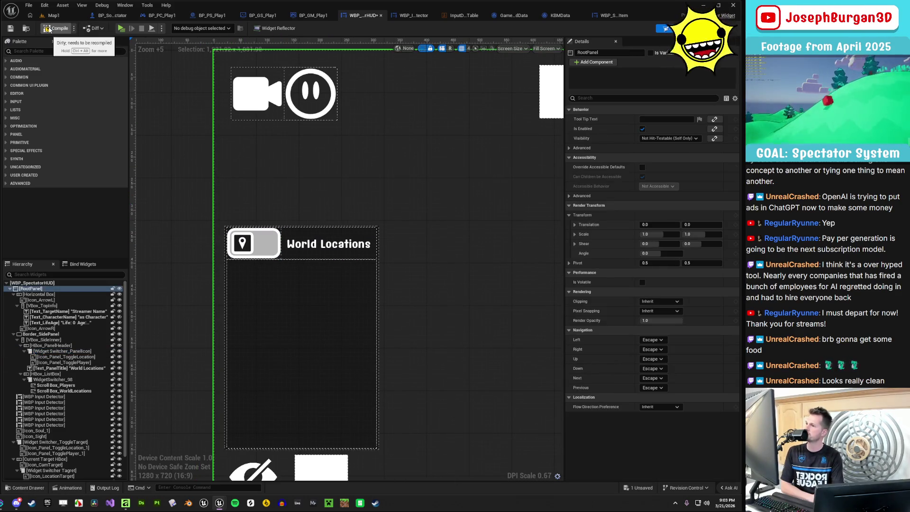
pyautogui.scroll(5, 223, 194)
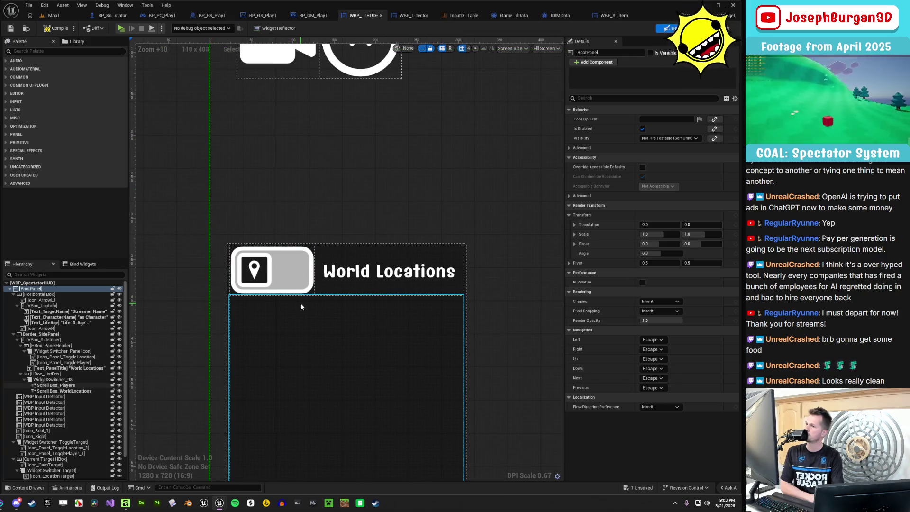
pyautogui.click(11, 28)
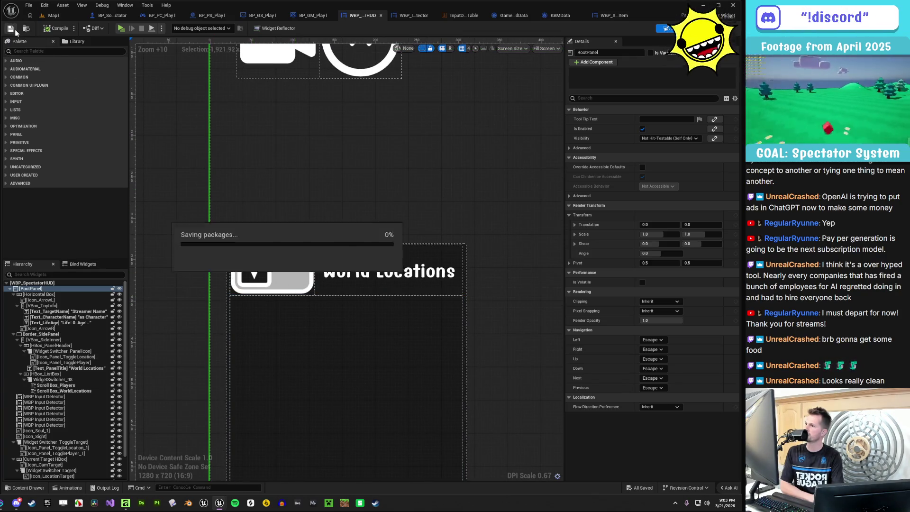
pyautogui.scroll(-5, 306, 273)
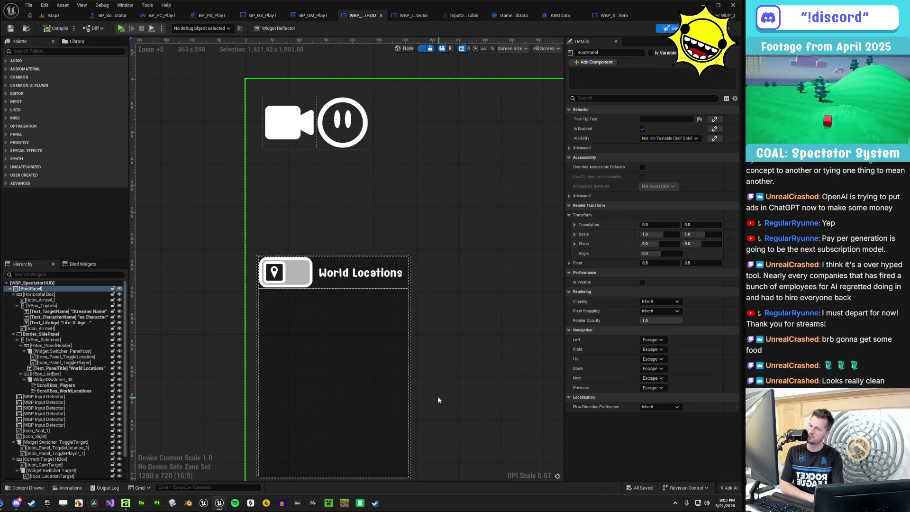
pyautogui.scroll(-2, 392, 309)
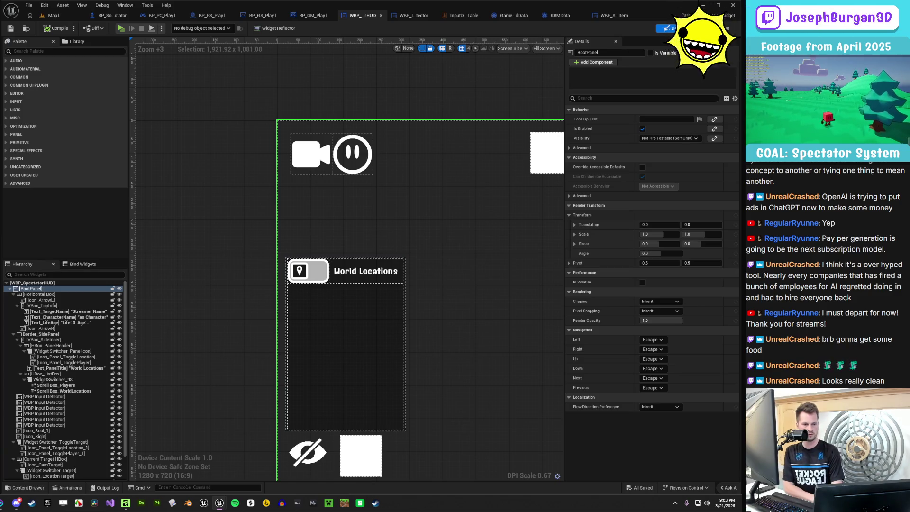
pyautogui.hotkey('alt', 'Tab')
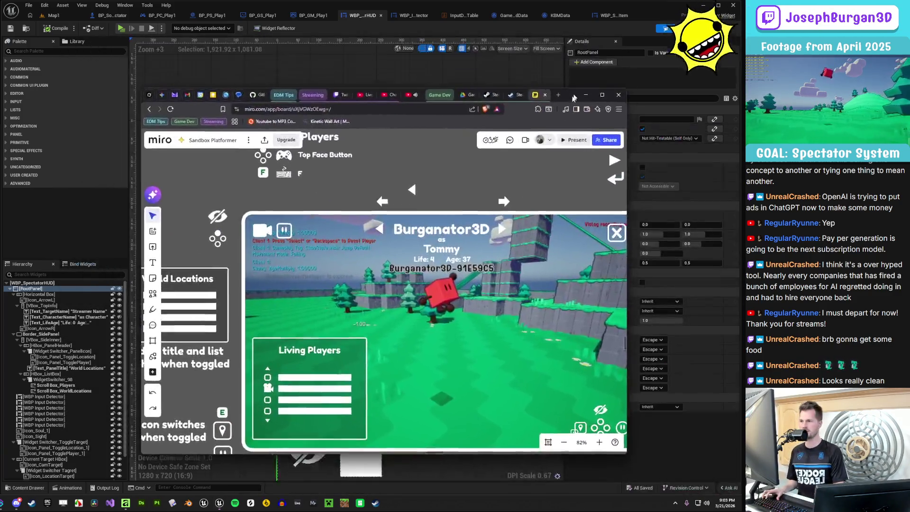
pyautogui.scroll(3, 324, 291)
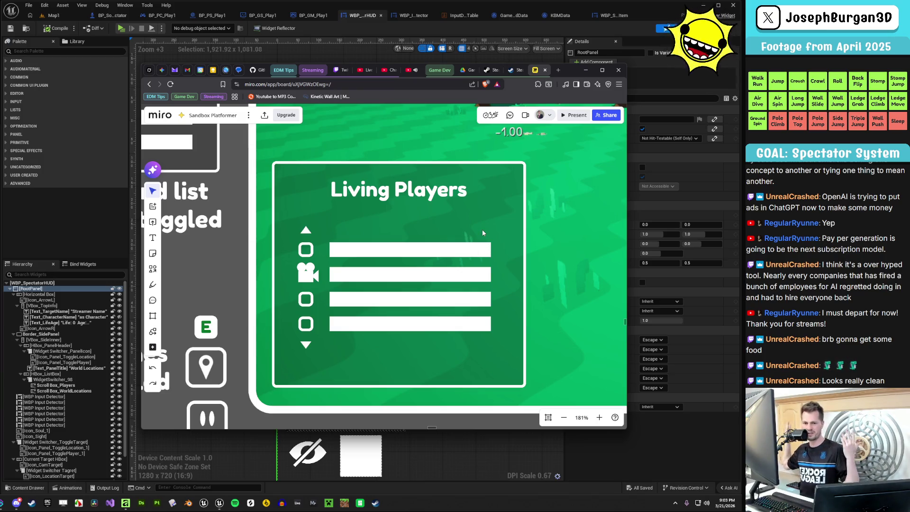
pyautogui.scroll(-3, 511, 203)
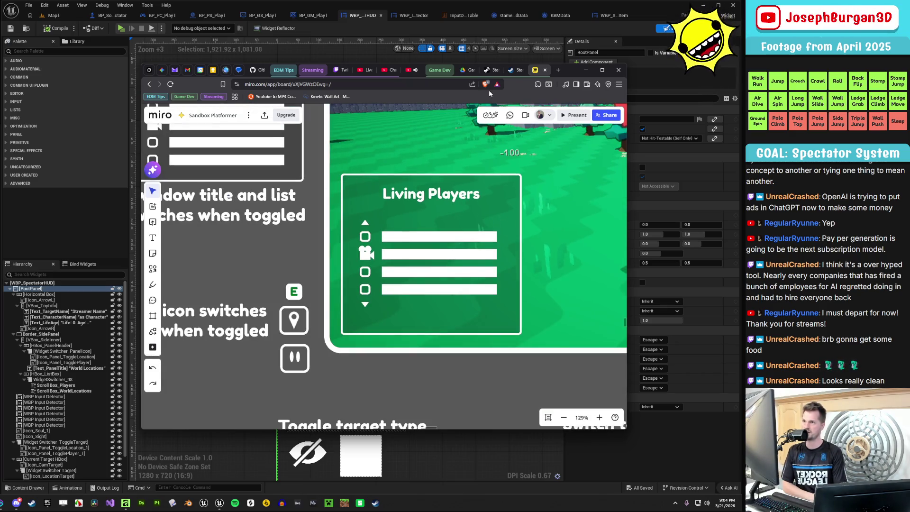
pyautogui.click(585, 70)
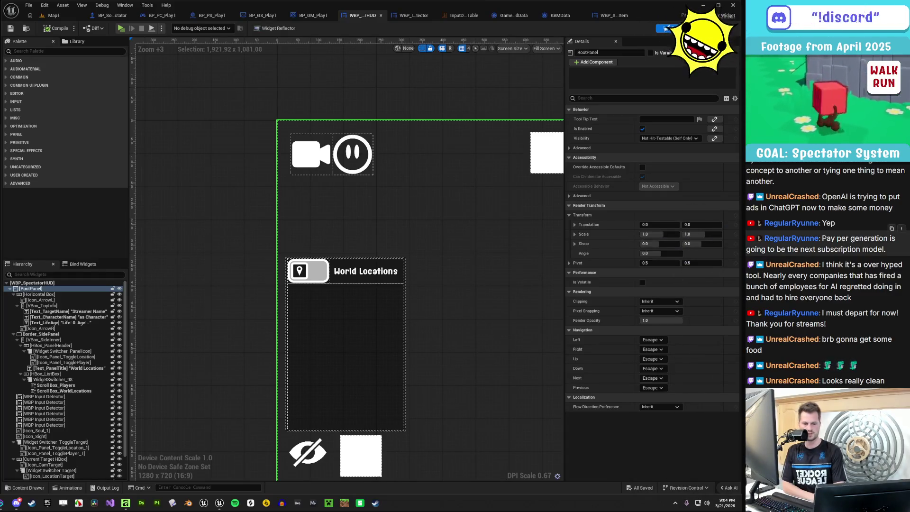
pyautogui.scroll(3, 355, 287)
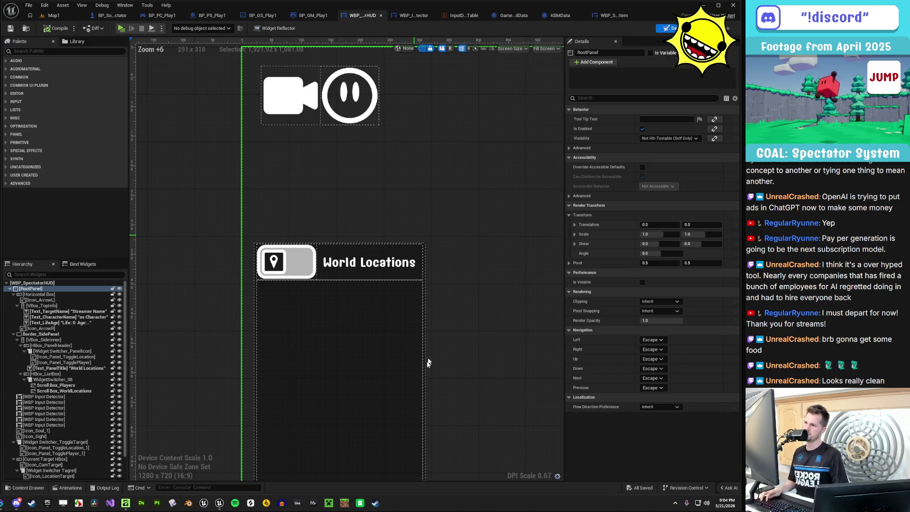
pyautogui.scroll(-2, 465, 357)
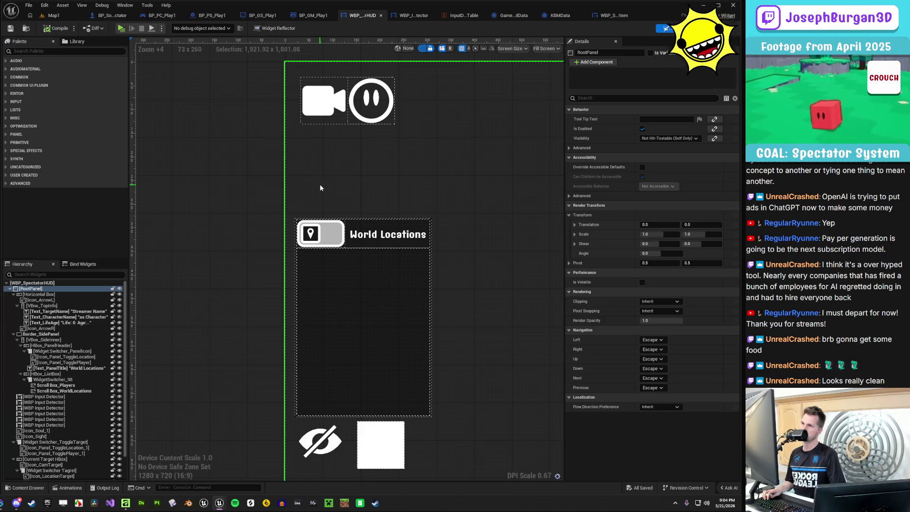
pyautogui.scroll(-3, 420, 198)
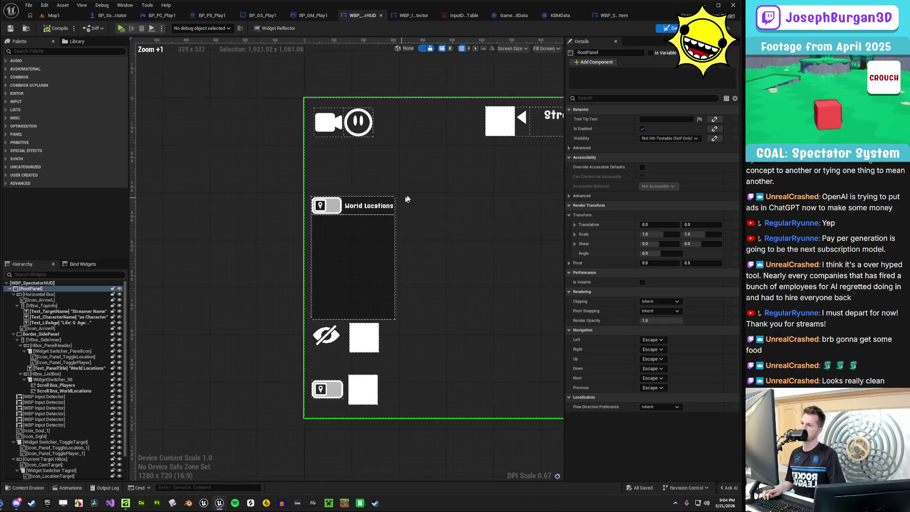
pyautogui.scroll(2, 415, 181)
pyautogui.scroll(-2, 371, 226)
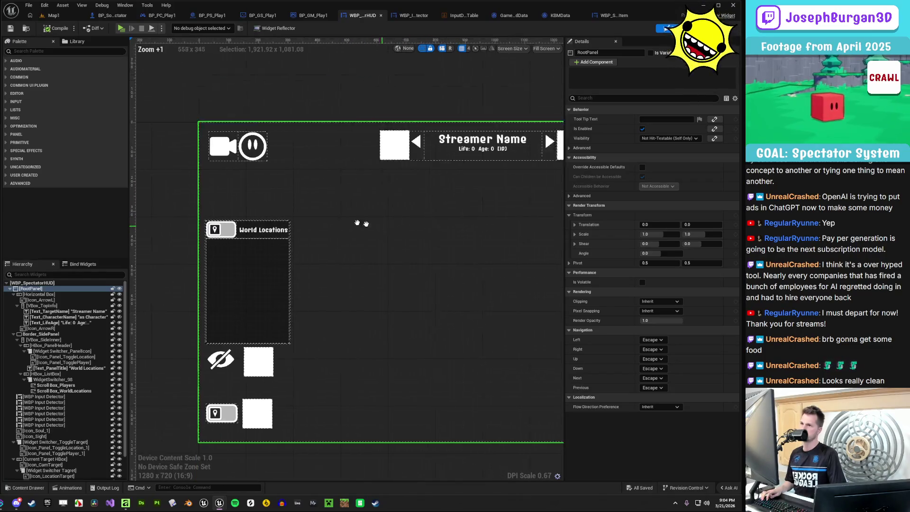
pyautogui.moveTo(360, 223); pyautogui.dragTo(305, 221)
pyautogui.scroll(4, 304, 222)
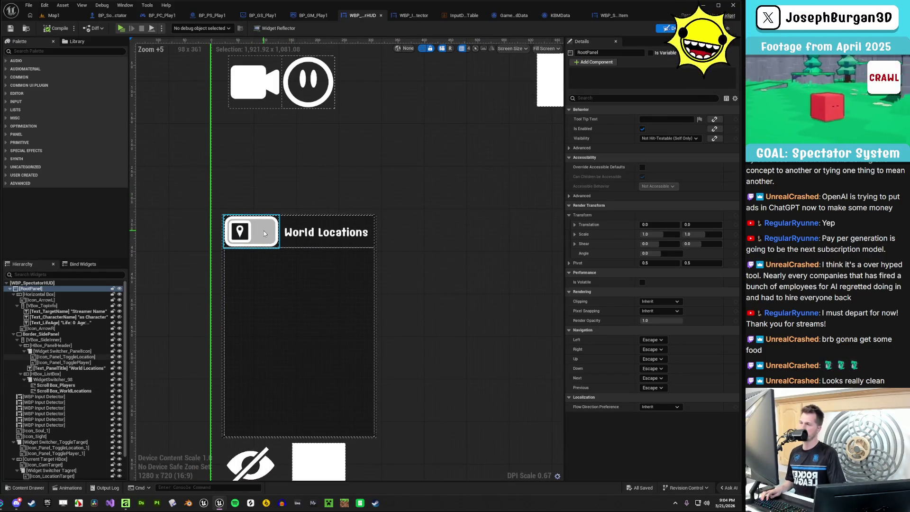
pyautogui.click(265, 233)
pyautogui.click(55, 362)
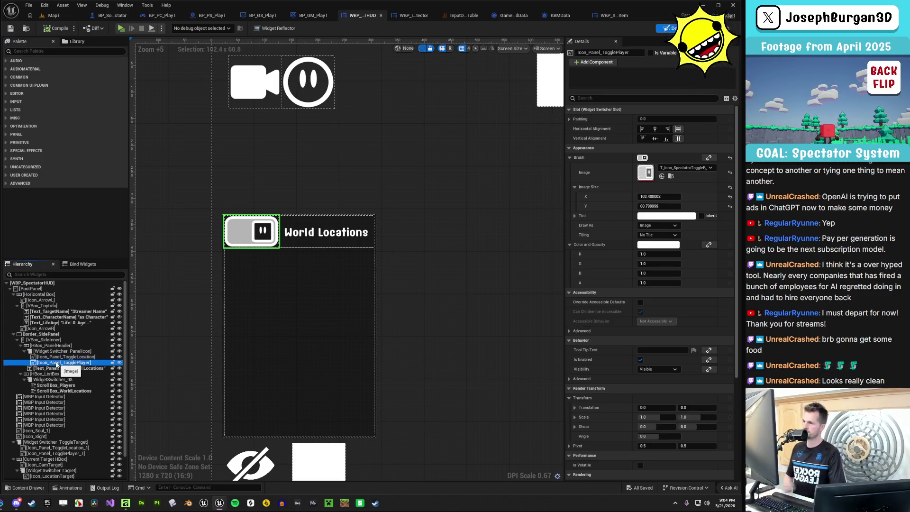
pyautogui.scroll(-4, 259, 227)
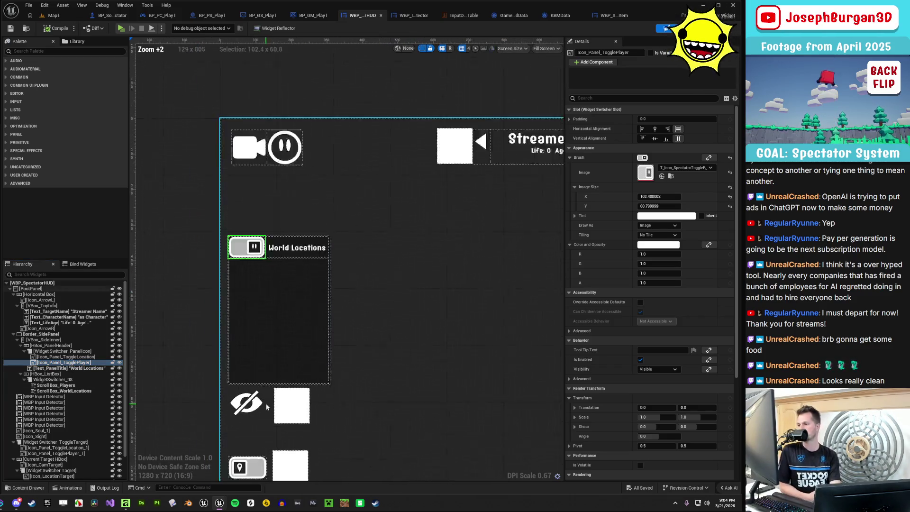
pyautogui.scroll(3, 287, 362)
pyautogui.click(247, 353)
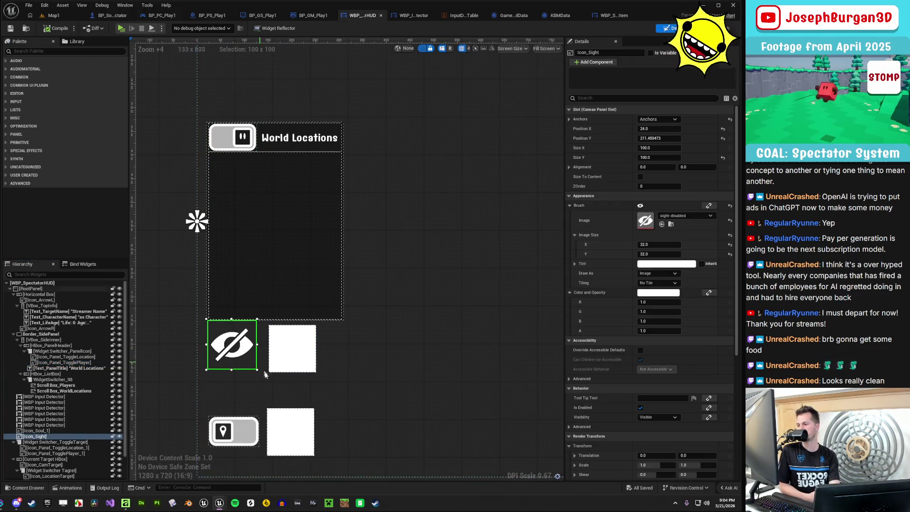
pyautogui.click(51, 448)
pyautogui.click(48, 455)
pyautogui.click(50, 448)
pyautogui.click(55, 461)
pyautogui.click(57, 453)
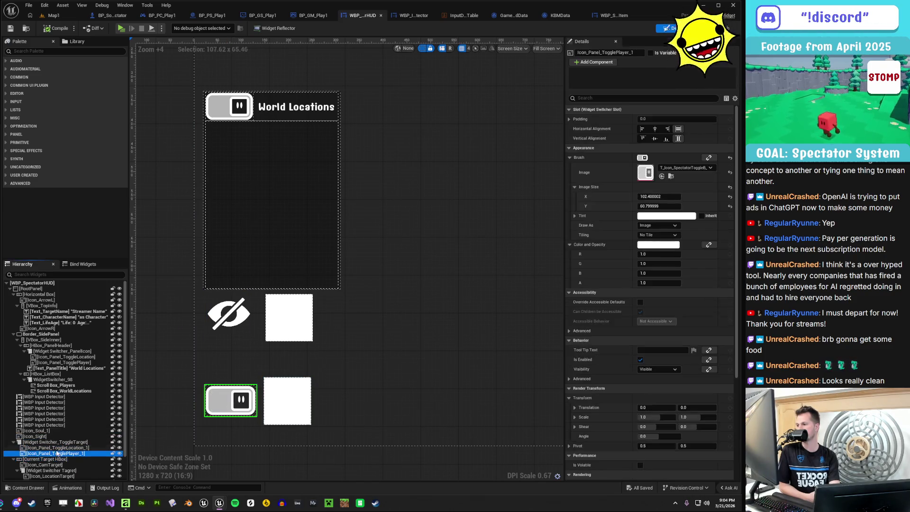
pyautogui.scroll(-4, 343, 246)
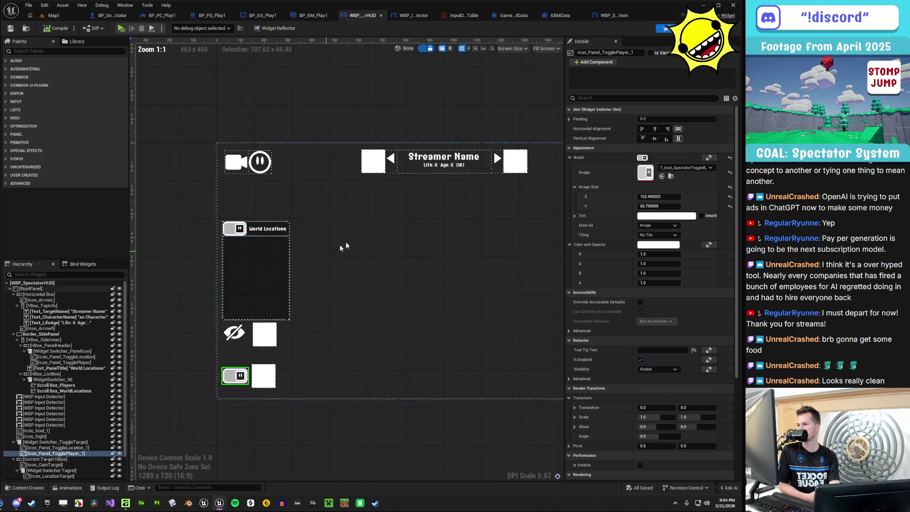
pyautogui.scroll(4, 194, 385)
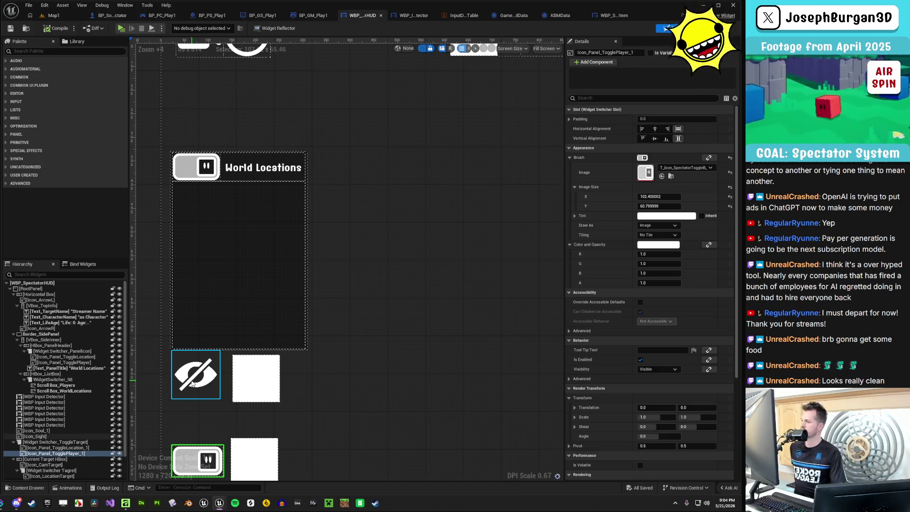
pyautogui.scroll(-3, 232, 232)
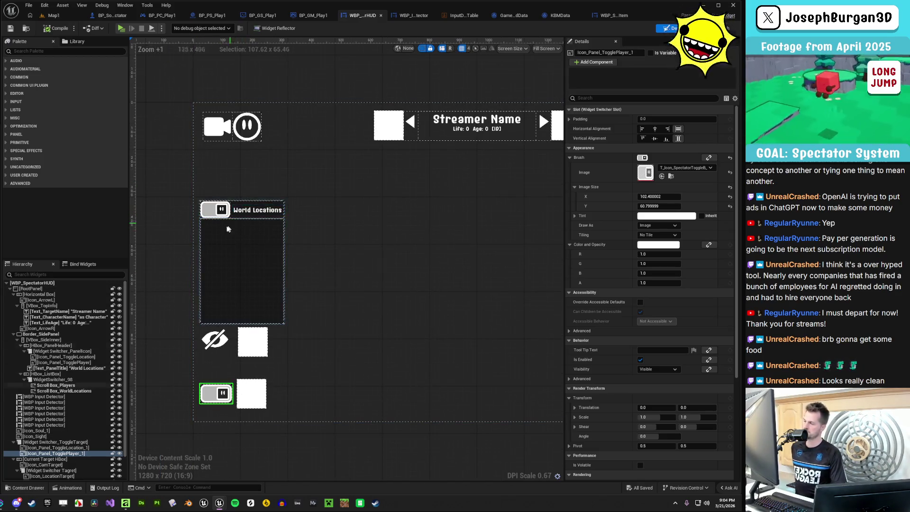
pyautogui.scroll(3, 228, 229)
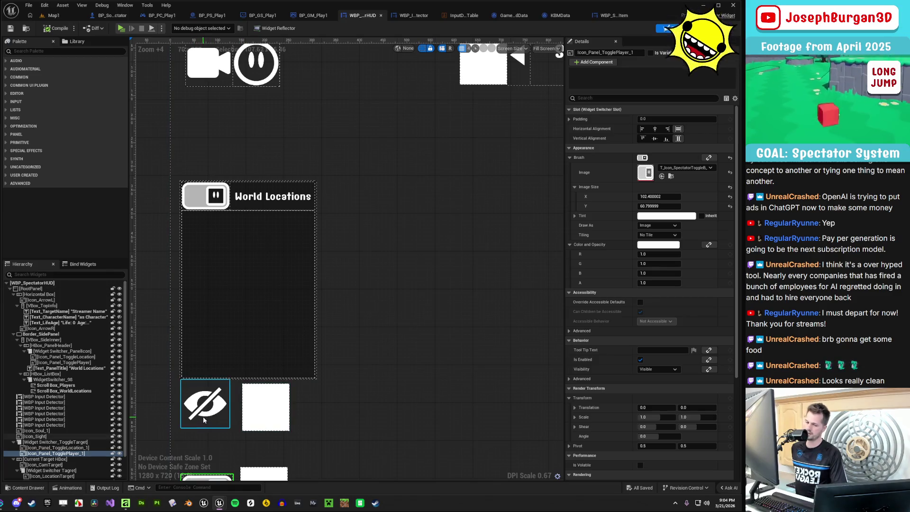
pyautogui.scroll(-8, 231, 318)
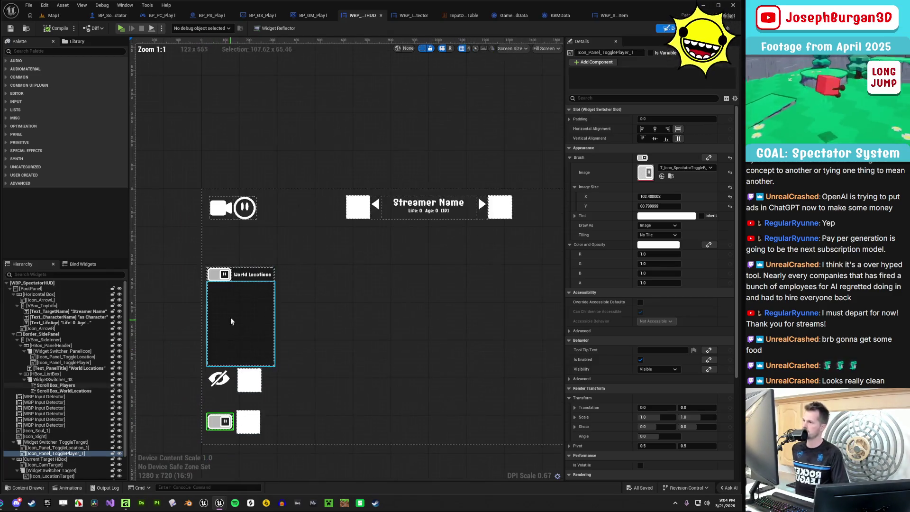
pyautogui.scroll(2, 287, 297)
pyautogui.click(331, 384)
pyautogui.scroll(2, 468, 341)
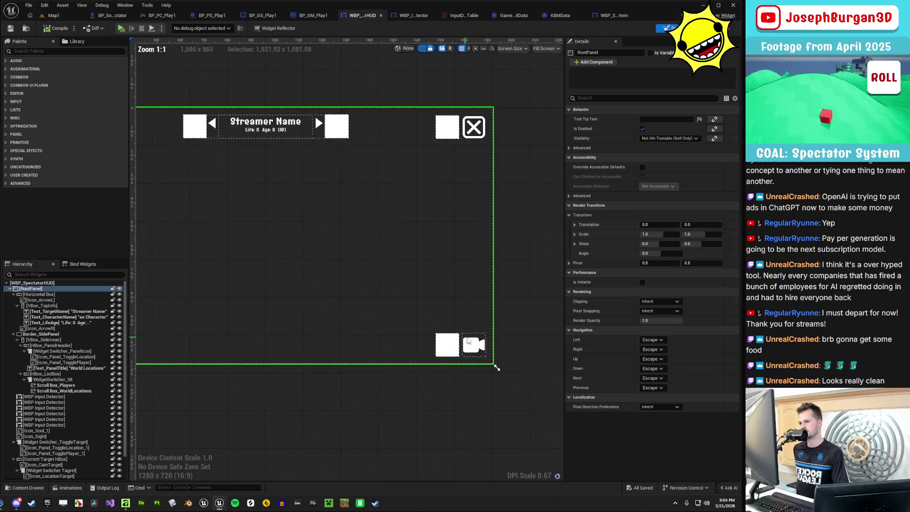
pyautogui.click(474, 344)
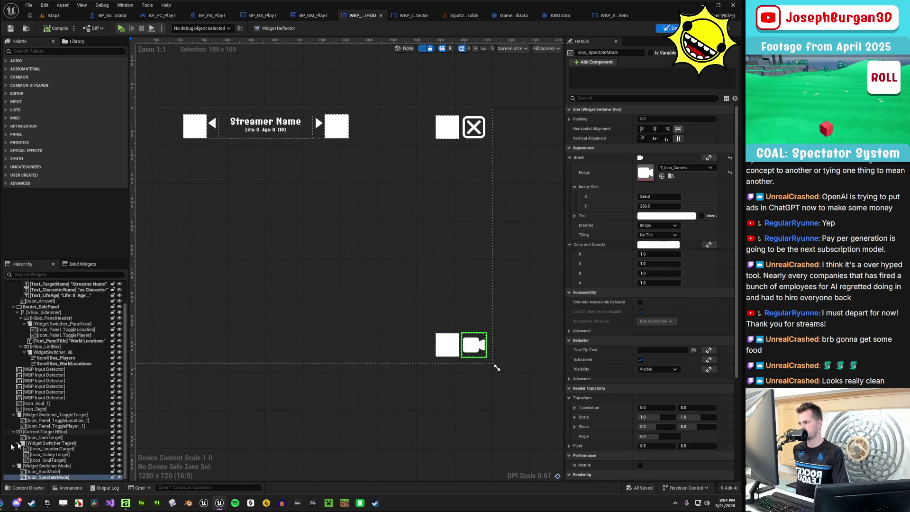
pyautogui.click(68, 472)
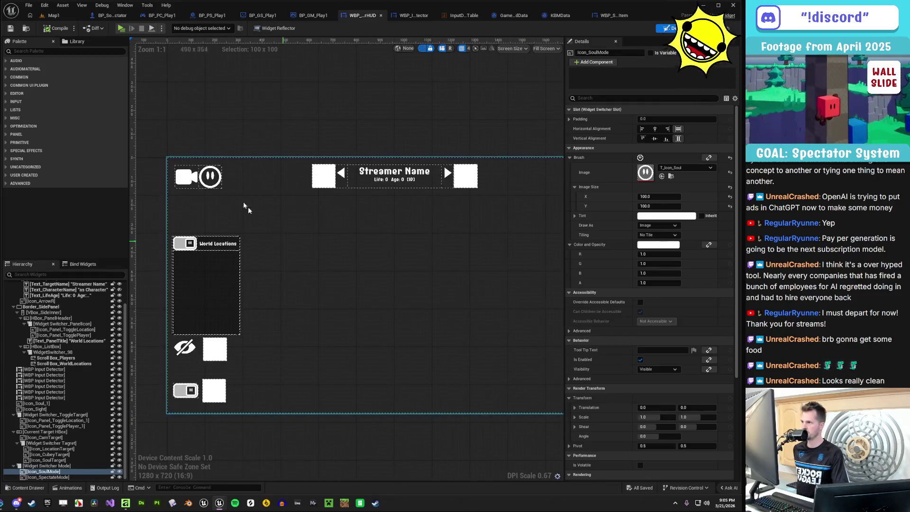
pyautogui.click(210, 177)
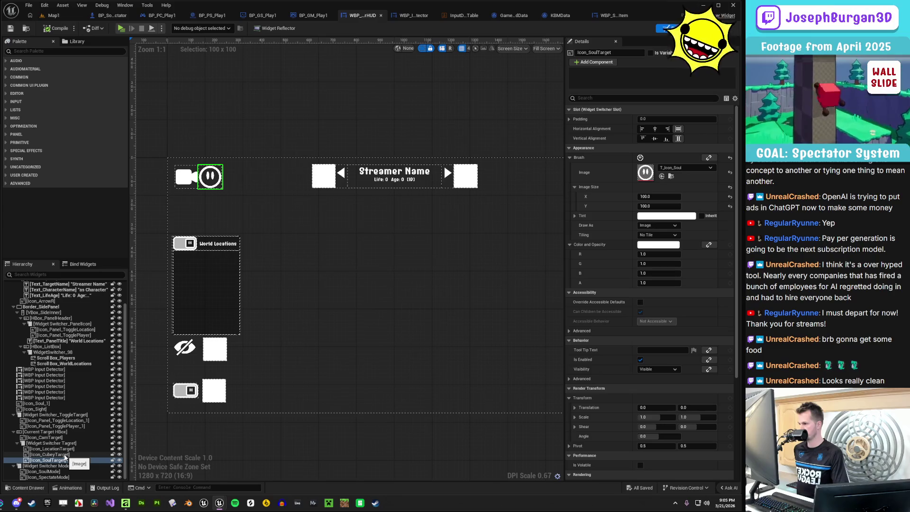
pyautogui.click(66, 450)
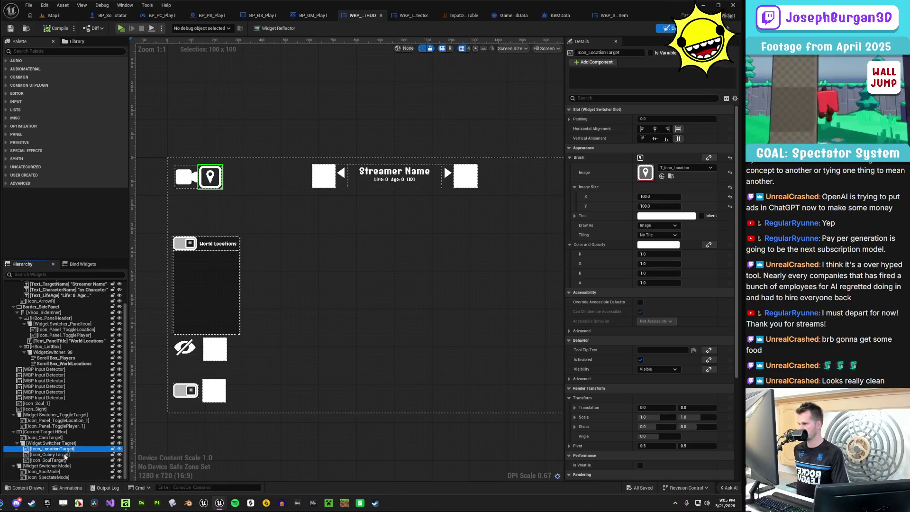
pyautogui.click(65, 455)
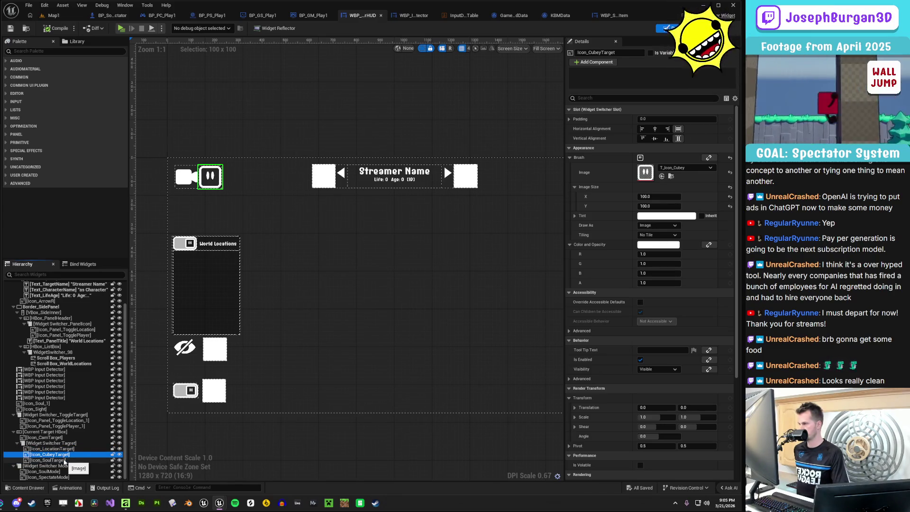
pyautogui.click(283, 351)
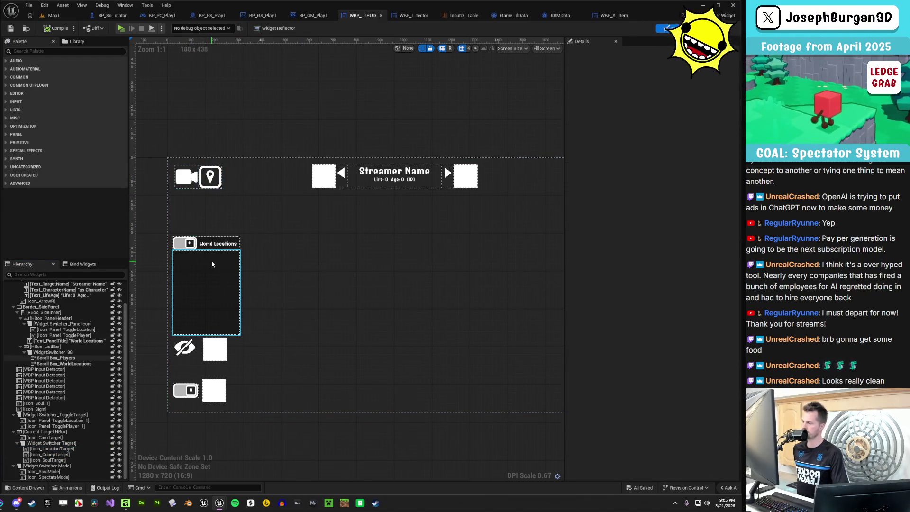
pyautogui.moveTo(301, 289)
pyautogui.mouseDown()
pyautogui.moveTo(289, 304)
pyautogui.moveTo(307, 312)
pyautogui.mouseUp()
pyautogui.scroll(-1, 307, 312)
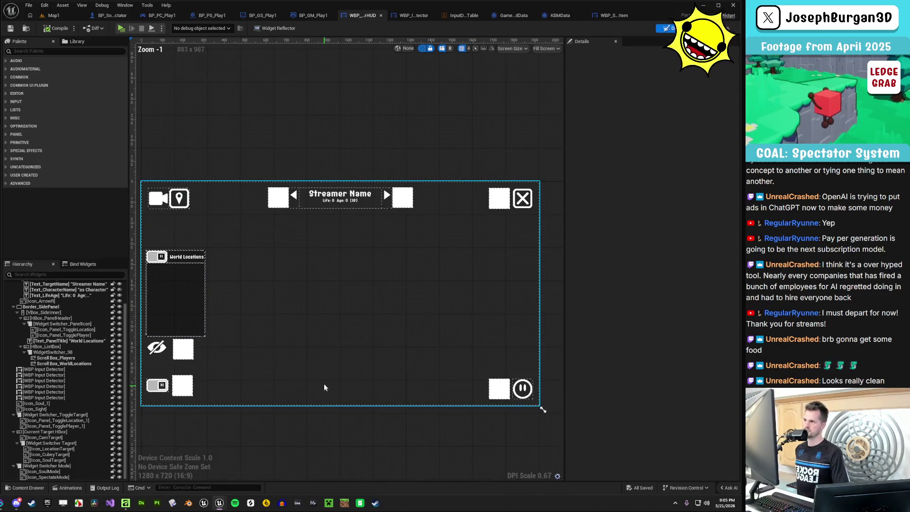
pyautogui.click(311, 433)
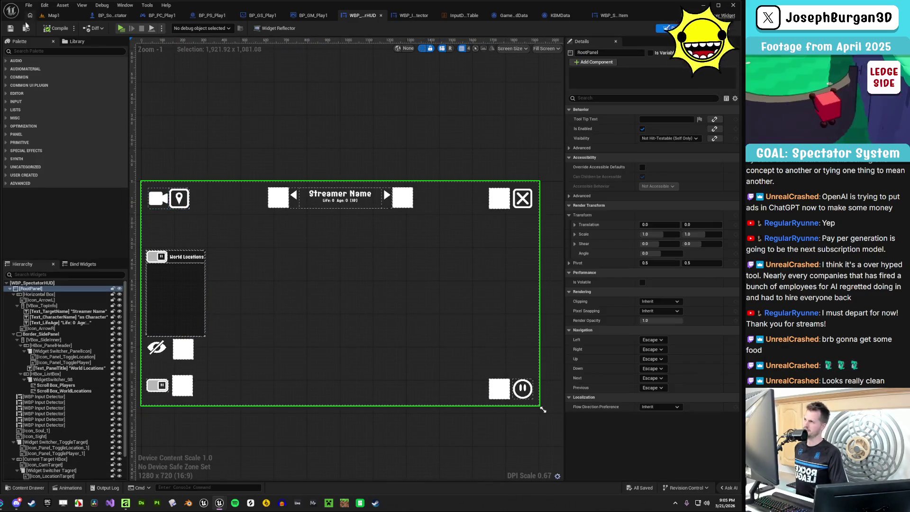
pyautogui.click(122, 29)
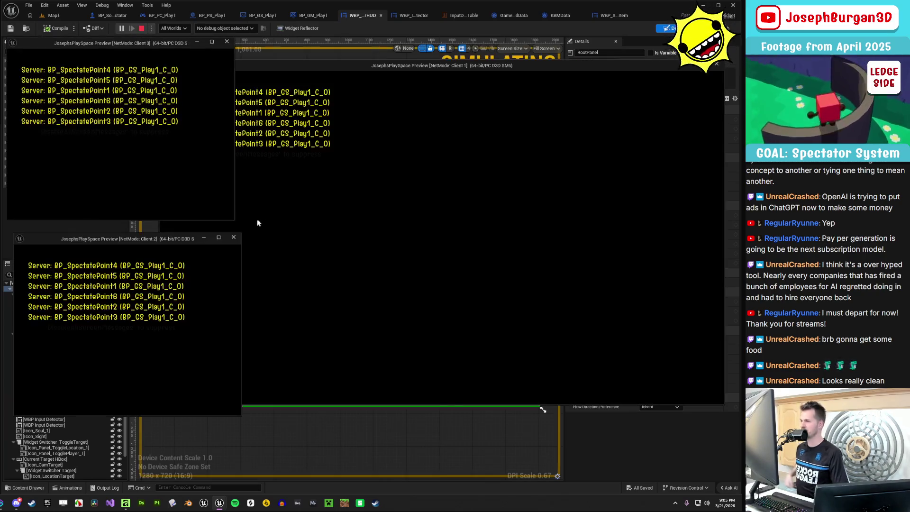
pyautogui.hotkey('alt', 'Tab')
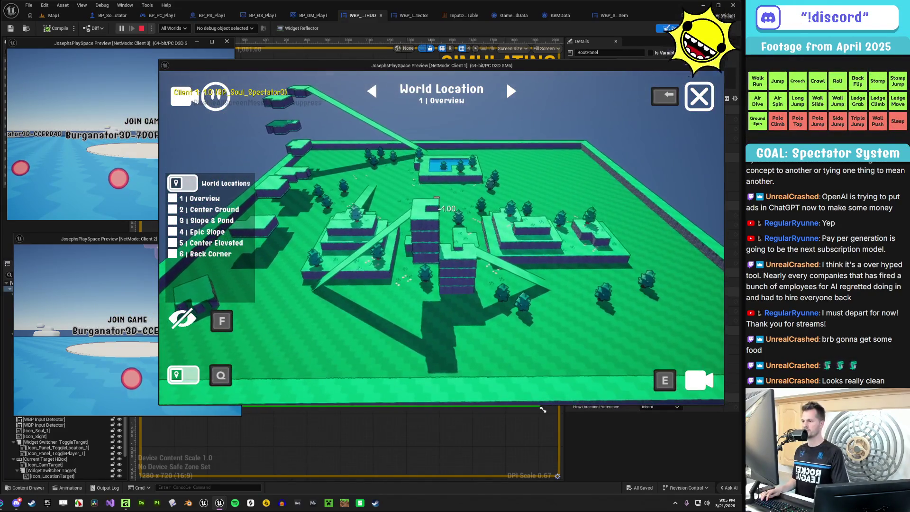
pyautogui.press('Escape')
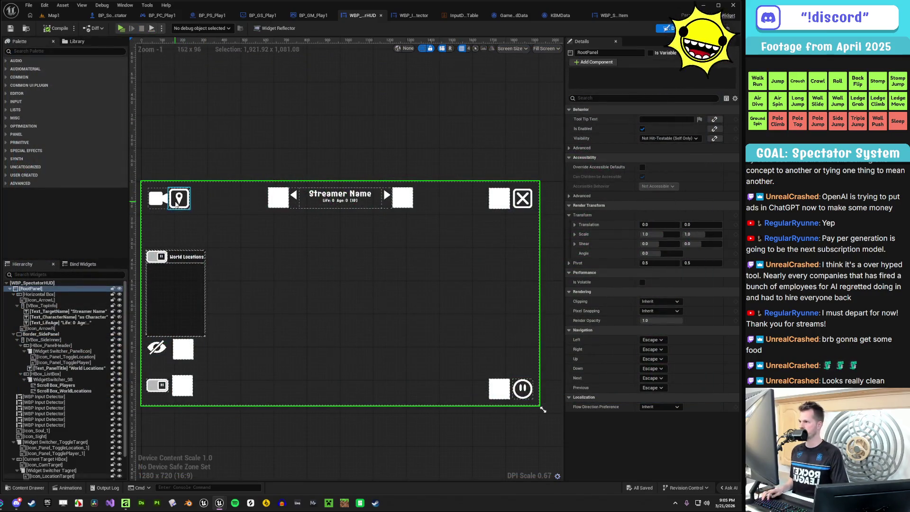
# Set Active Widget Index to 0 on the Target and Mode switchers and 1 on ToggleTarget
pyautogui.click(178, 201)
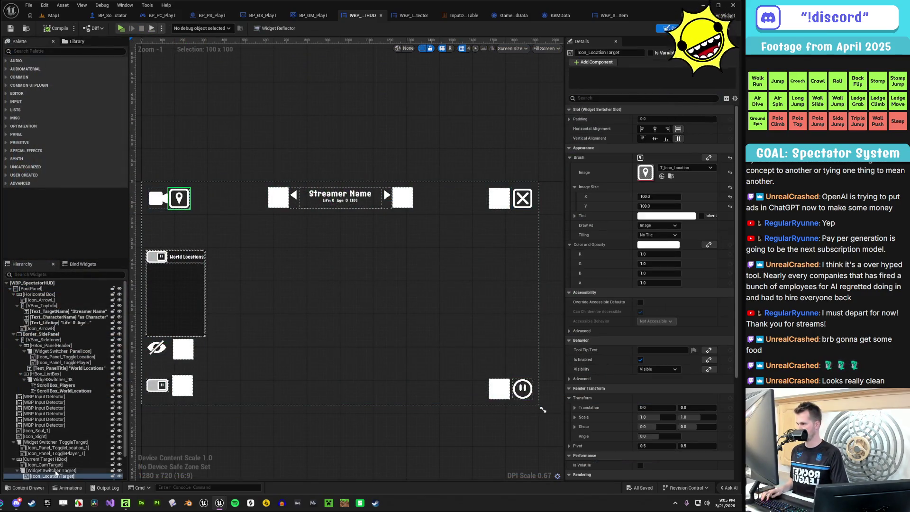
pyautogui.click(56, 471)
pyautogui.moveTo(657, 167); pyautogui.dragTo(644, 167)
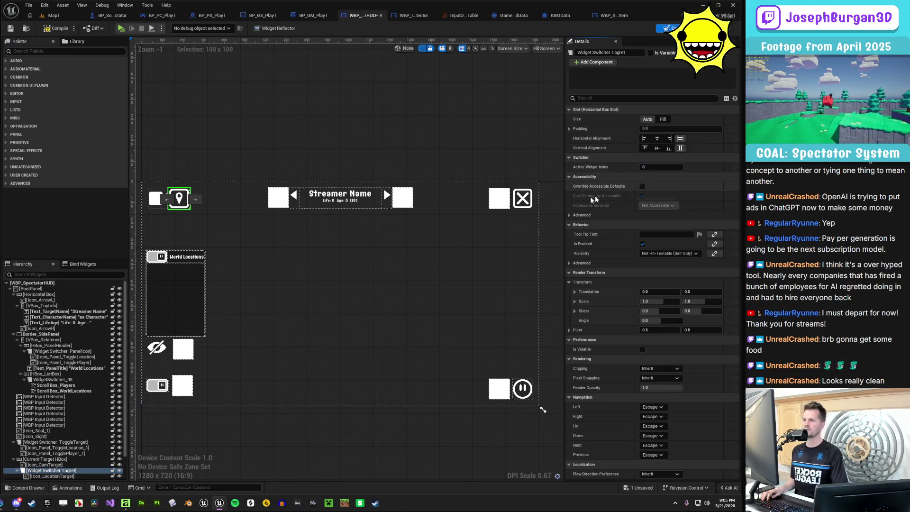
pyautogui.click(526, 391)
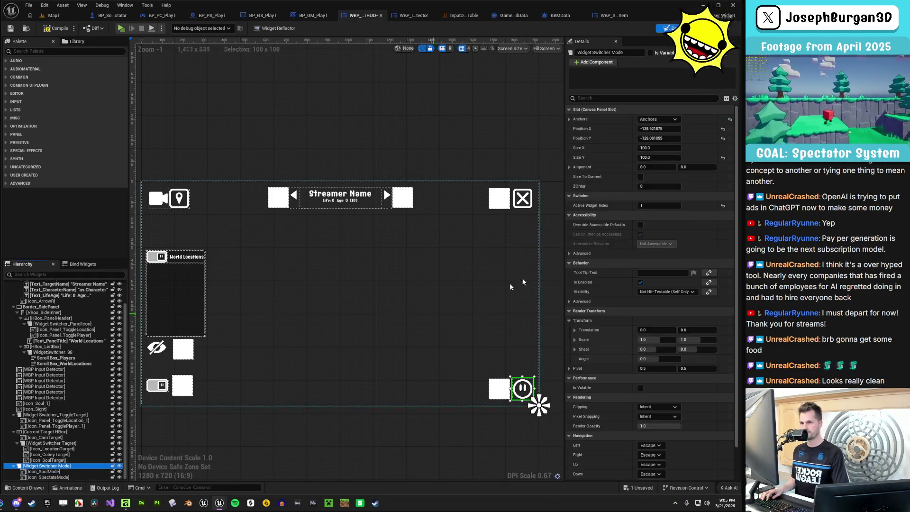
pyautogui.moveTo(661, 206); pyautogui.dragTo(649, 205)
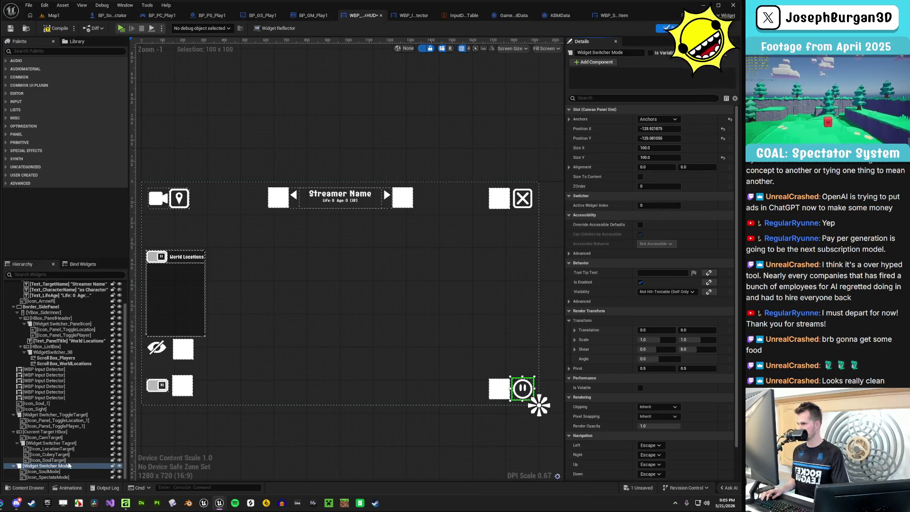
pyautogui.click(58, 444)
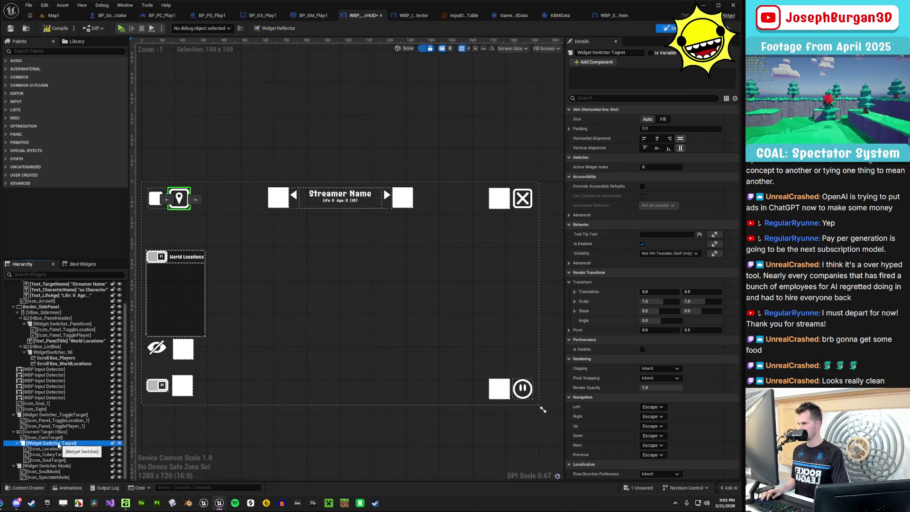
pyautogui.click(56, 415)
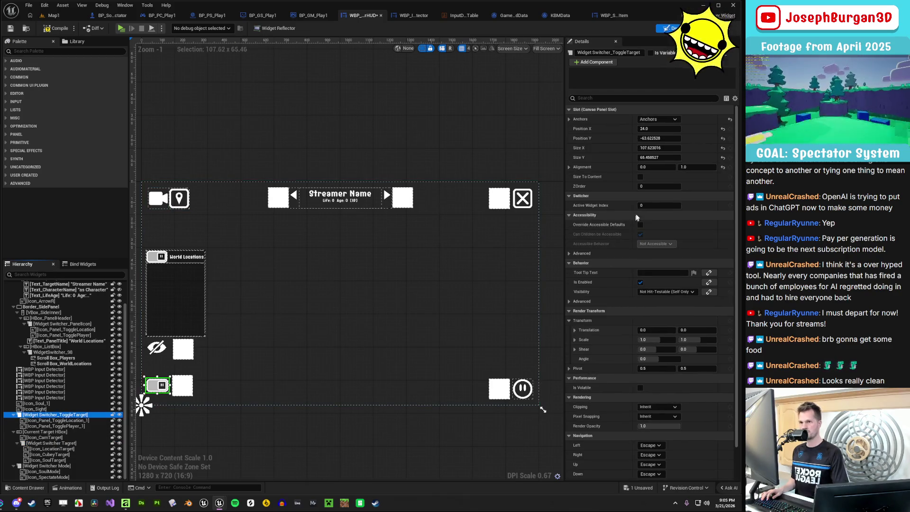
pyautogui.moveTo(654, 207); pyautogui.dragTo(663, 207)
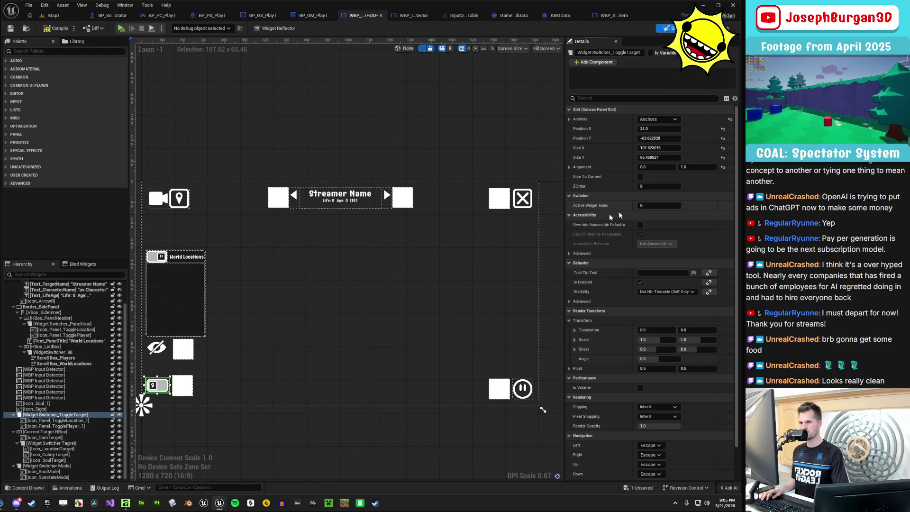
# Compile the spectator HUD, return to Map1 and launch a multi-client play session
pyautogui.click(159, 259)
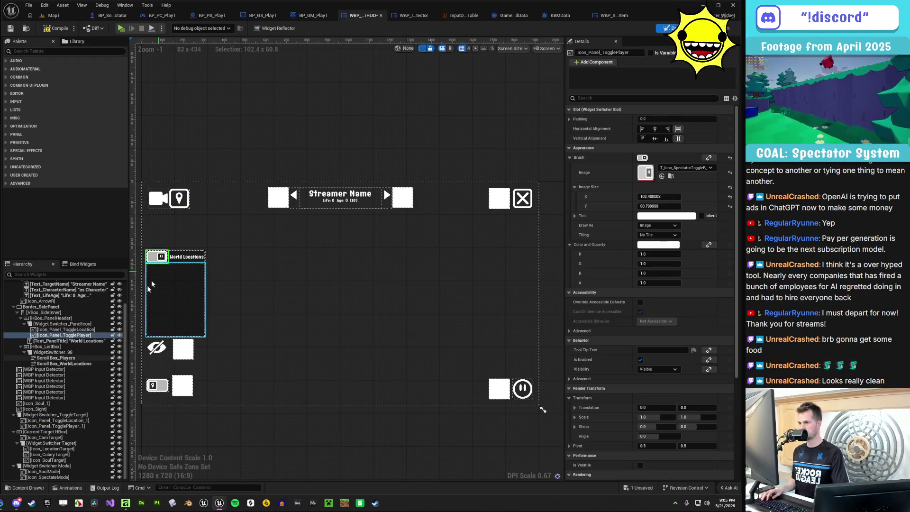
pyautogui.click(51, 324)
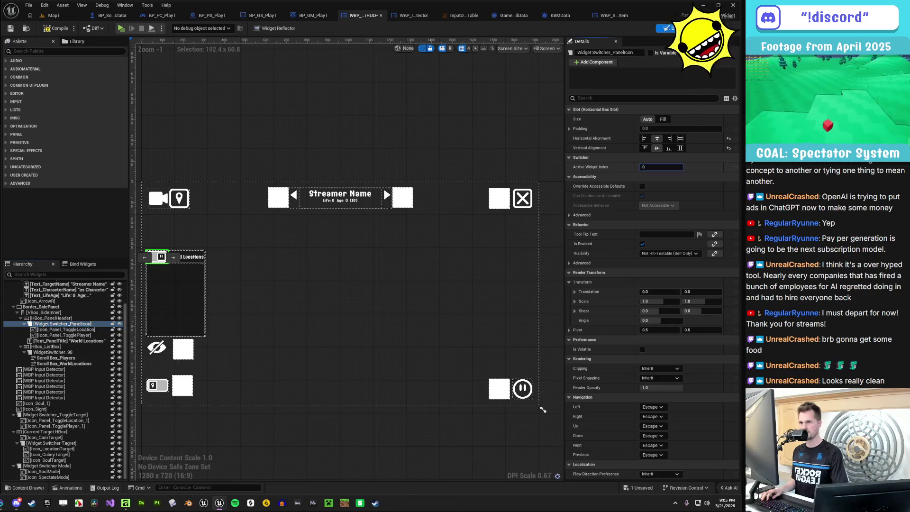
pyautogui.click(66, 32)
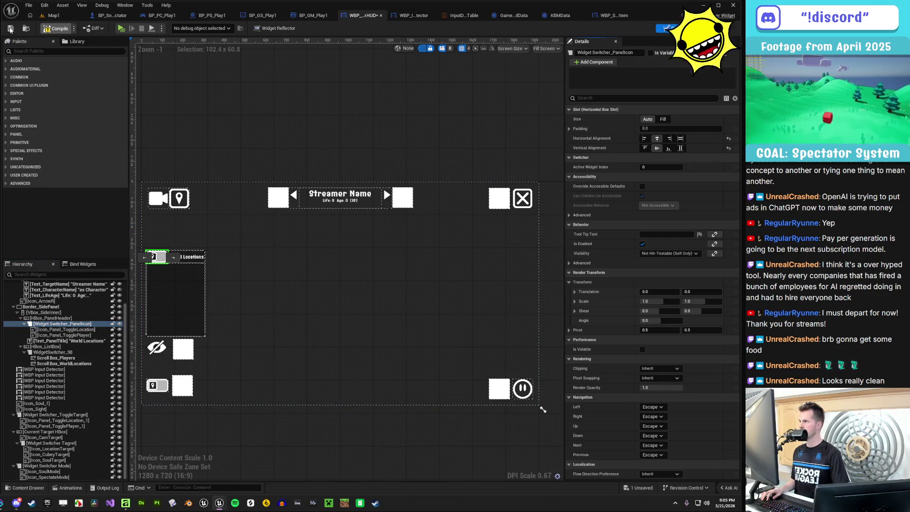
pyautogui.click(54, 15)
pyautogui.hotkey('alt', 'p')
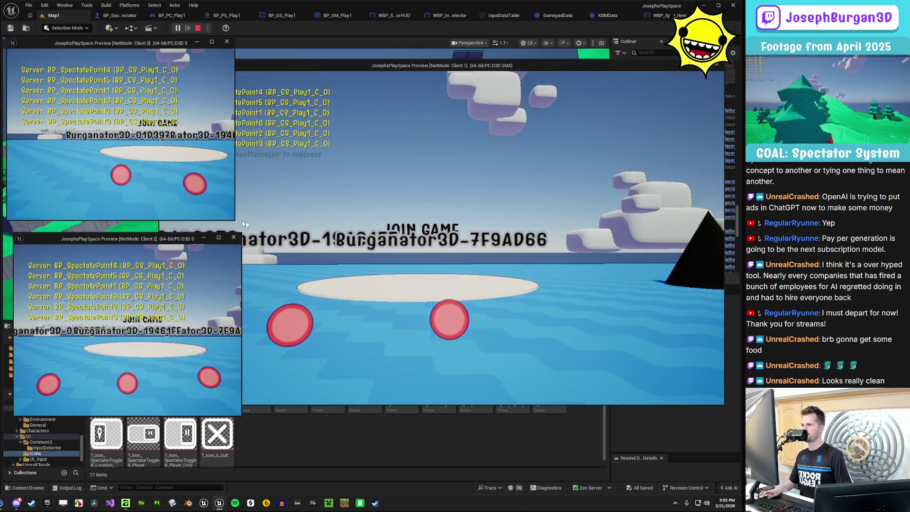
# Switch Client 1's spectator HUD from World Locations to Free Fly Mode
pyautogui.click(244, 223)
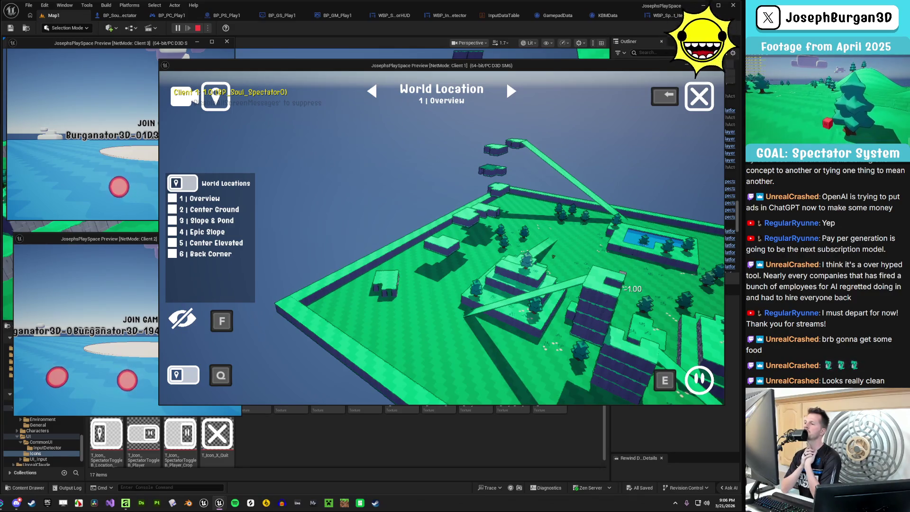
pyautogui.hotkey('alt', 'Tab')
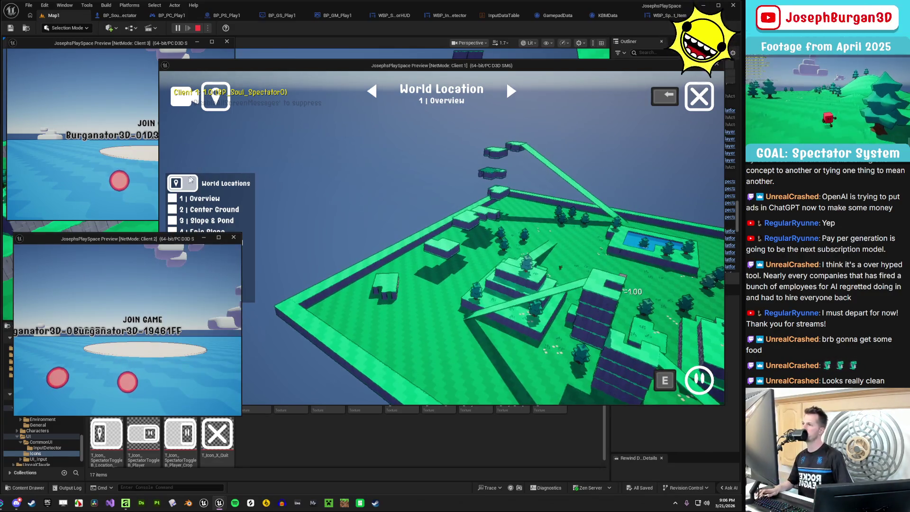
pyautogui.click(196, 197)
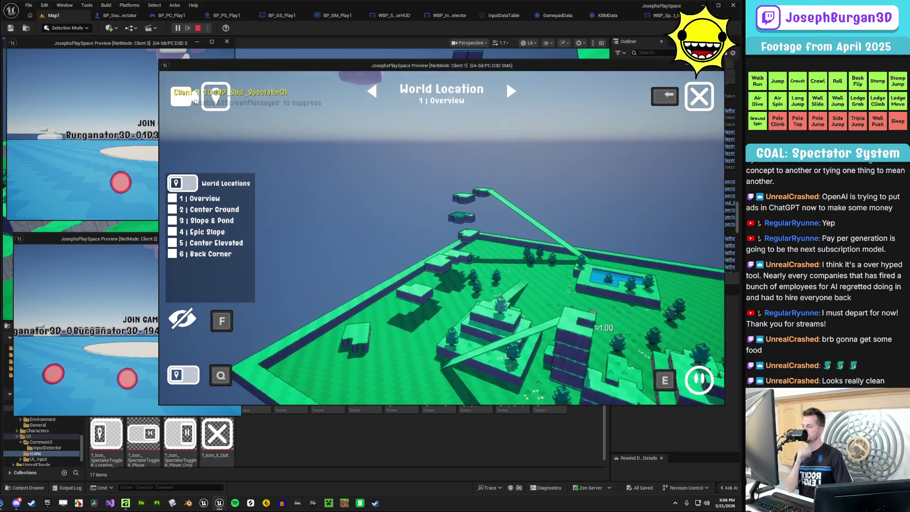
pyautogui.click(507, 81)
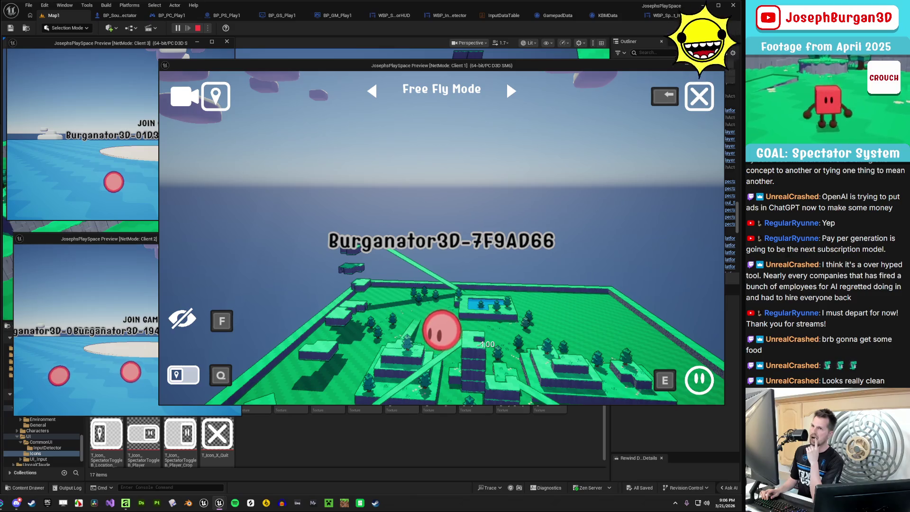
# Toggle Free Fly spectating and fly the camera back and forward with S and W
pyautogui.press('Escape')
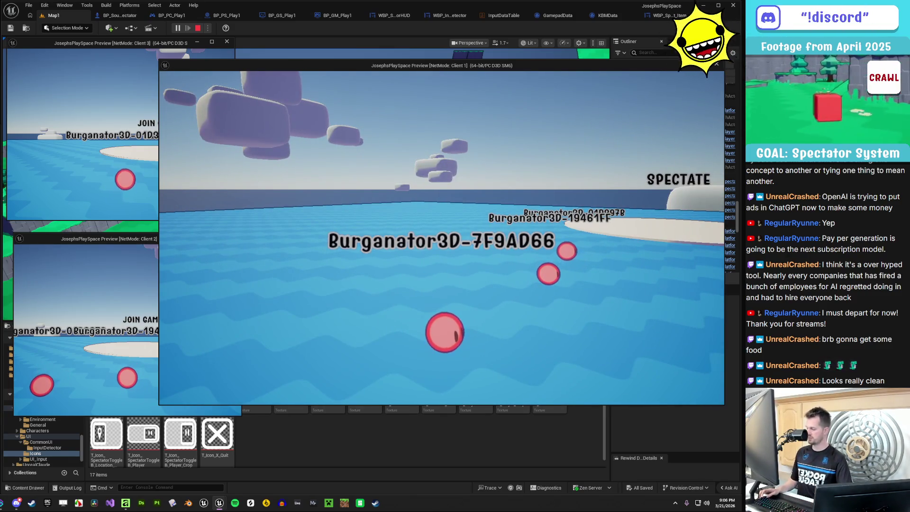
pyautogui.press('Tab')
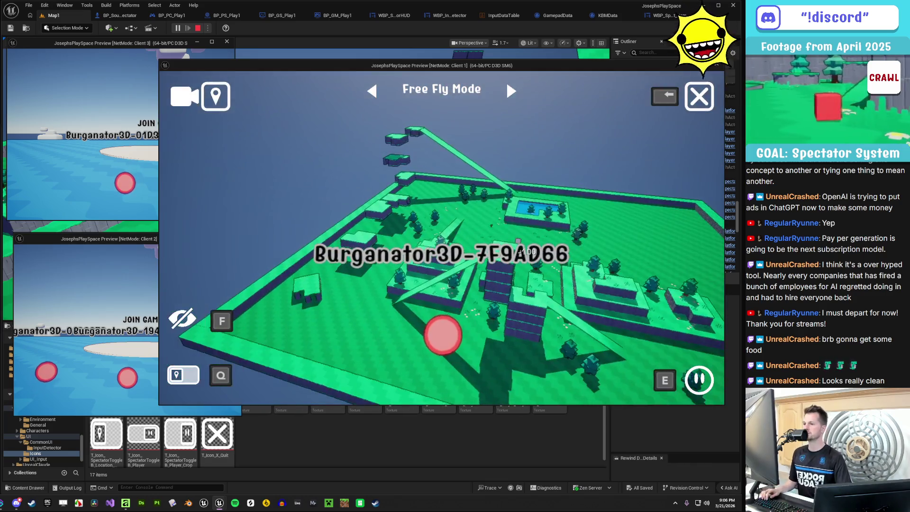
pyautogui.press('s')
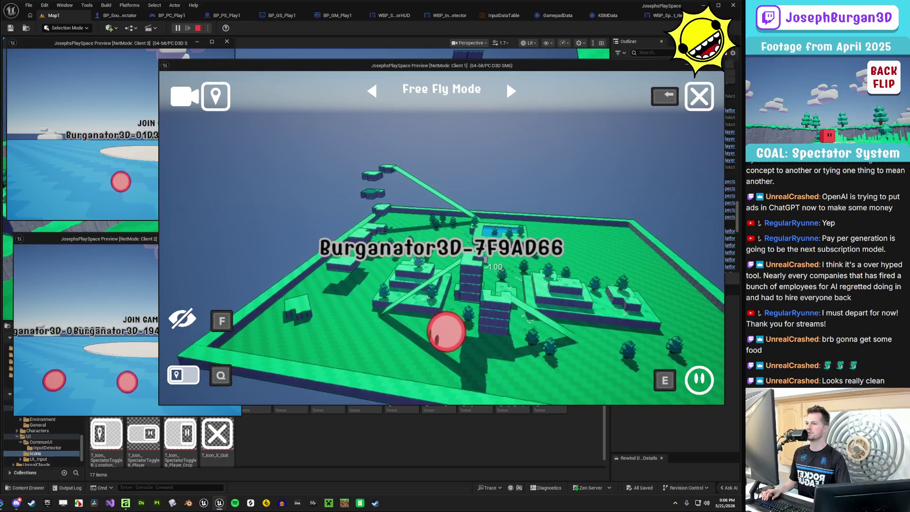
pyautogui.press('w')
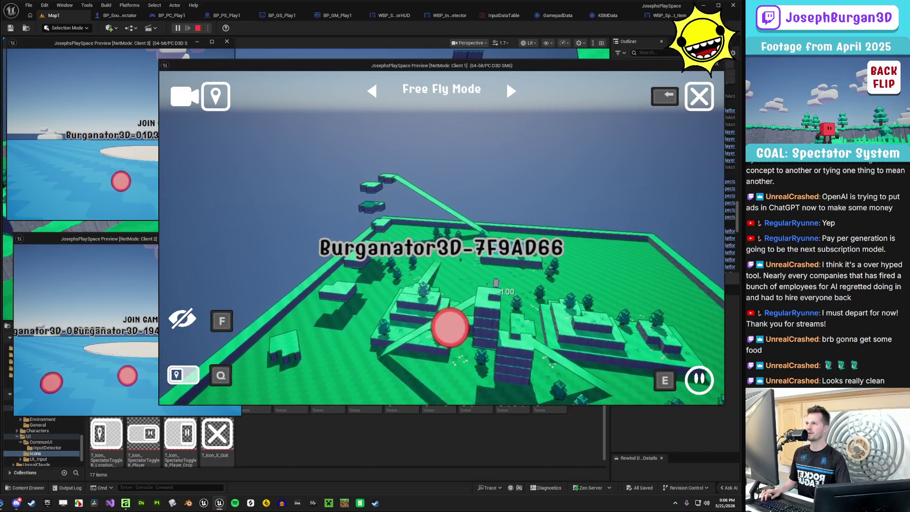
pyautogui.press('w')
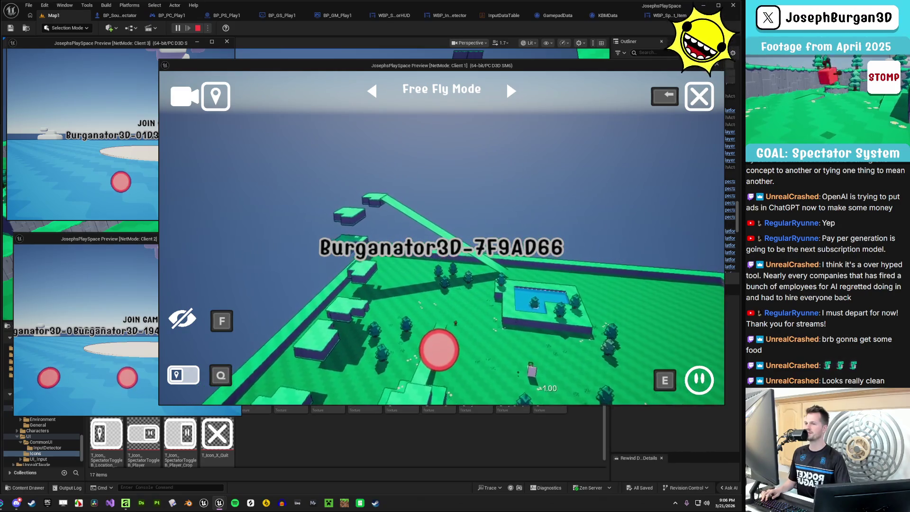
pyautogui.press('Escape')
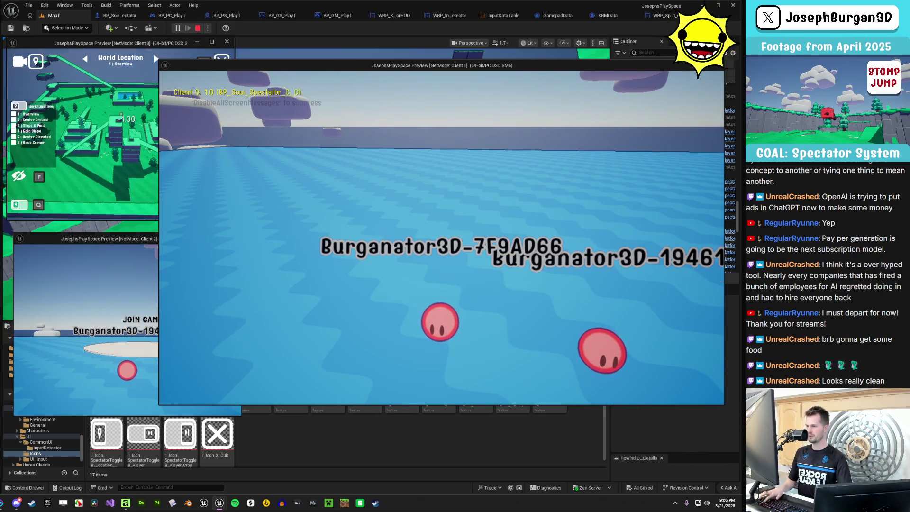
pyautogui.click(274, 178)
pyautogui.press('Escape')
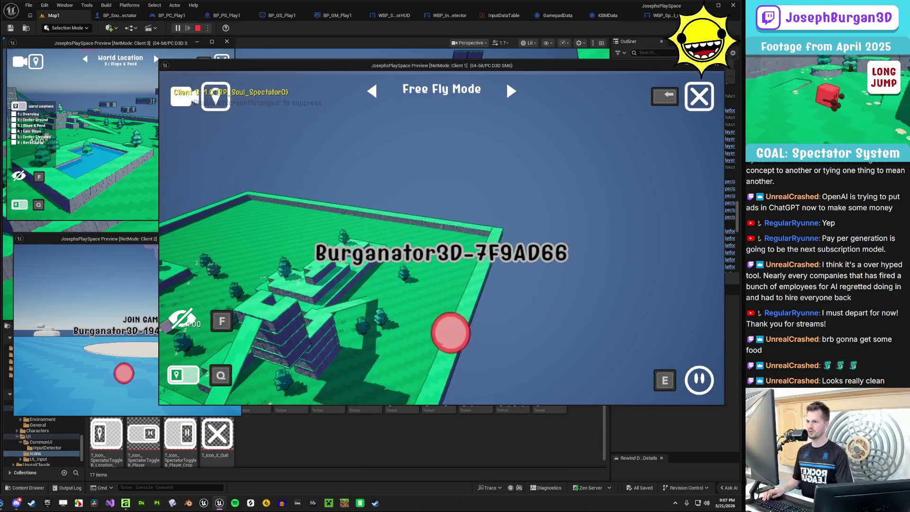
# Fly the camera across the map, switch between client windows, then show the Miro board
pyautogui.press('Escape')
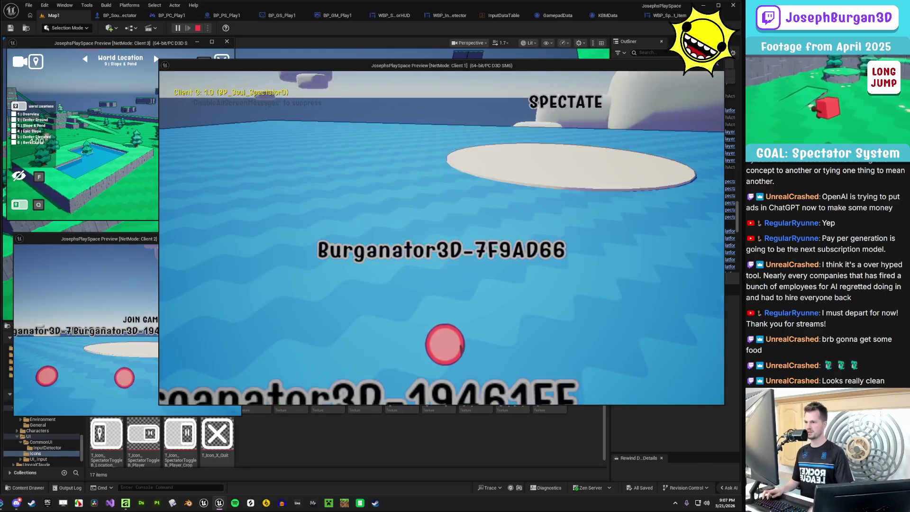
pyautogui.hotkey('alt', 'Tab')
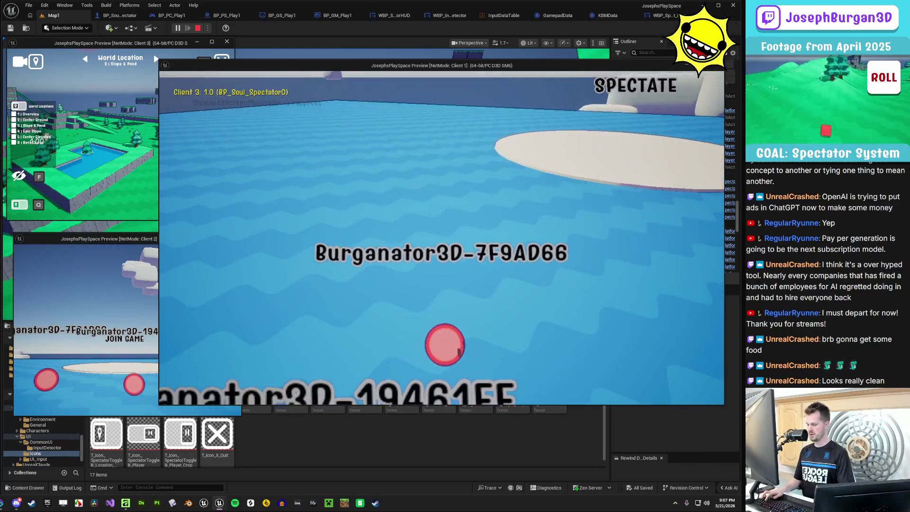
pyautogui.hotkey('alt', 'Tab')
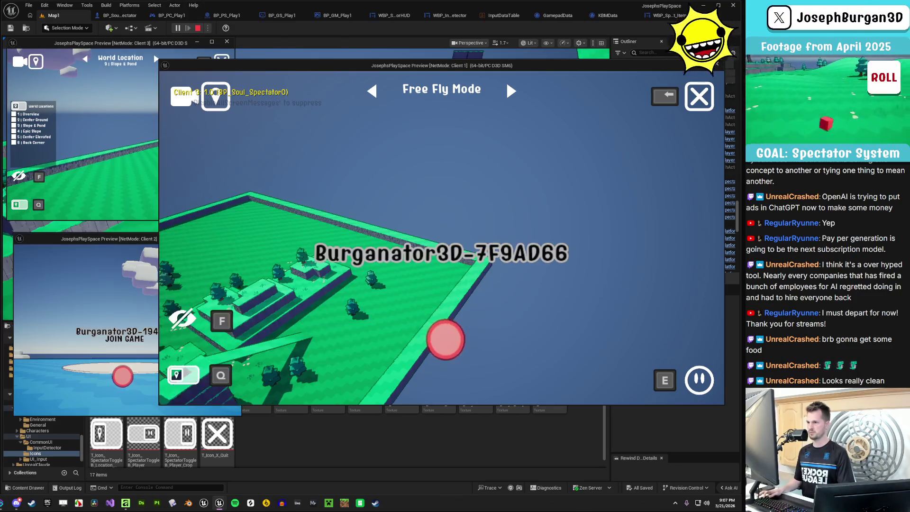
pyautogui.press('d')
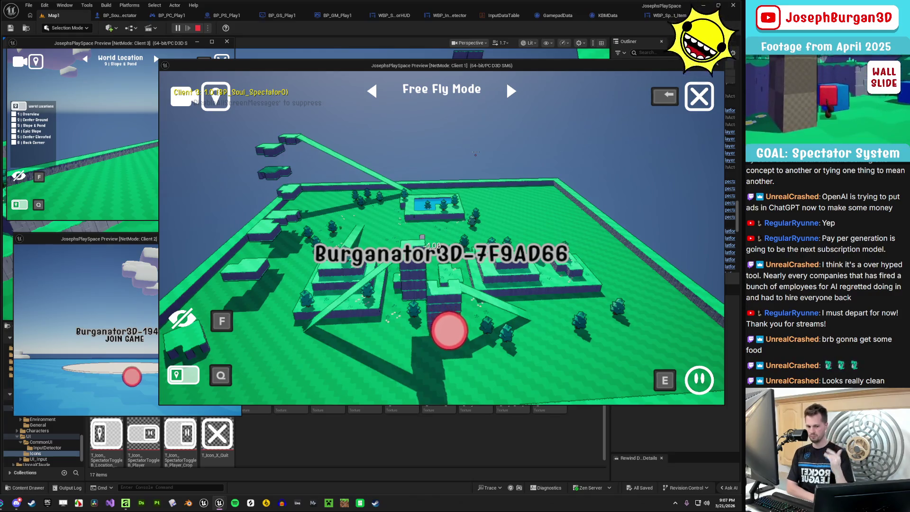
pyautogui.hotkey('alt', 'Tab')
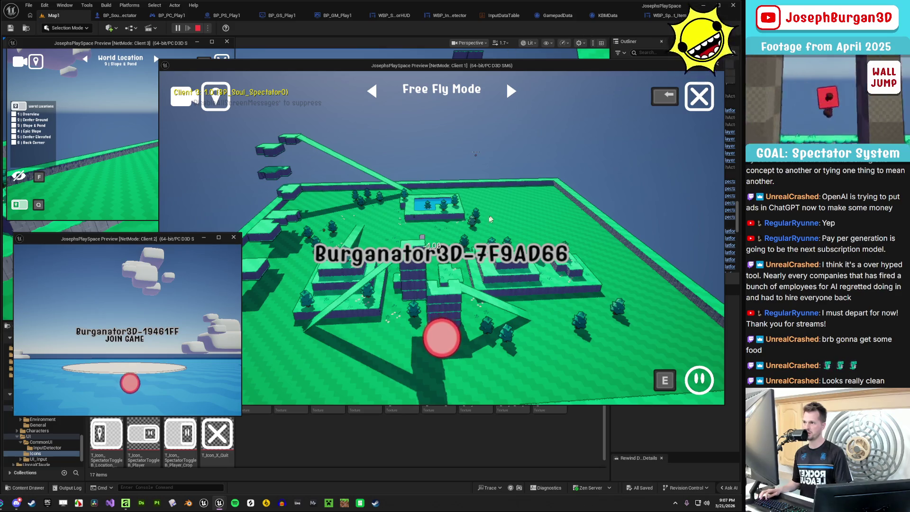
pyautogui.click(506, 81)
pyautogui.hotkey('alt', 'Tab')
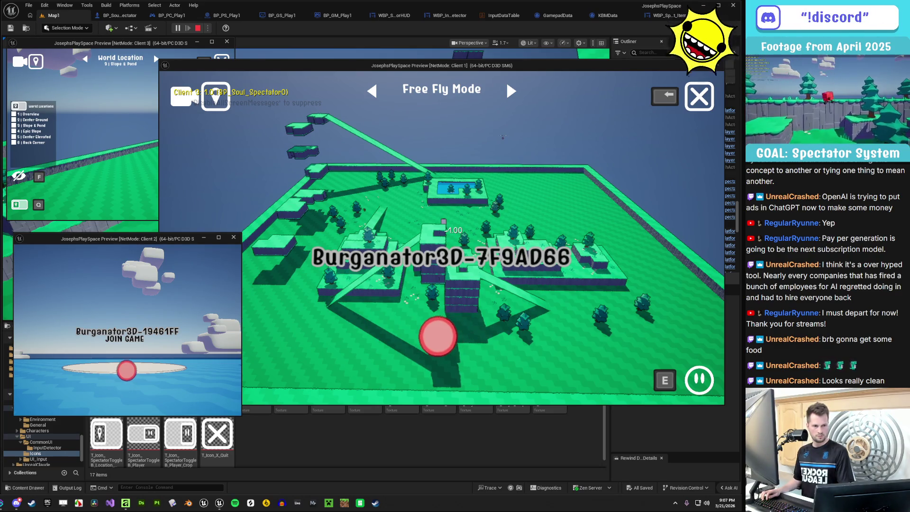
pyautogui.hotkey('alt', 'Tab')
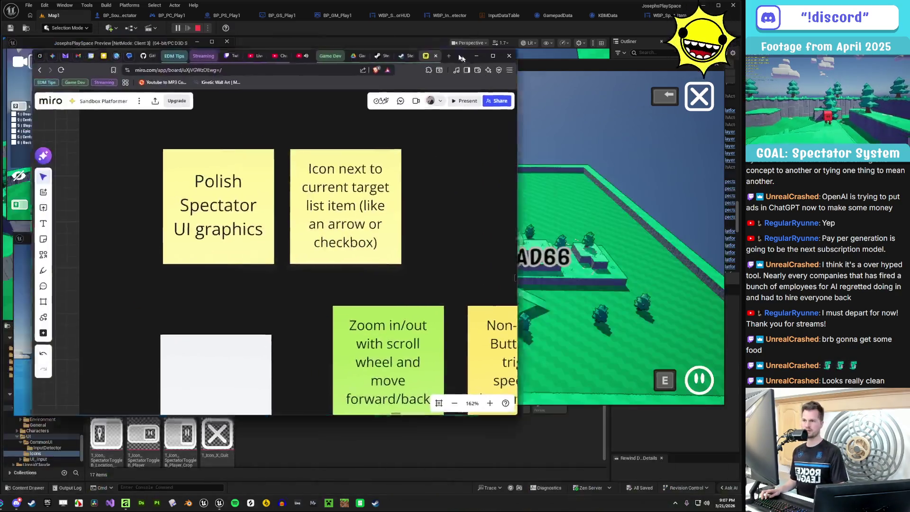
# Turn the Polish Spectator UI graphics sticky note green
pyautogui.scroll(3, 399, 228)
pyautogui.click(400, 227)
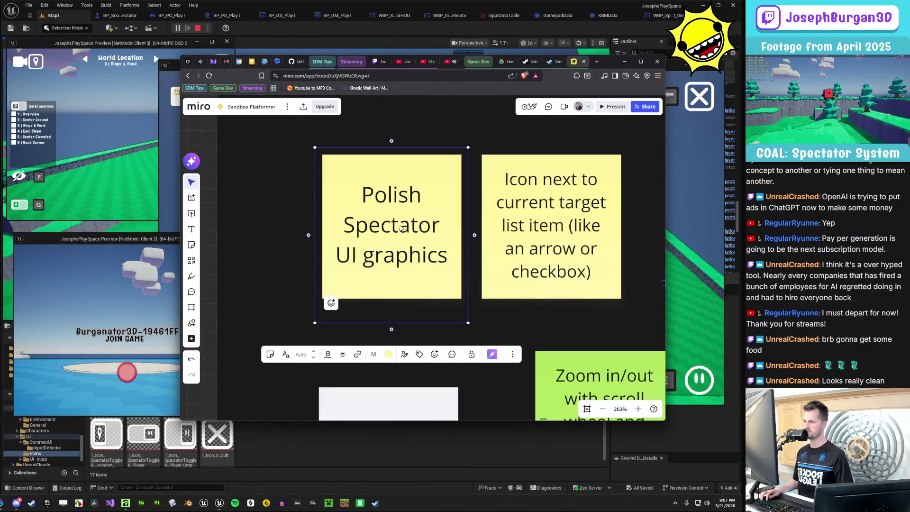
pyautogui.scroll(-3, 399, 228)
pyautogui.scroll(2, 400, 227)
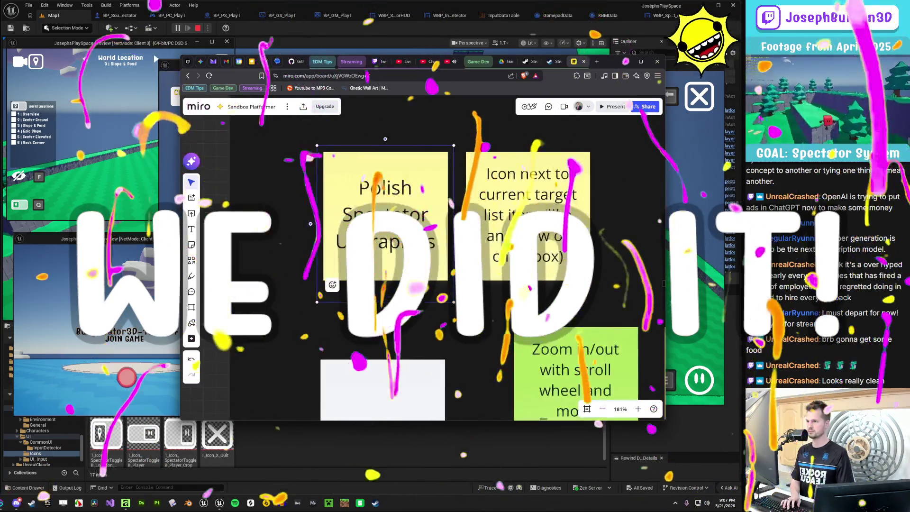
pyautogui.click(383, 334)
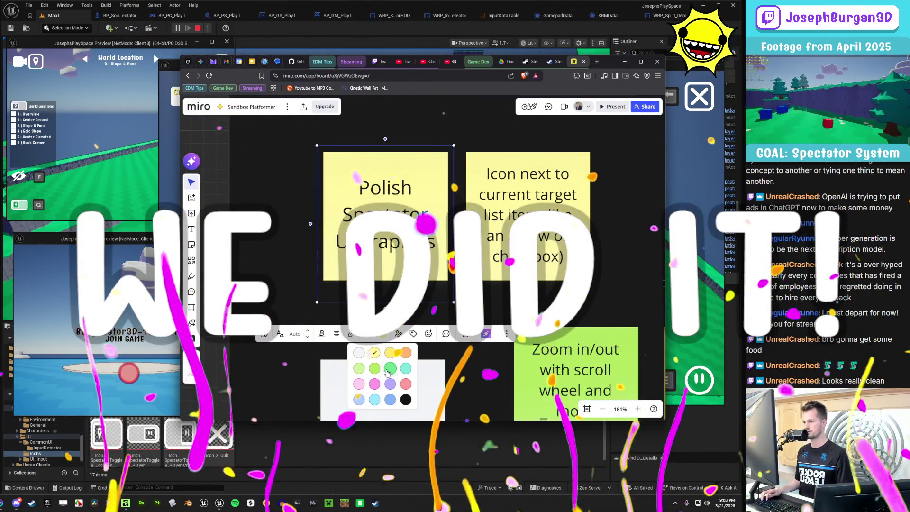
pyautogui.click(390, 368)
# Turn the Non-Mouse Buttons sticky note green
pyautogui.scroll(-5, 387, 373)
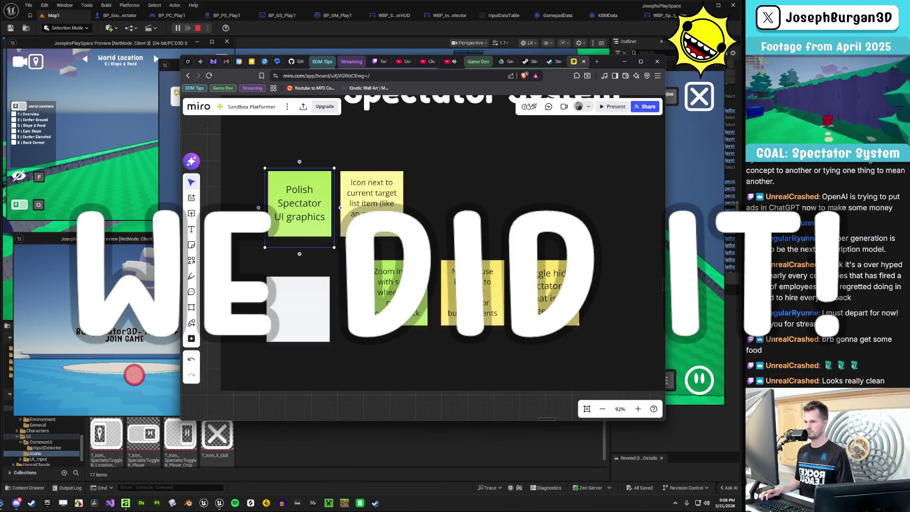
pyautogui.click(488, 303)
pyautogui.scroll(2, 489, 305)
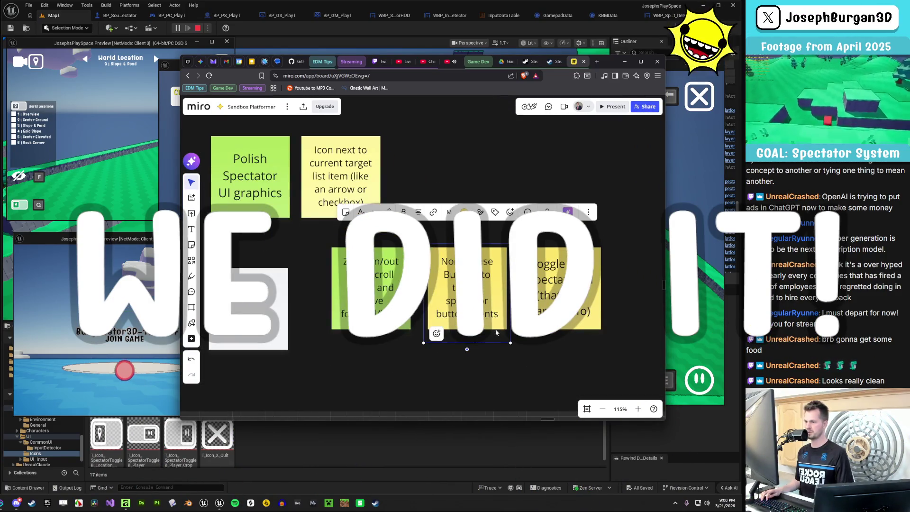
pyautogui.click(465, 213)
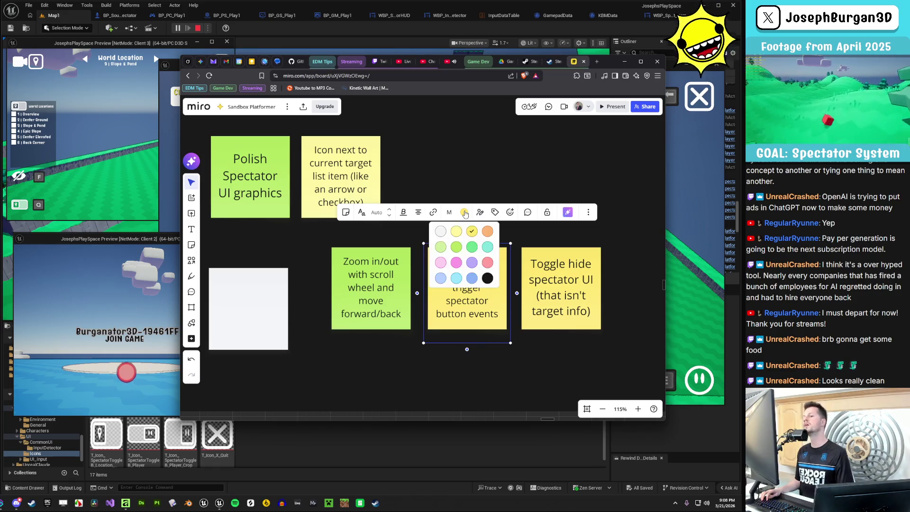
pyautogui.click(456, 247)
# Turn the Toggle hide spectator UI sticky note green
pyautogui.click(573, 312)
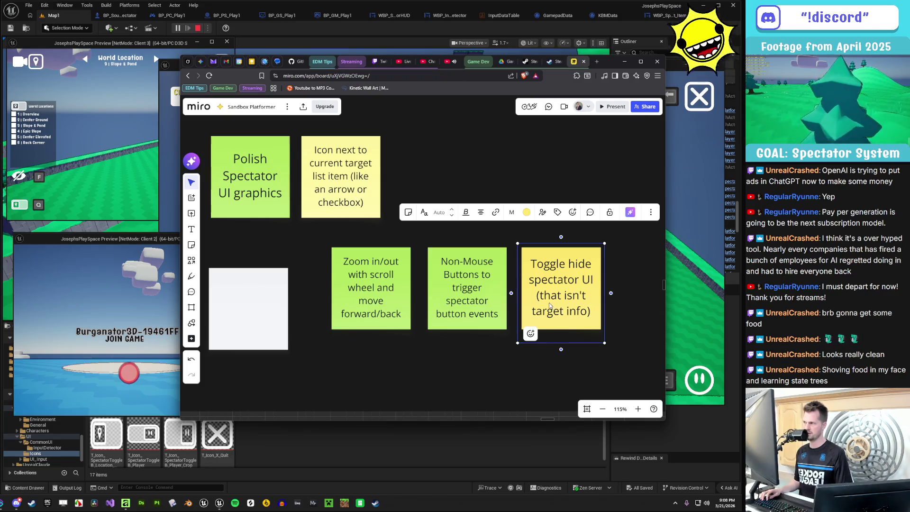
pyautogui.click(526, 212)
pyautogui.click(519, 247)
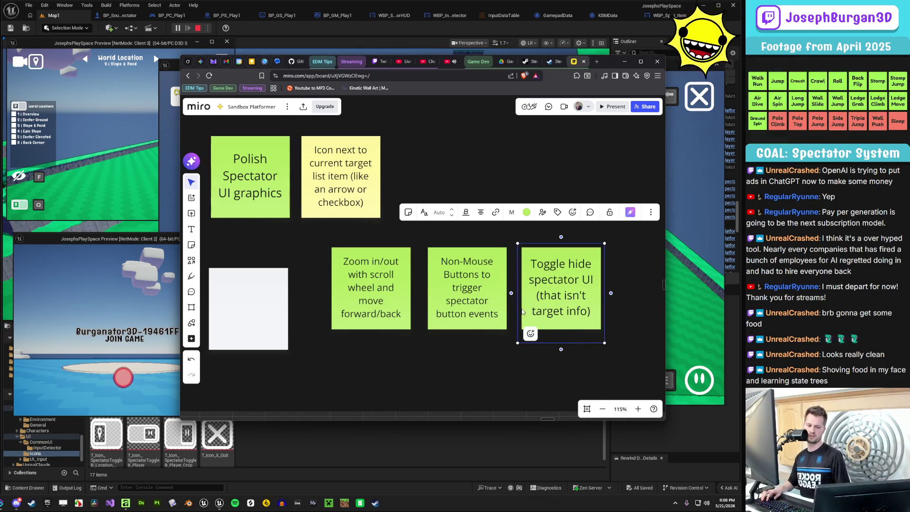
pyautogui.scroll(-3, 502, 294)
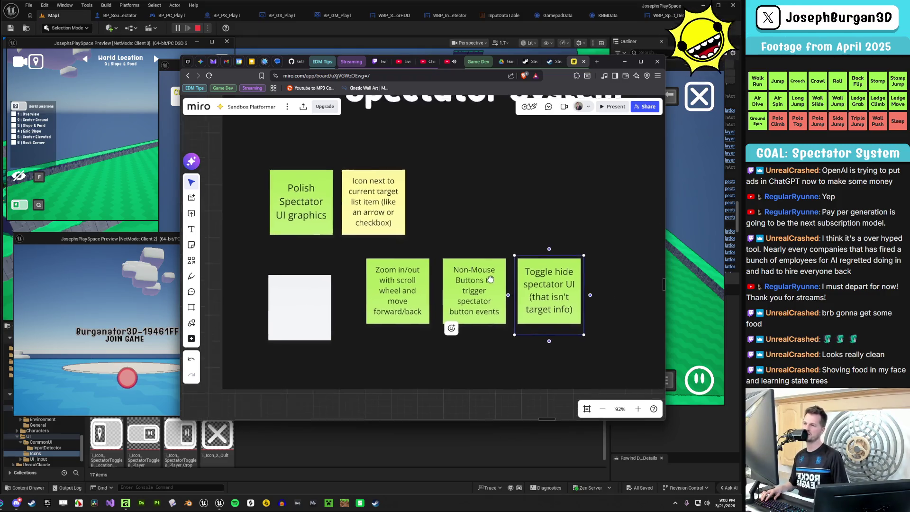
pyautogui.scroll(3, 396, 209)
pyautogui.click(402, 212)
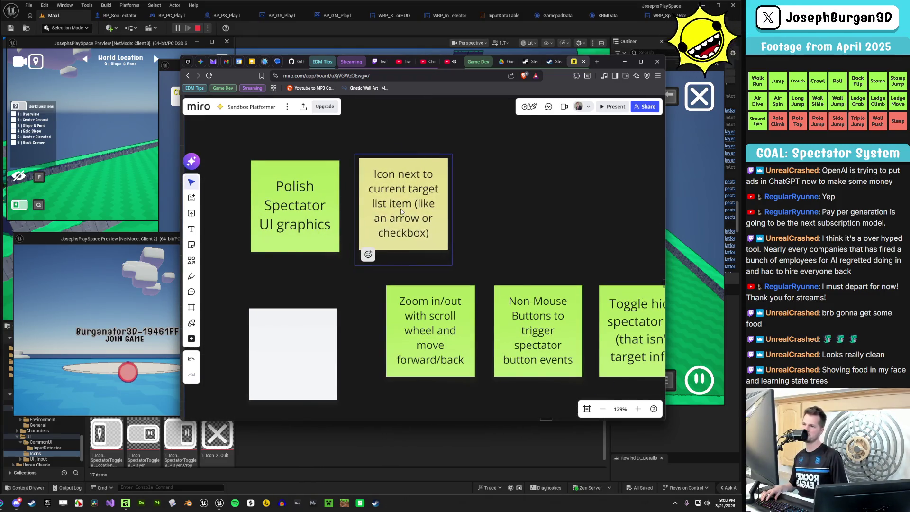
# Line up the blank, Zoom in/out and Non-Mouse Buttons notes with even spacing
pyautogui.scroll(-4, 402, 212)
pyautogui.moveTo(343, 307); pyautogui.dragTo(344, 290)
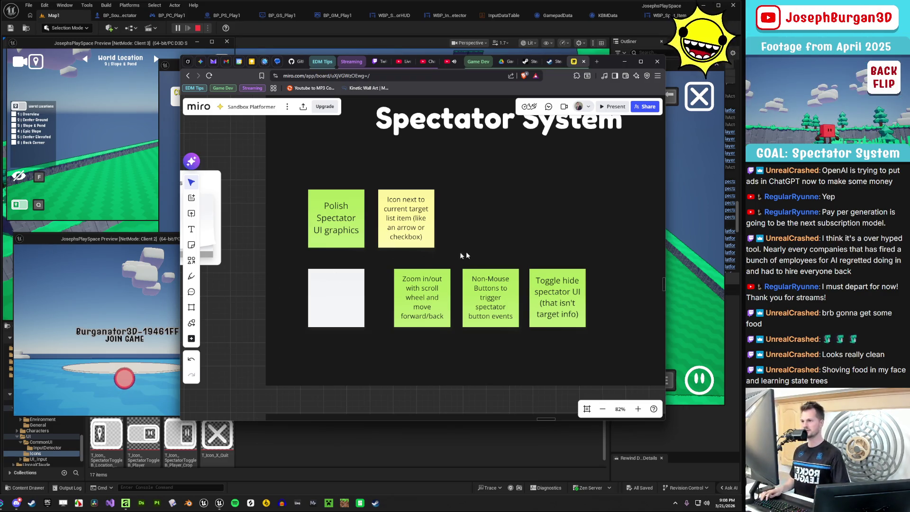
pyautogui.moveTo(405, 317); pyautogui.dragTo(388, 316)
pyautogui.moveTo(501, 316); pyautogui.dragTo(492, 317)
# Move the blank white note into the top row beside the target list icon note
pyautogui.scroll(-3, 472, 337)
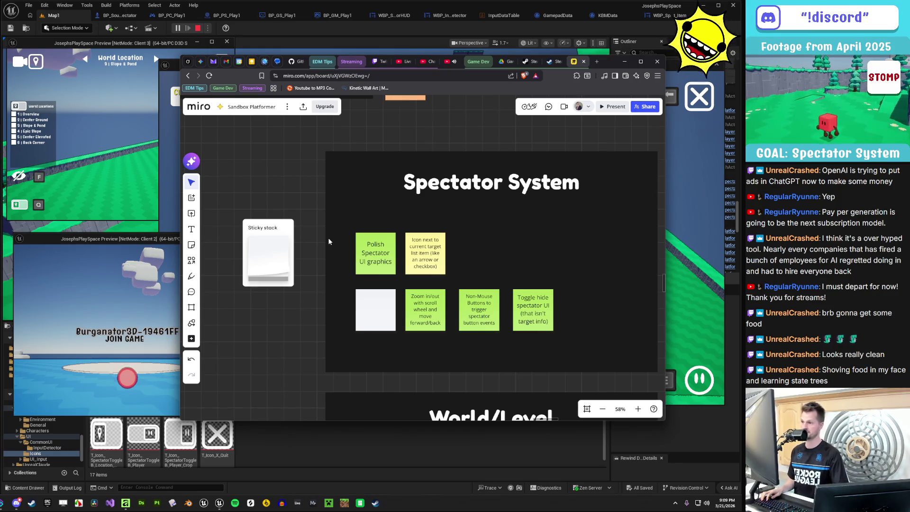
pyautogui.scroll(1, 439, 252)
pyautogui.click(446, 274)
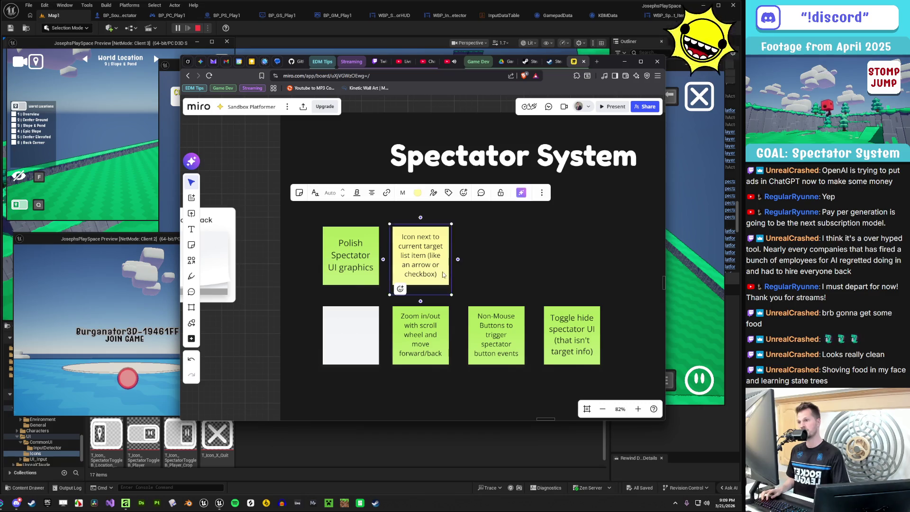
pyautogui.scroll(3, 446, 278)
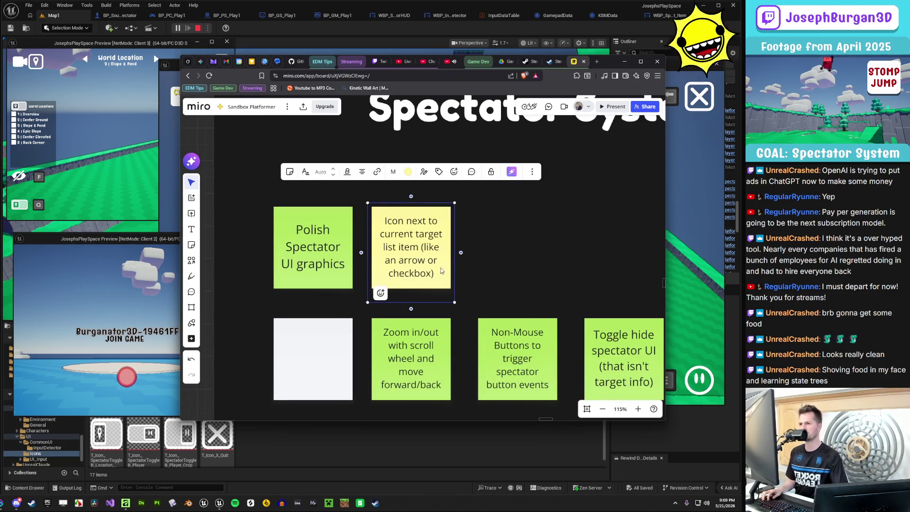
pyautogui.scroll(-4, 423, 266)
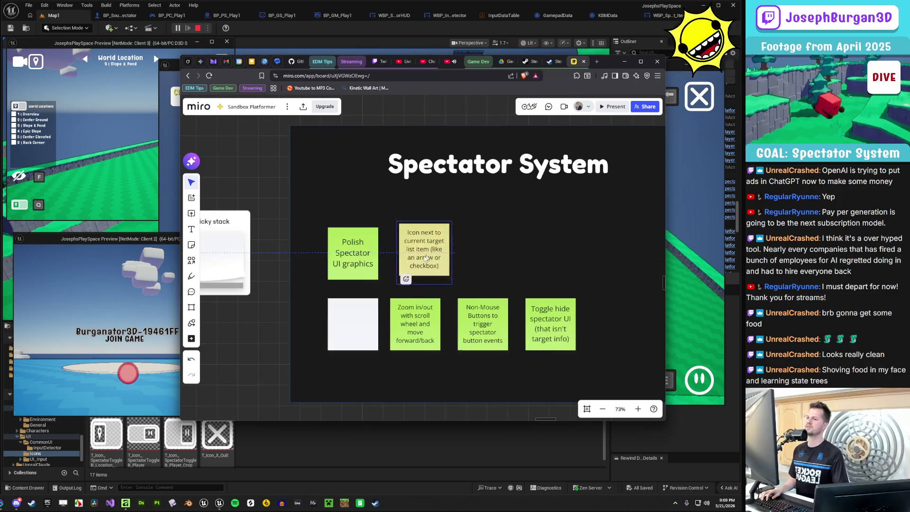
pyautogui.click(360, 329)
pyautogui.moveTo(361, 329); pyautogui.dragTo(484, 249)
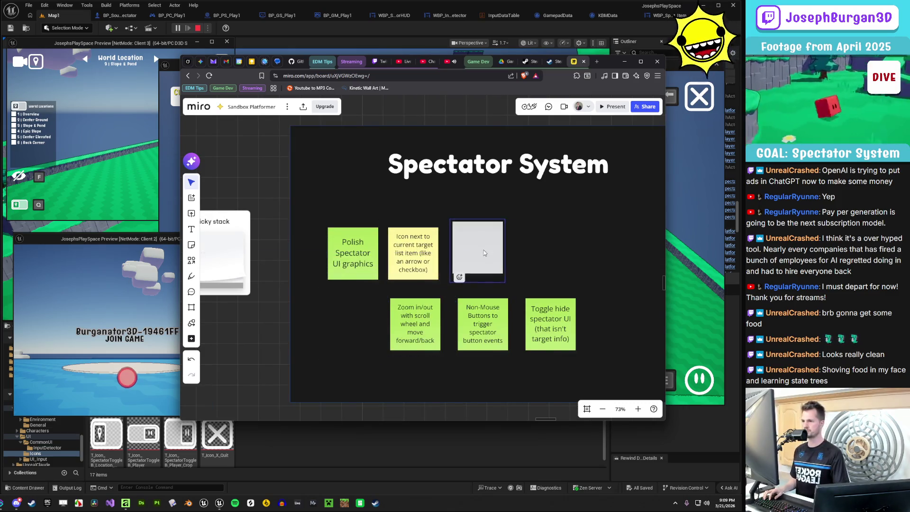
# Make the blank note light yellow reading 'Don't start spectating in Fly Mode (it remembers that from last time)'
pyautogui.scroll(3, 477, 253)
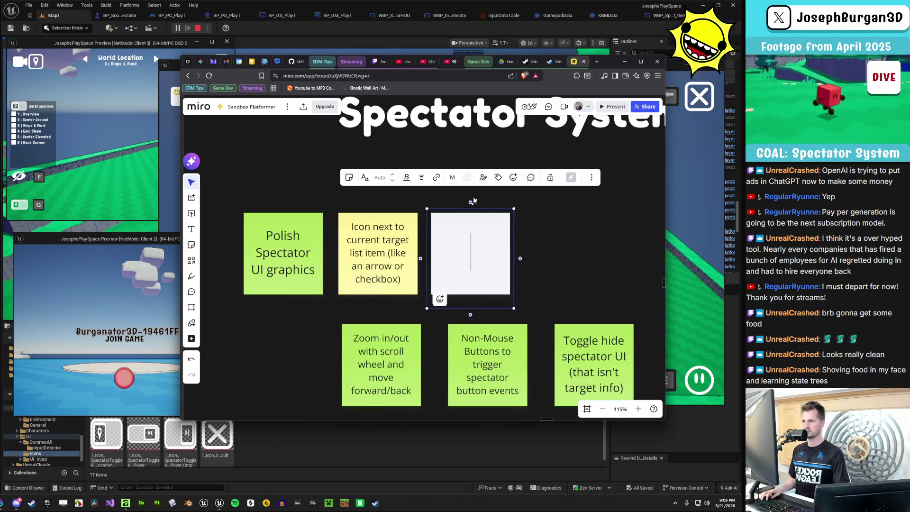
pyautogui.click(467, 178)
pyautogui.click(471, 209)
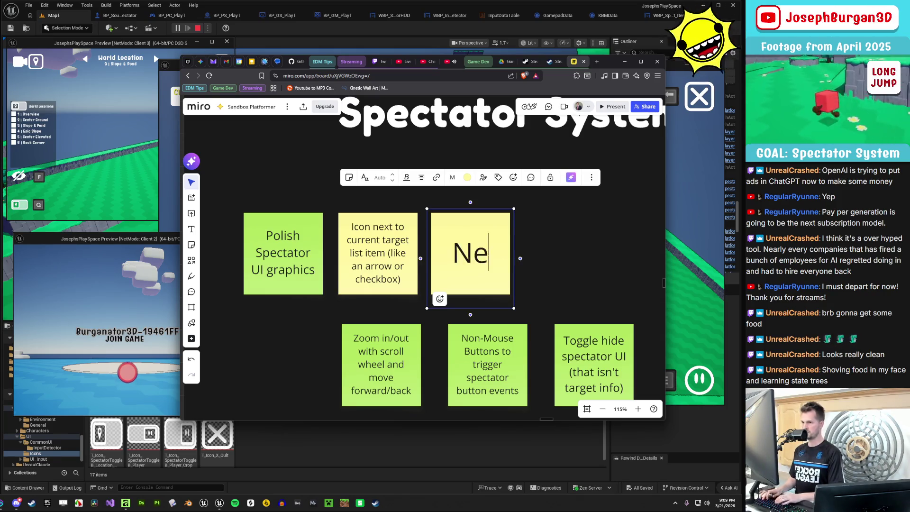
pyautogui.write("Don't ")
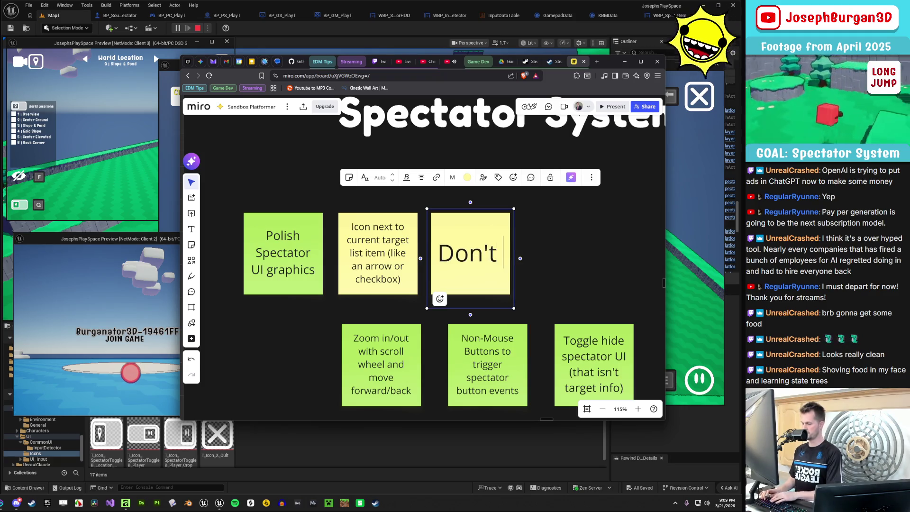
pyautogui.write('start spectator mode ')
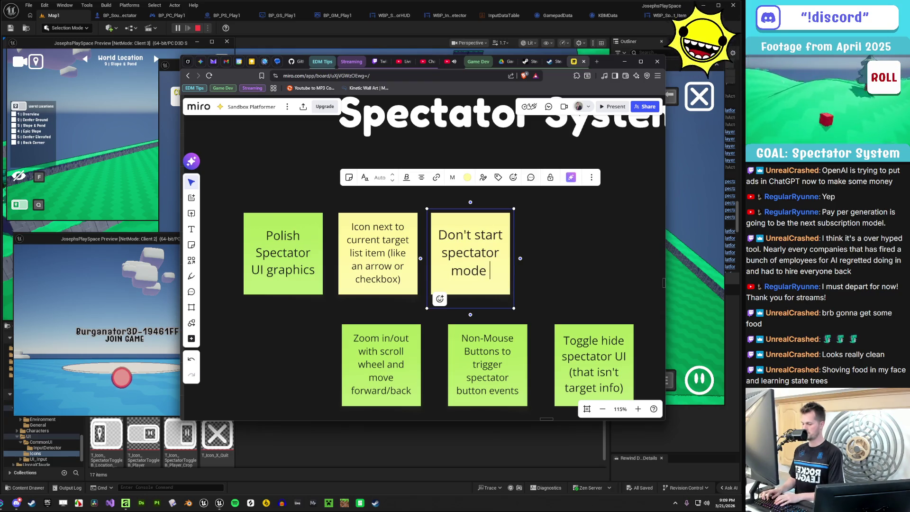
pyautogui.write('as Free Fly M')
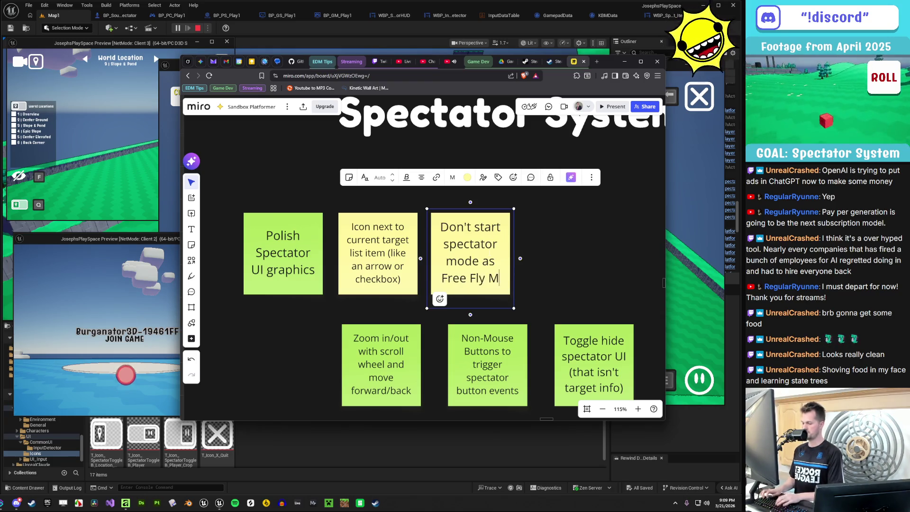
pyautogui.write('ode')
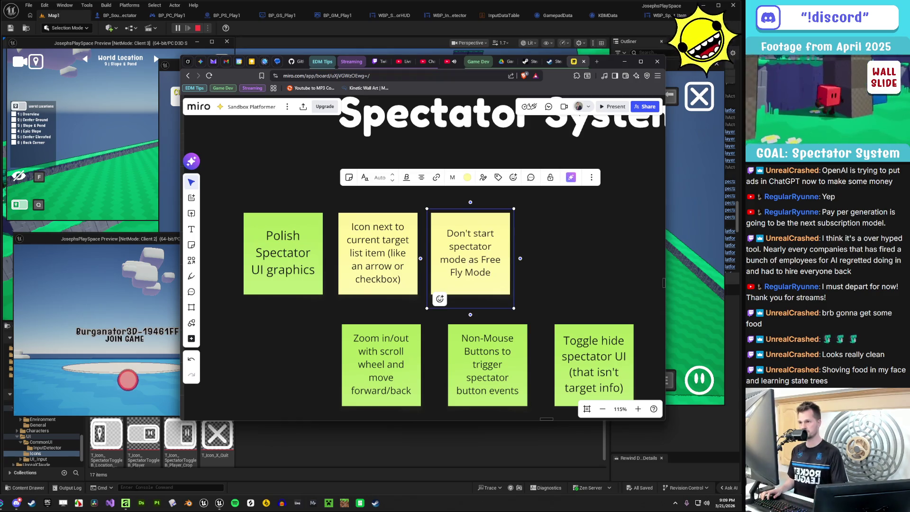
pyautogui.press('BackSpace')
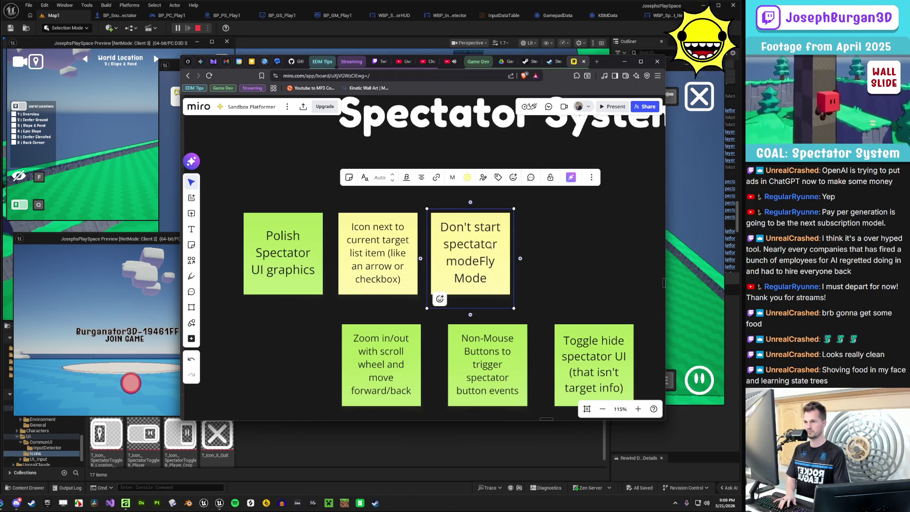
pyautogui.press('BackSpace')
pyautogui.press('BackSpace')
pyautogui.press('BackSpace')
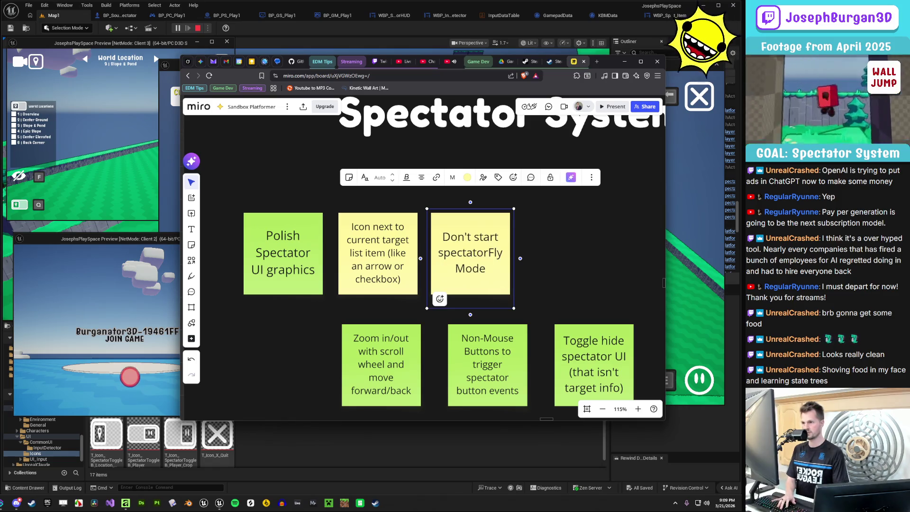
pyautogui.press('BackSpace')
pyautogui.press('BackSpace')
pyautogui.write('ing ')
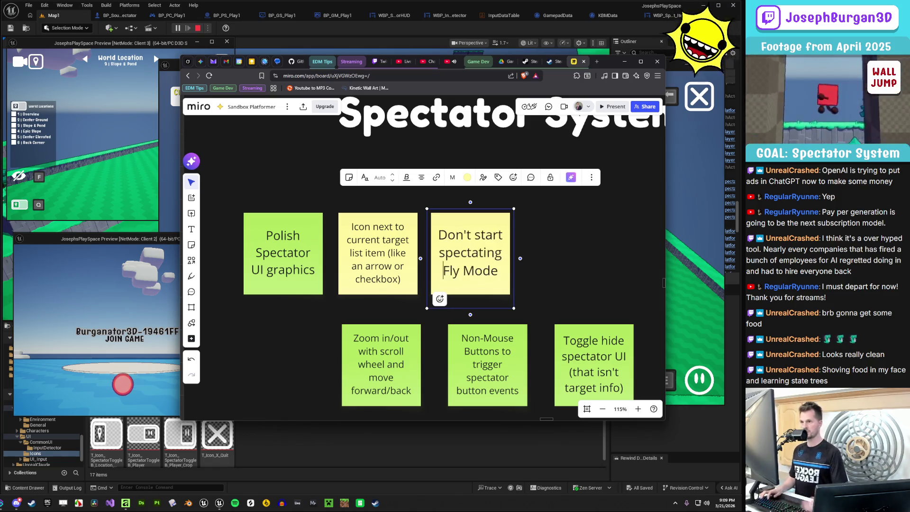
pyautogui.write('in')
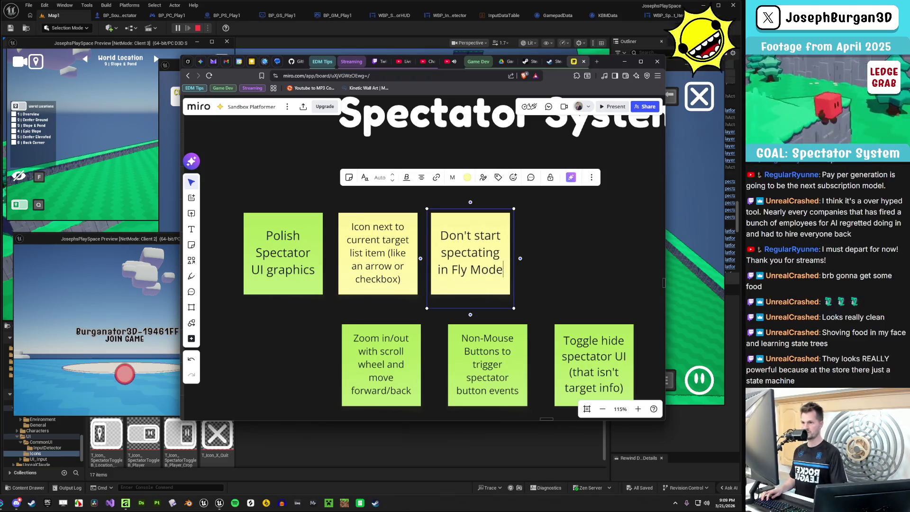
pyautogui.write(' ()it')
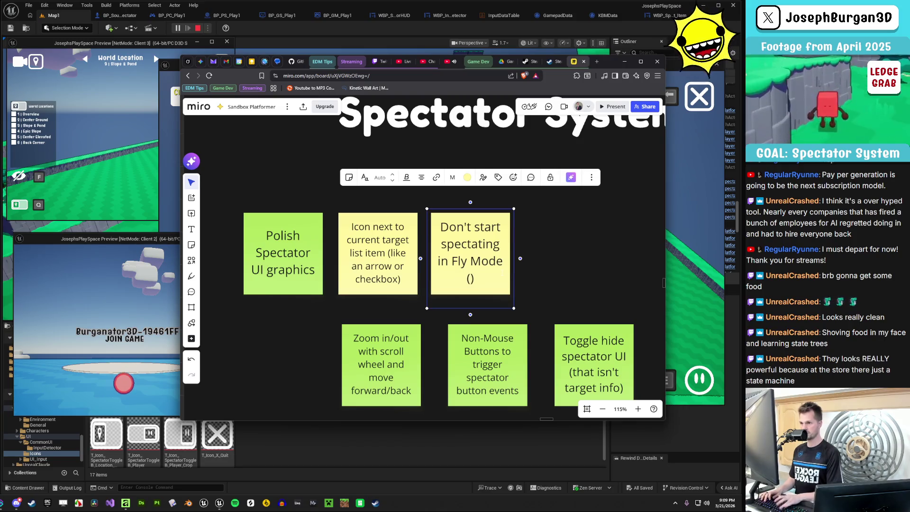
pyautogui.write('bers')
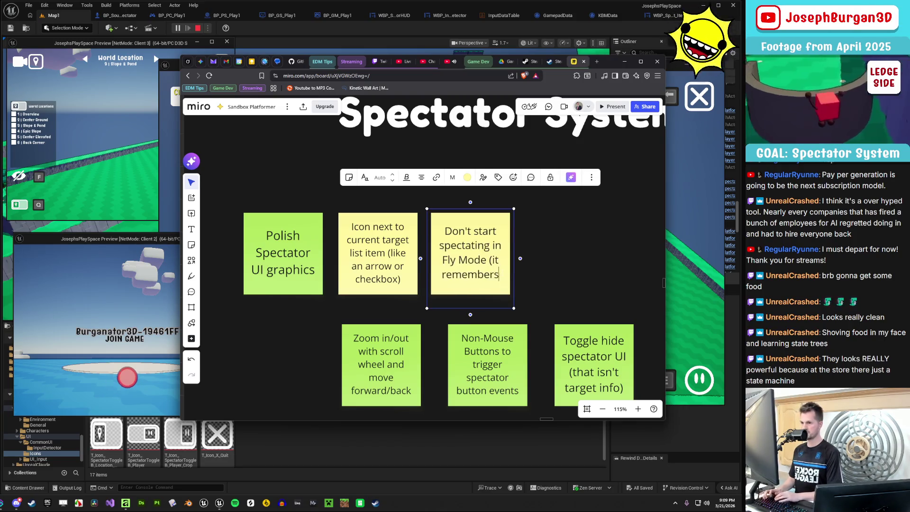
pyautogui.write('that')
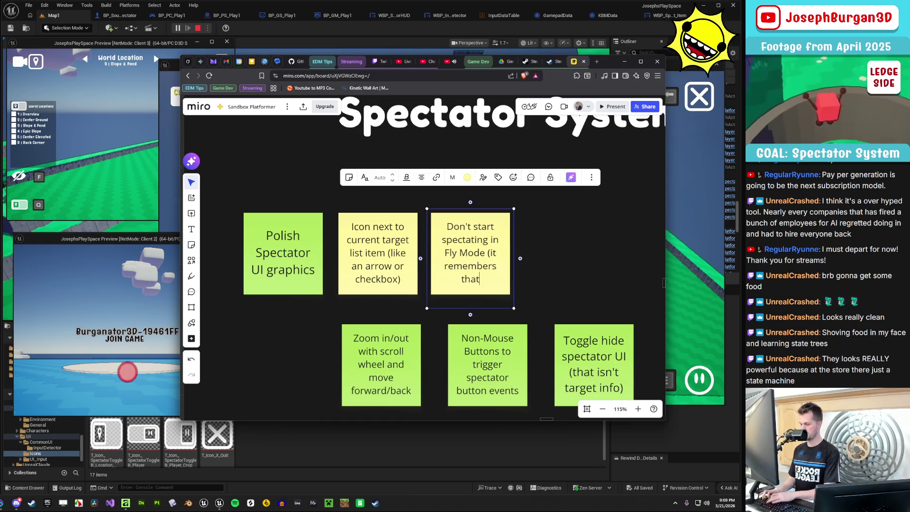
pyautogui.write(' time')
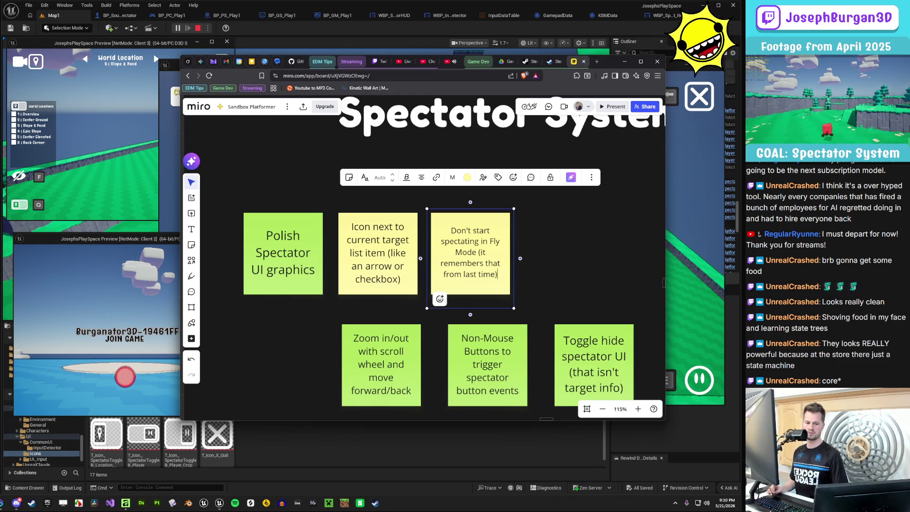
# Move the Non-Mouse Buttons note left to sit beside Zoom in/out
pyautogui.click(514, 283)
pyautogui.moveTo(342, 199); pyautogui.dragTo(328, 189)
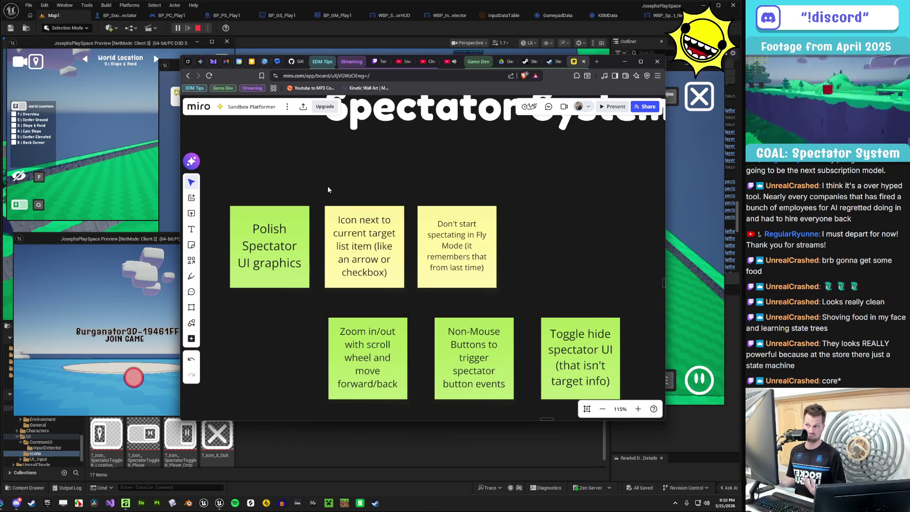
pyautogui.scroll(-2, 327, 182)
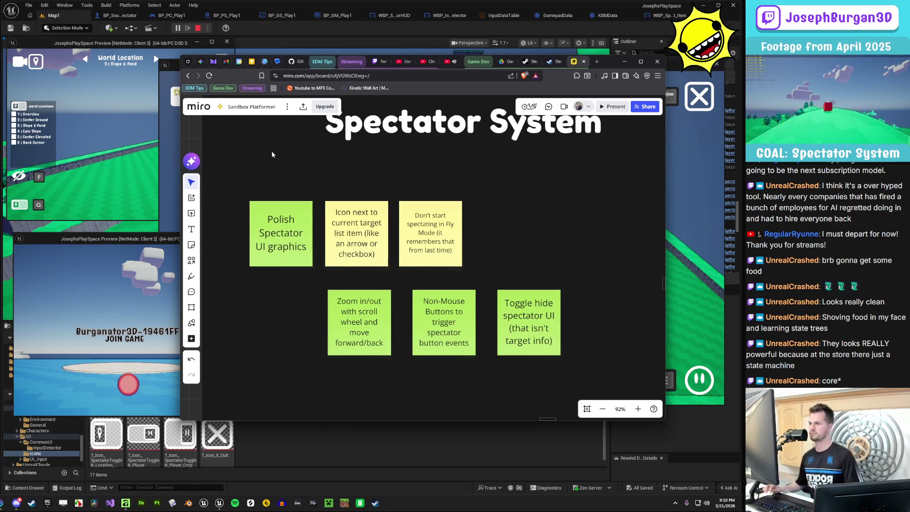
pyautogui.moveTo(455, 311); pyautogui.dragTo(442, 312)
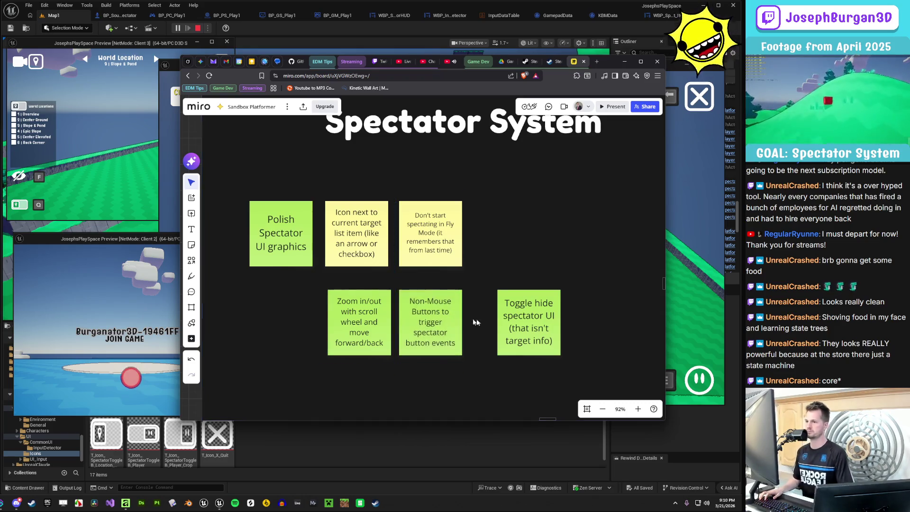
# Duplicate the Fly Mode reminder to its right and reword it 'Hide arrows when in Free Fly mode'
pyautogui.moveTo(512, 323); pyautogui.dragTo(494, 324)
pyautogui.click(332, 262)
pyautogui.scroll(2, 436, 235)
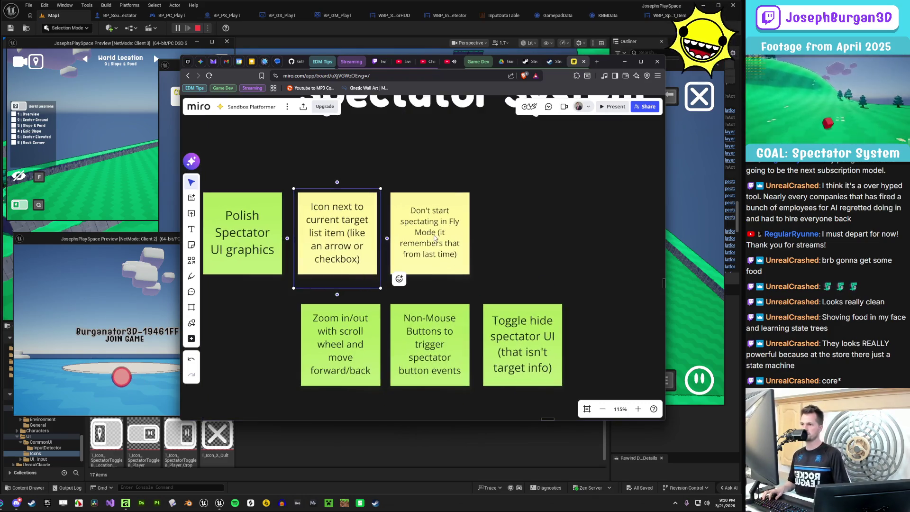
pyautogui.click(467, 261)
pyautogui.hotkey('ctrl', 'd')
pyautogui.moveTo(493, 268); pyautogui.dragTo(525, 235)
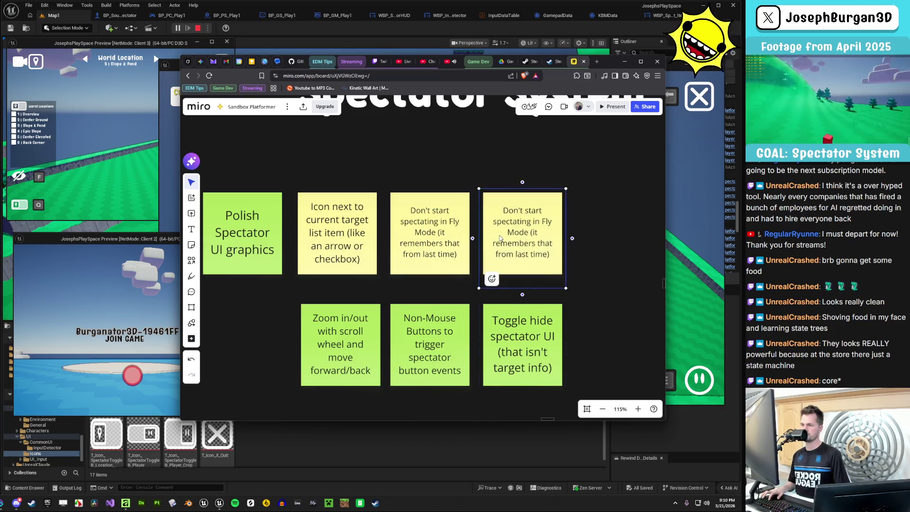
pyautogui.doubleClick(518, 232)
pyautogui.hotkey('ctrl', 'a')
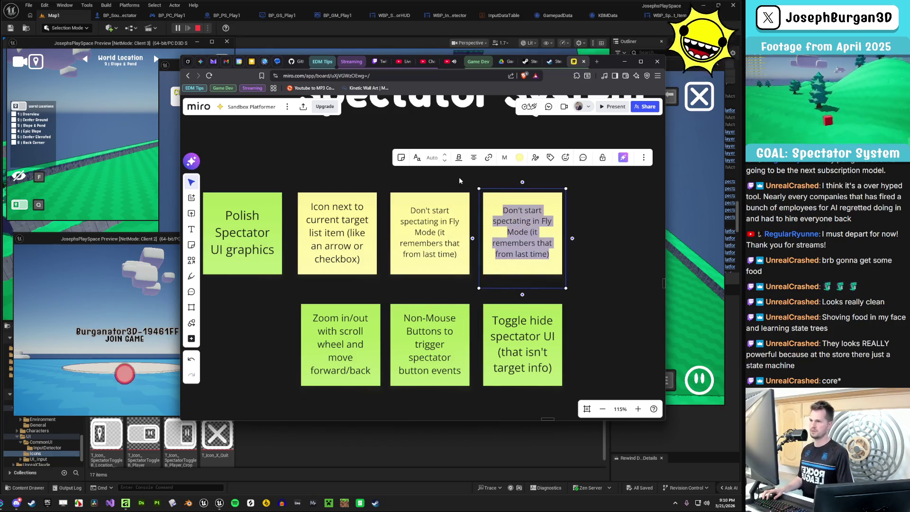
pyautogui.press('BackSpace')
pyautogui.write('Hide arrows')
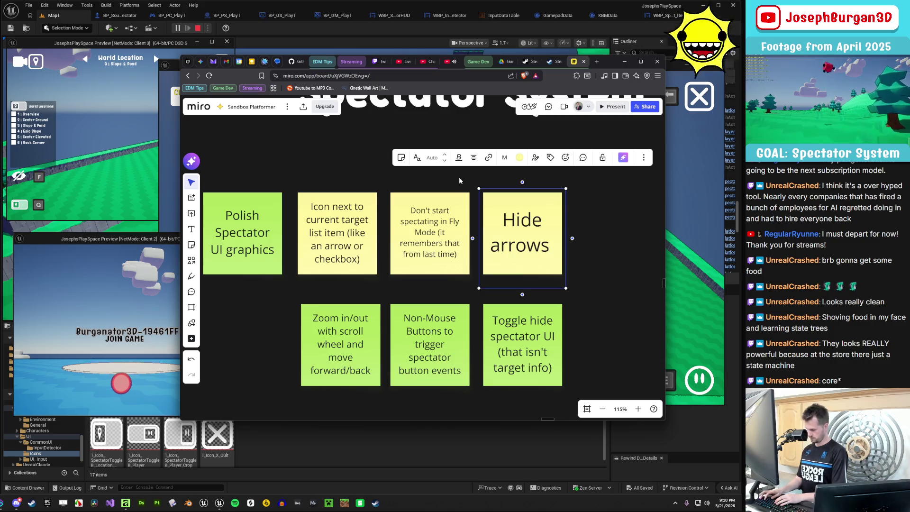
pyautogui.write(' when')
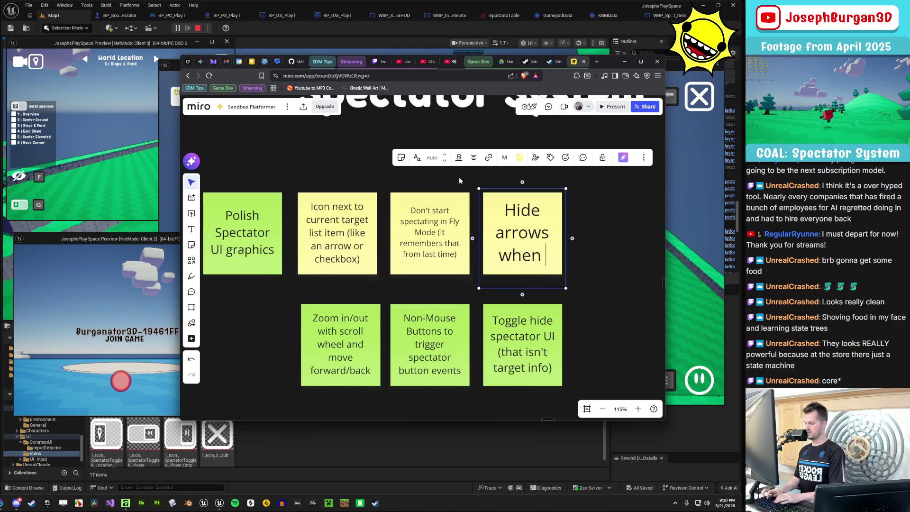
pyautogui.write(' in Free Fly Mo')
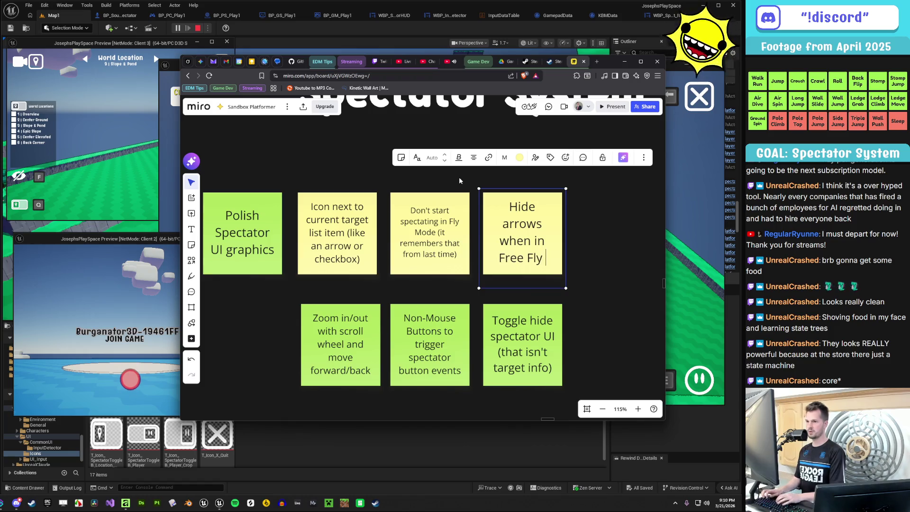
pyautogui.press('BackSpace')
pyautogui.press('BackSpace')
pyautogui.press('BackSpace')
pyautogui.write('mode')
pyautogui.press('Escape')
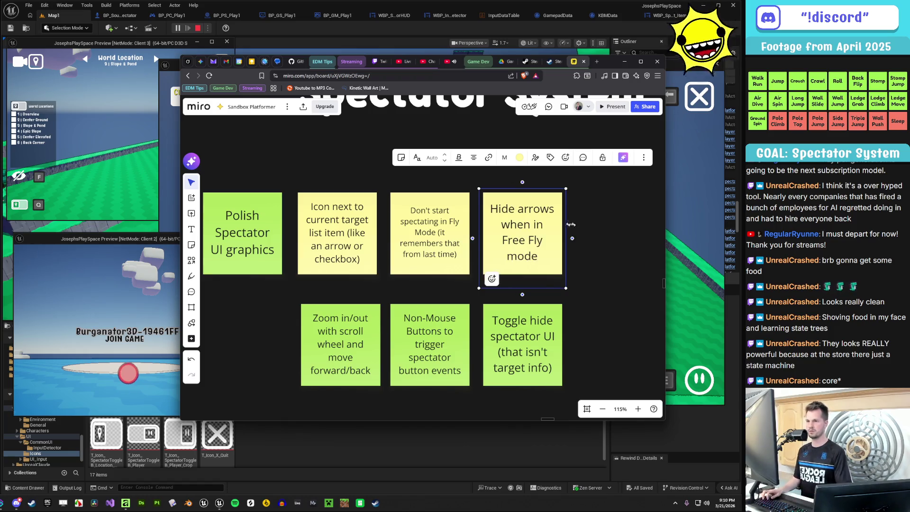
# Add a copy beside it reading 'Widget Switcher toggles'
pyautogui.moveTo(458, 181); pyautogui.dragTo(378, 178)
pyautogui.moveTo(442, 242)
pyautogui.mouseDown()
pyautogui.moveTo(521, 254)
pyautogui.moveTo(524, 242)
pyautogui.moveTo(501, 211)
pyautogui.mouseUp()
pyautogui.doubleClick(524, 242)
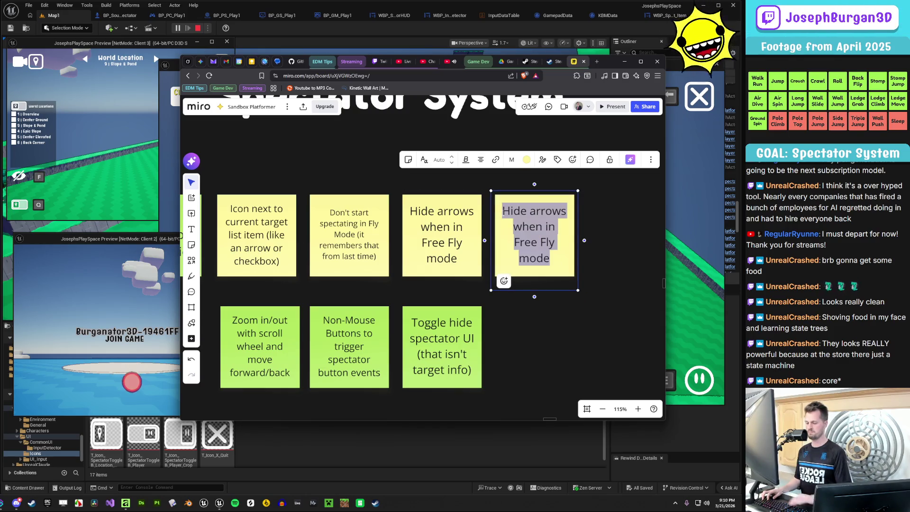
pyautogui.press('BackSpace')
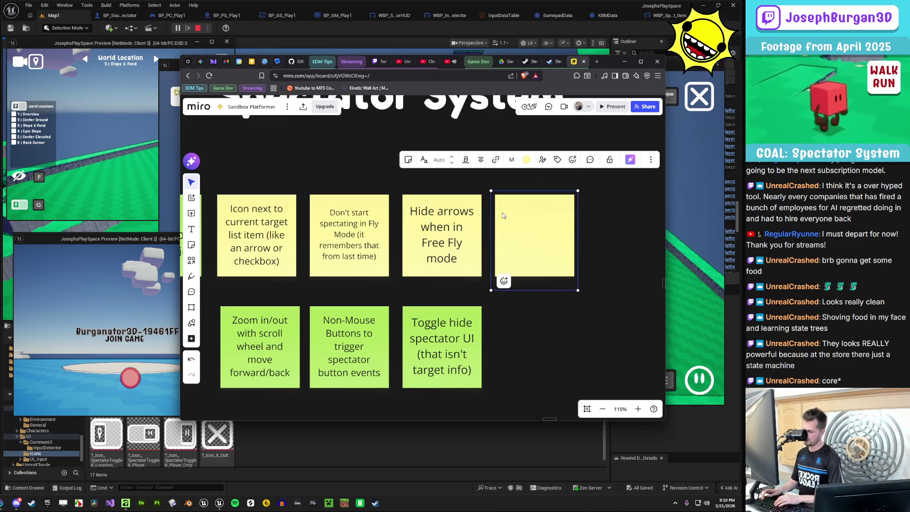
pyautogui.write('Widget Switcher')
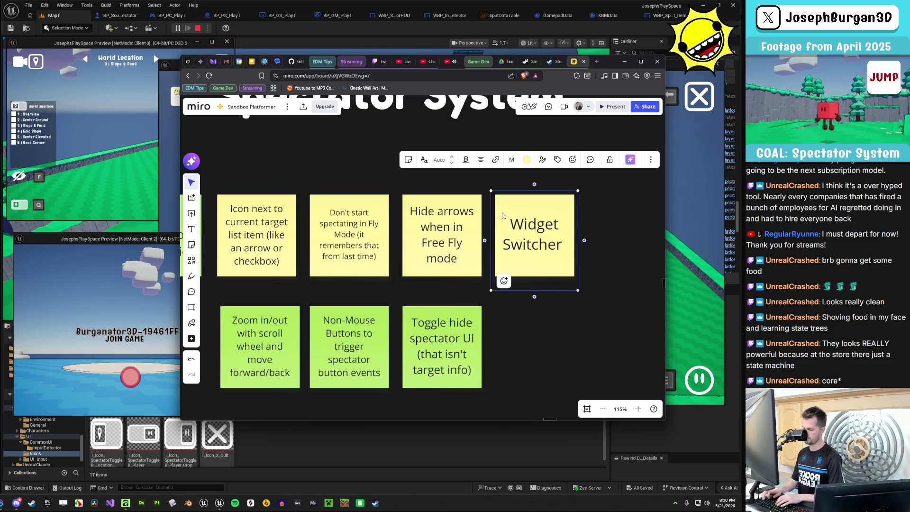
pyautogui.write(' toggles')
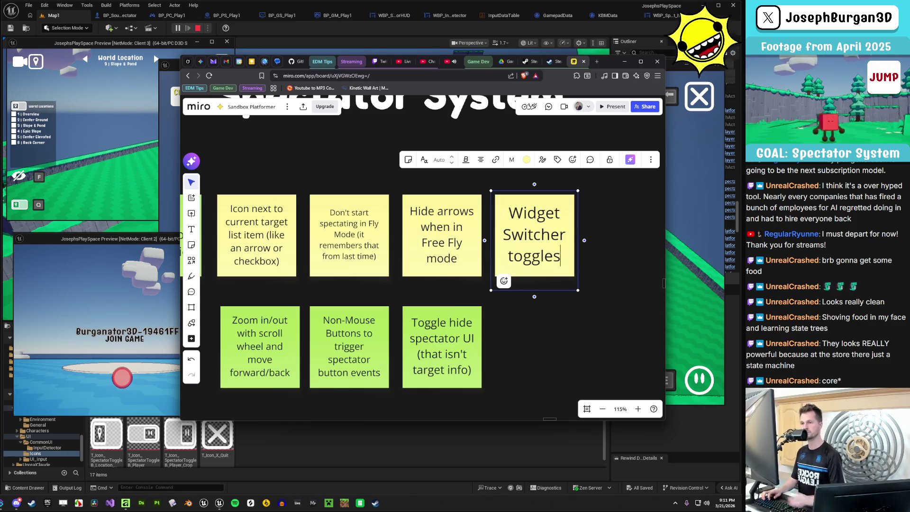
pyautogui.press('Escape')
# Rearrange the Miro browser window and the Client 2 preview window
pyautogui.scroll(-2, 547, 255)
pyautogui.click(546, 252)
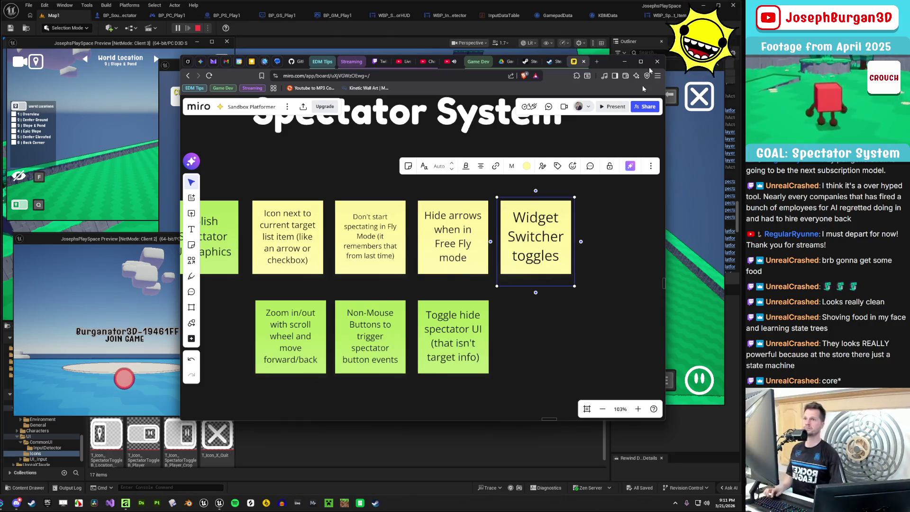
pyautogui.moveTo(607, 63)
pyautogui.mouseDown()
pyautogui.moveTo(479, 61)
pyautogui.moveTo(907, 369)
pyautogui.moveTo(693, 258)
pyautogui.moveTo(623, 89)
pyautogui.mouseUp()
pyautogui.moveTo(156, 238); pyautogui.dragTo(68, 263)
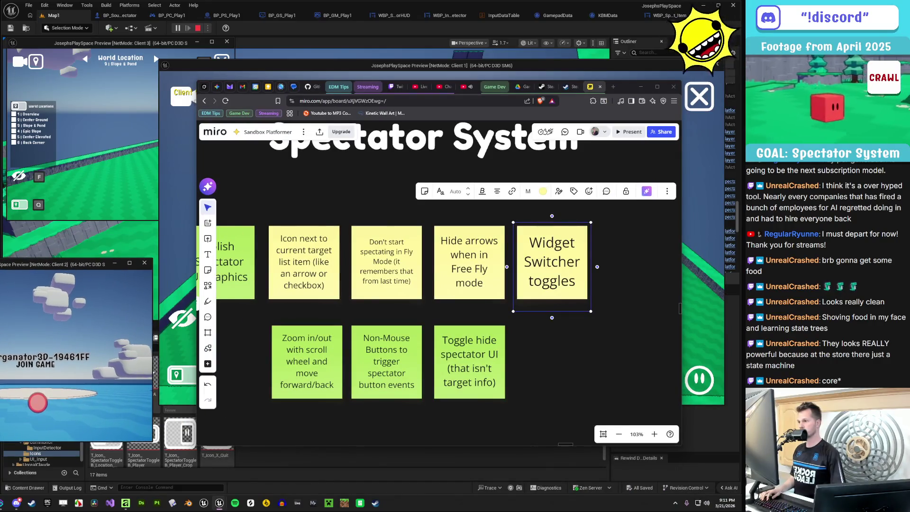
pyautogui.click(625, 265)
pyautogui.hscroll(3, 616, 265)
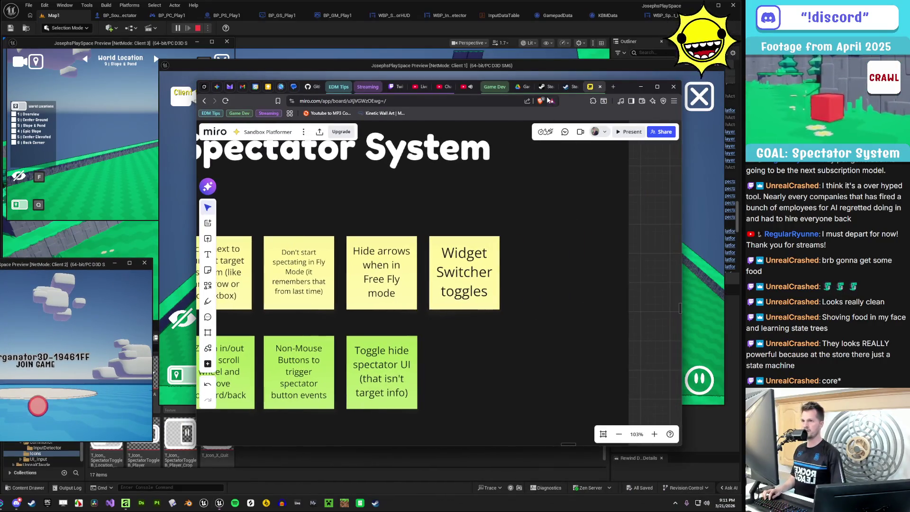
pyautogui.moveTo(629, 86)
pyautogui.mouseDown()
pyautogui.moveTo(357, 163)
pyautogui.moveTo(329, 150)
pyautogui.moveTo(335, 415)
pyautogui.moveTo(564, 221)
pyautogui.moveTo(654, 79)
pyautogui.mouseUp()
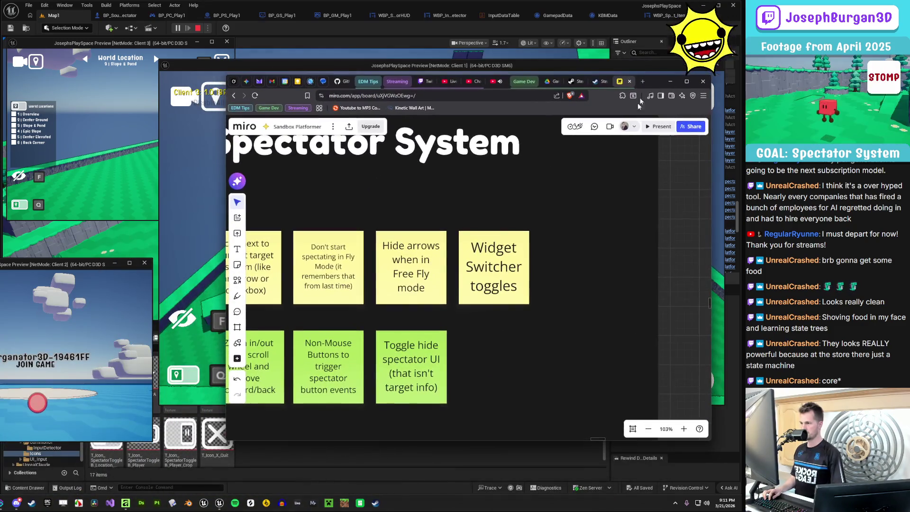
# Duplicate the Widget Switcher toggles note to its right as 'List border'
pyautogui.click(521, 295)
pyautogui.moveTo(520, 295); pyautogui.dragTo(605, 295)
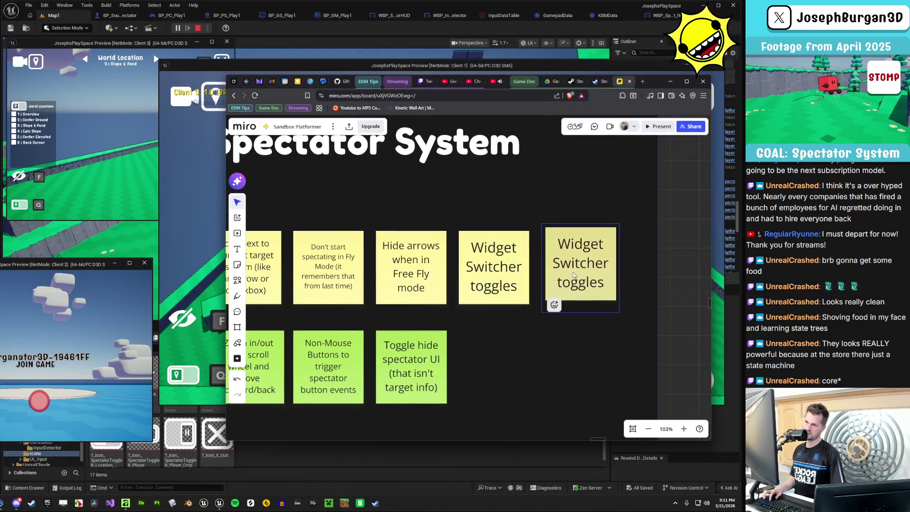
pyautogui.doubleClick(571, 285)
pyautogui.press('Right')
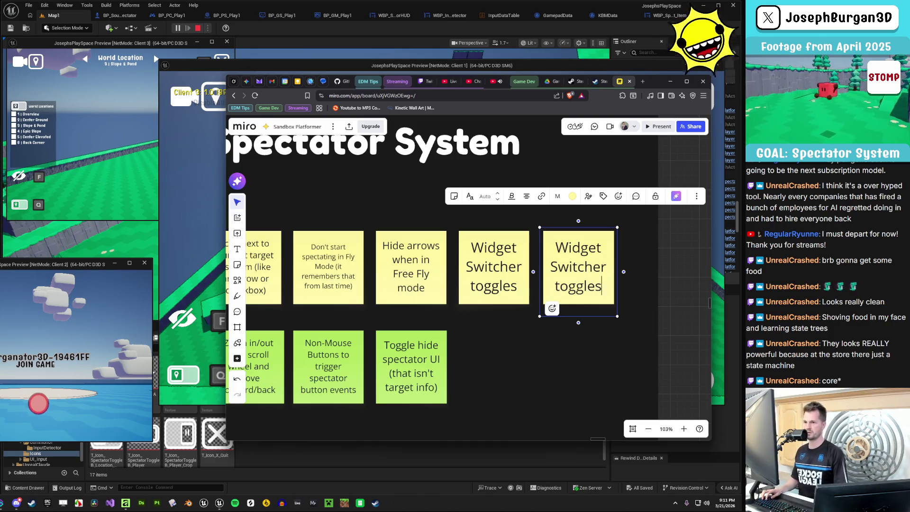
pyautogui.hotkey('ctrl', 'a')
pyautogui.write('Bor')
pyautogui.press('BackSpace')
pyautogui.press('BackSpace')
pyautogui.press('BackSpace')
pyautogui.write('List border')
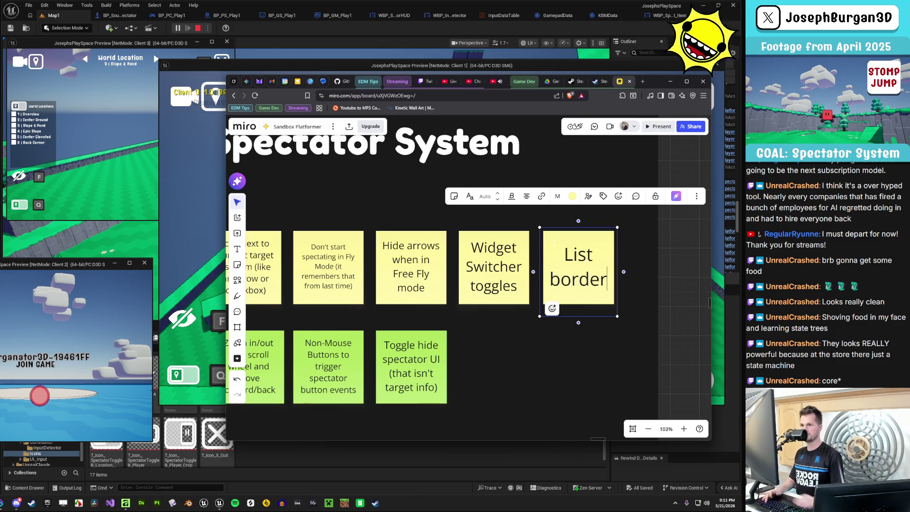
pyautogui.press('Escape')
# Add a copy below List border reading 'List show/hide icon'
pyautogui.moveTo(578, 286); pyautogui.dragTo(587, 334)
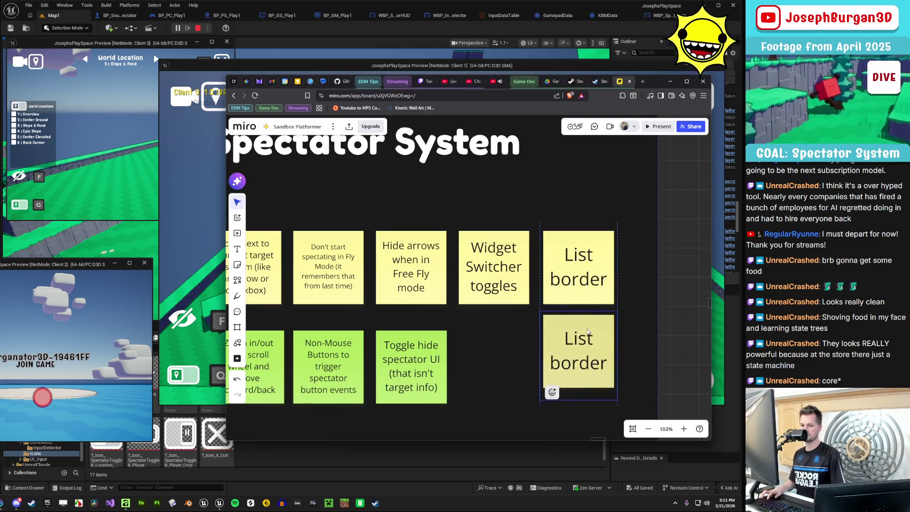
pyautogui.doubleClick(588, 334)
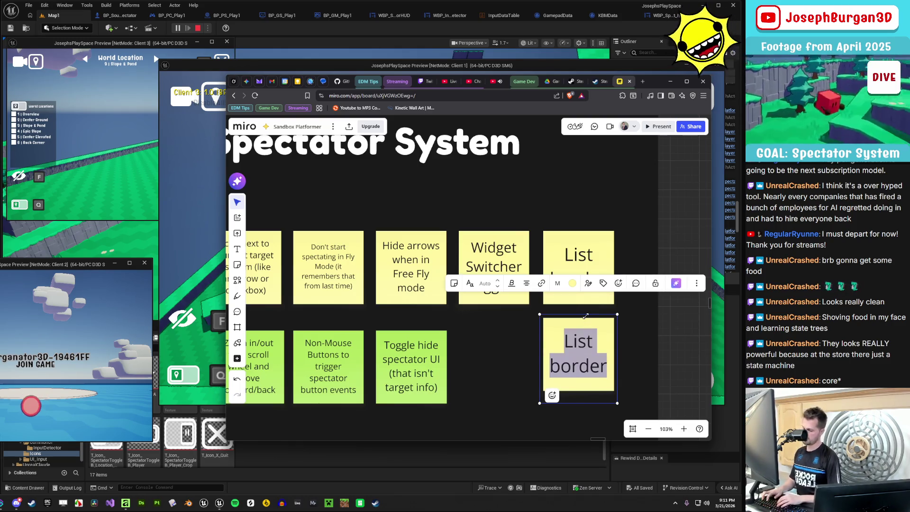
pyautogui.write('List show/hide icon')
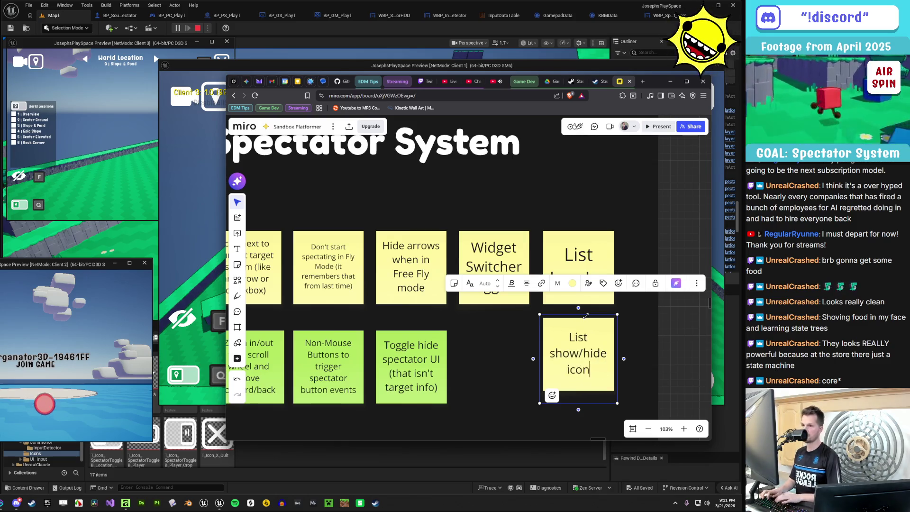
pyautogui.click(509, 388)
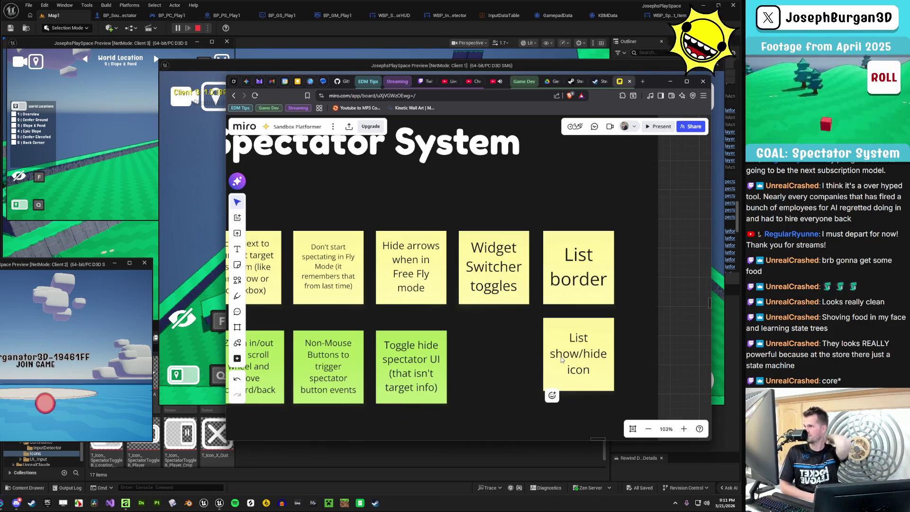
# Move the Polish Spectator UI graphics note down out of the top row
pyautogui.scroll(-3, 501, 362)
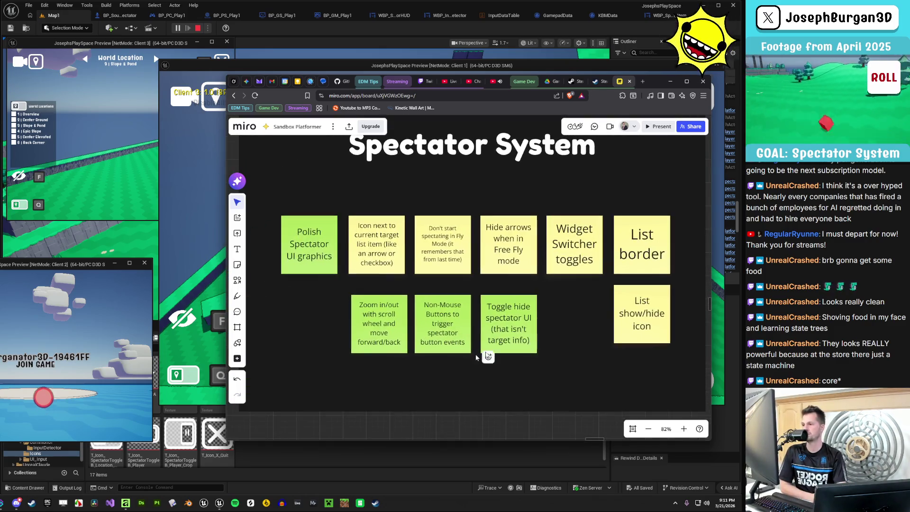
pyautogui.click(399, 273)
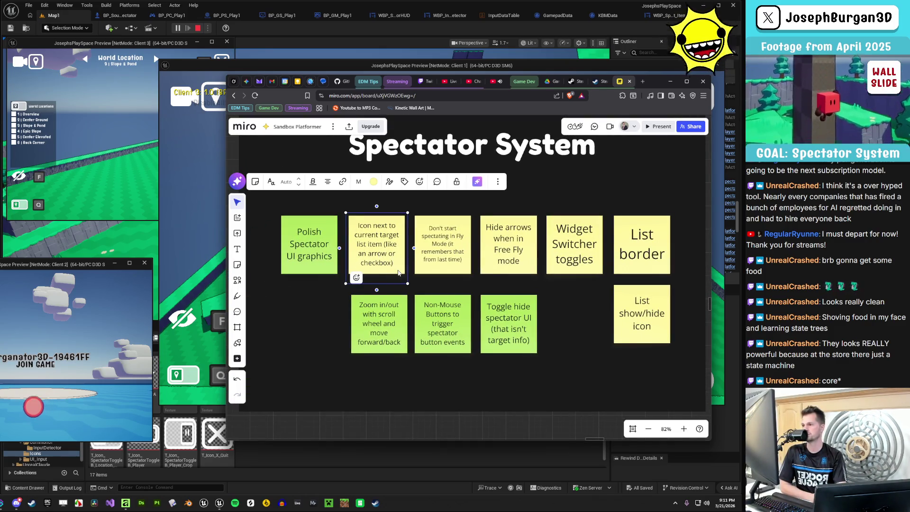
pyautogui.moveTo(303, 263); pyautogui.dragTo(304, 337)
pyautogui.click(533, 377)
pyautogui.moveTo(656, 82)
pyautogui.mouseDown()
pyautogui.moveTo(614, 373)
pyautogui.moveTo(595, 393)
pyautogui.moveTo(645, 407)
pyautogui.moveTo(740, 358)
pyautogui.moveTo(901, 360)
pyautogui.mouseUp()
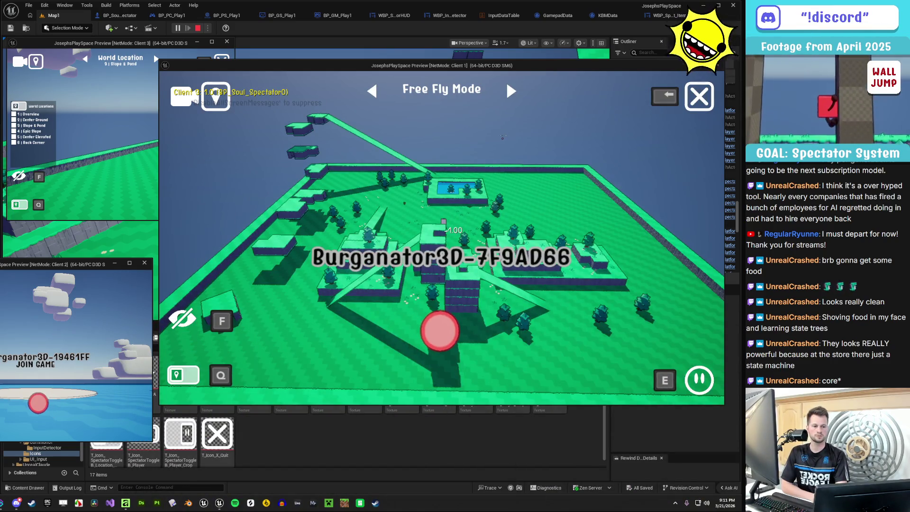
# Turn Client 1's Free Fly camera right, open World Locations with Q, then return to Miro
pyautogui.click(506, 122)
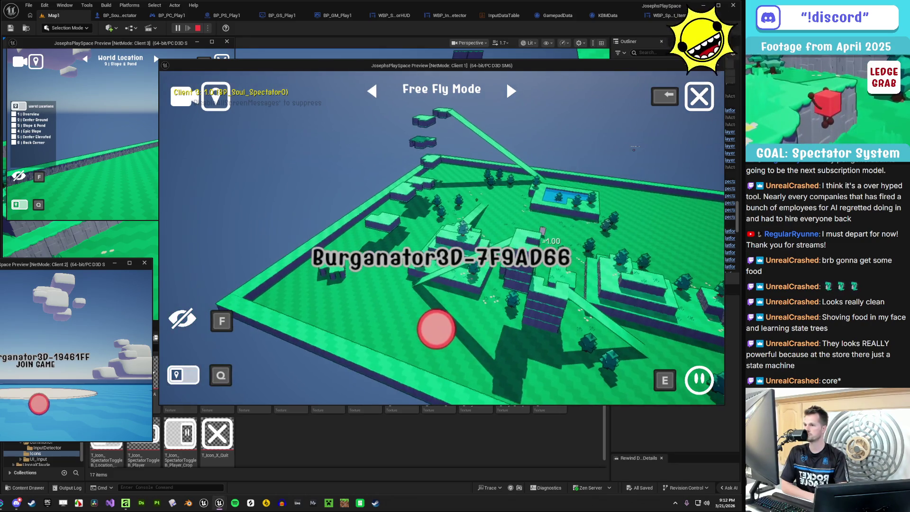
pyautogui.moveTo(506, 122)
pyautogui.mouseDown()
pyautogui.moveTo(408, 122)
pyautogui.moveTo(351, 104)
pyautogui.mouseUp()
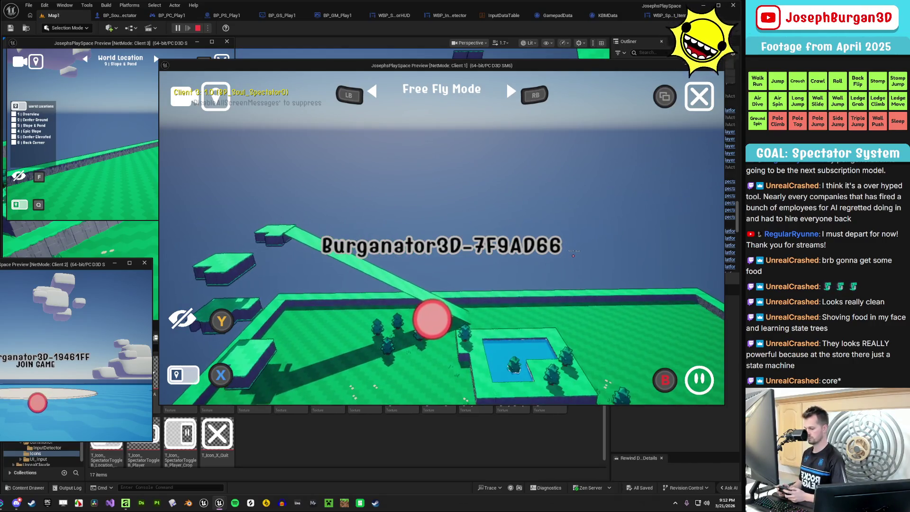
pyautogui.press('q')
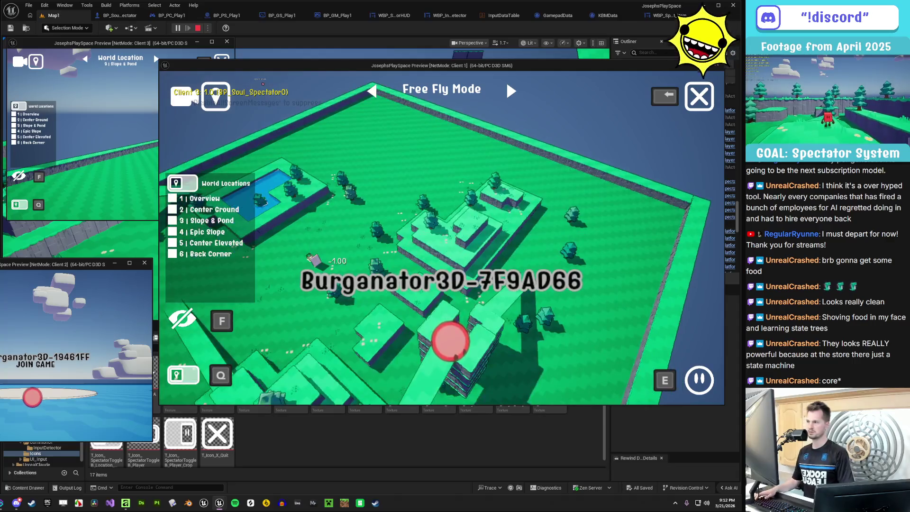
pyautogui.hotkey('alt', 'Tab')
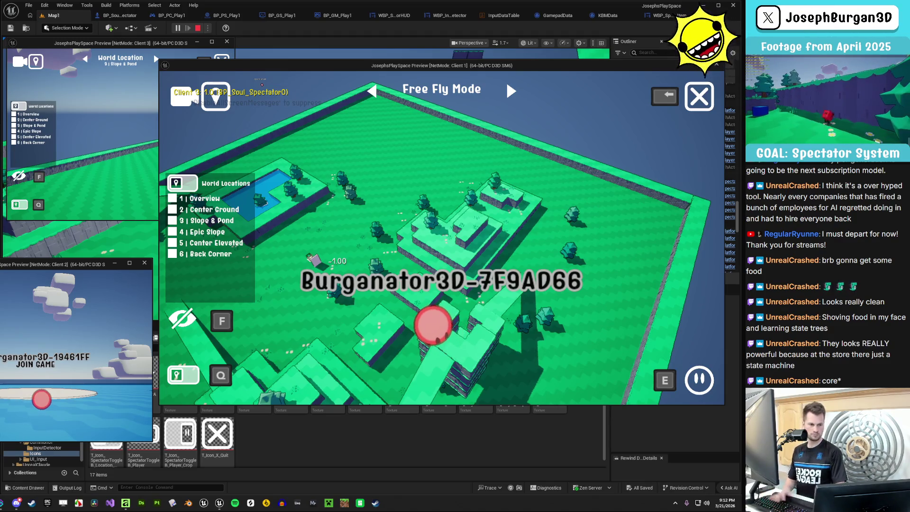
pyautogui.hotkey('alt', 'Tab')
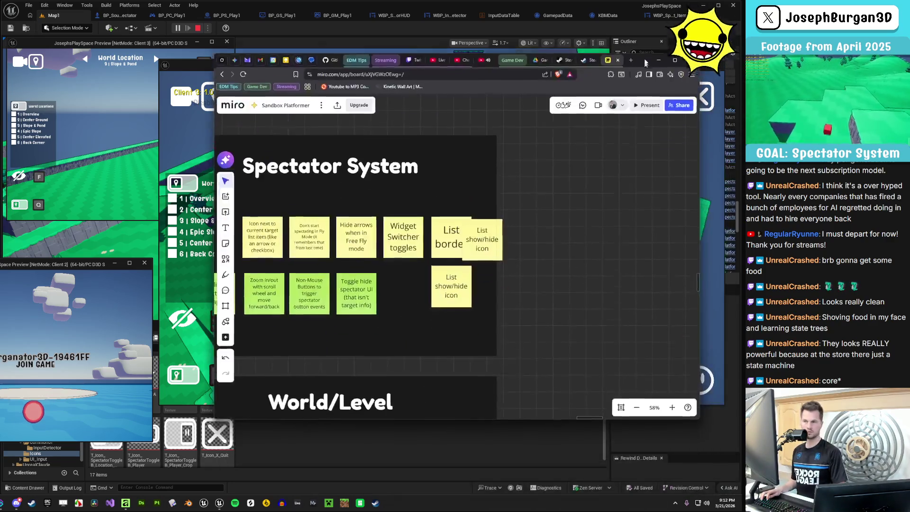
# Rewrite the note as 'Toggle list visibility - redo to toggle visibility' without the unsynced flag
pyautogui.scroll(2, 372, 265)
pyautogui.doubleClick(372, 267)
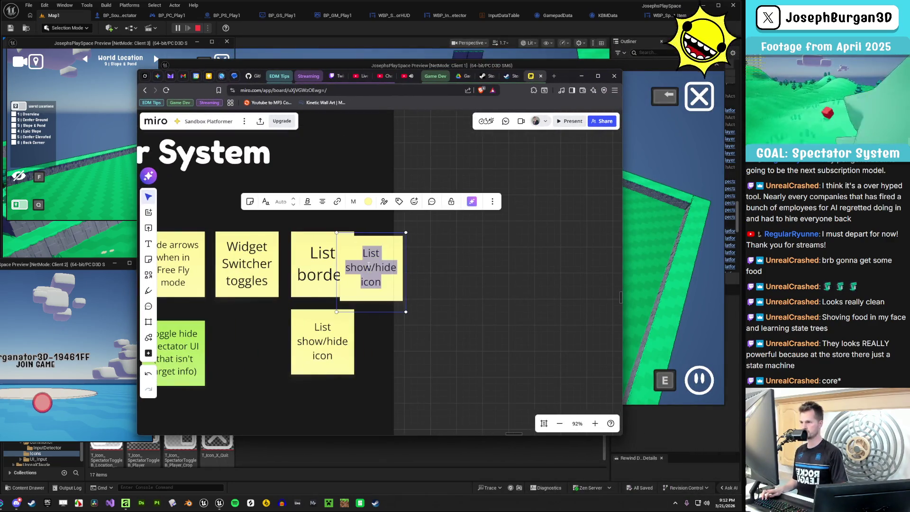
pyautogui.write('Toggle list ')
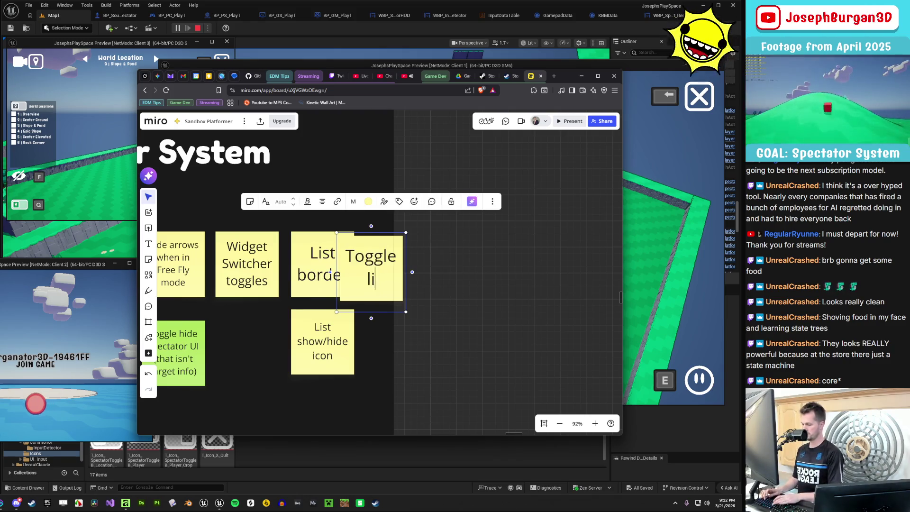
pyautogui.write('visi')
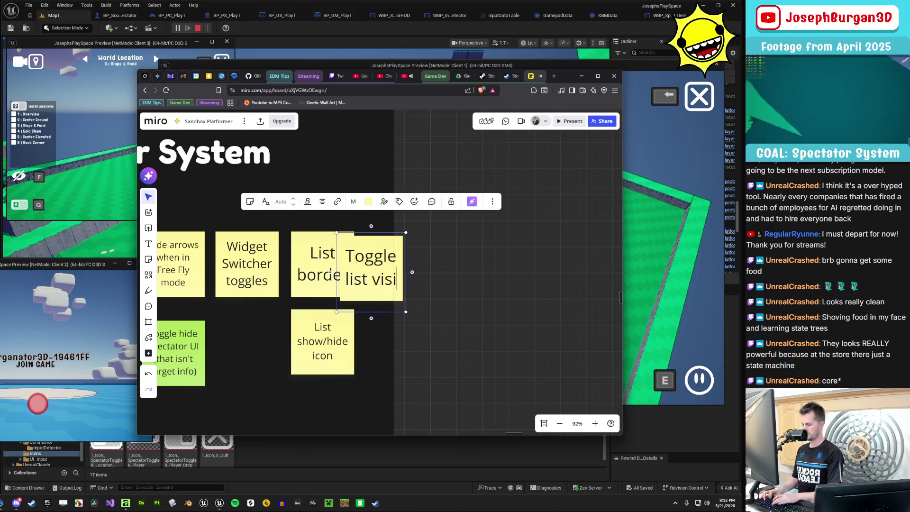
pyautogui.write('bility - ')
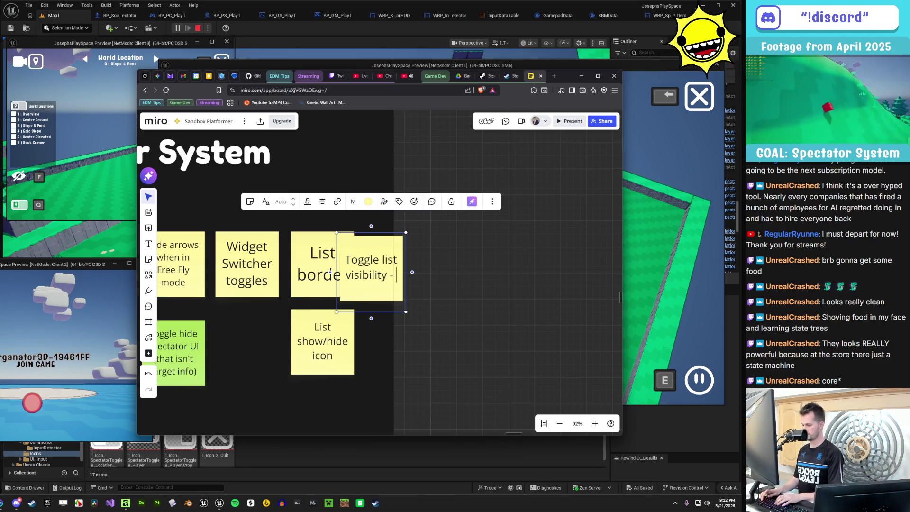
pyautogui.write('redo to toggle visi')
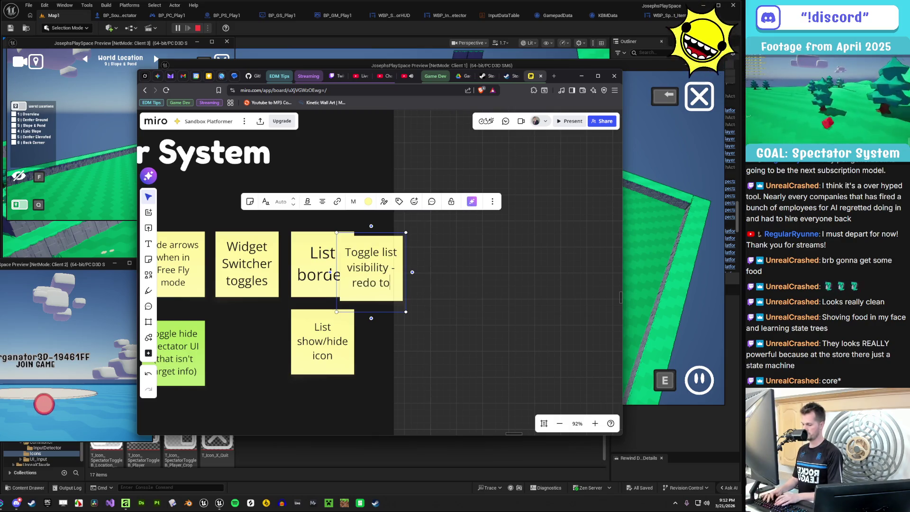
pyautogui.write('bile')
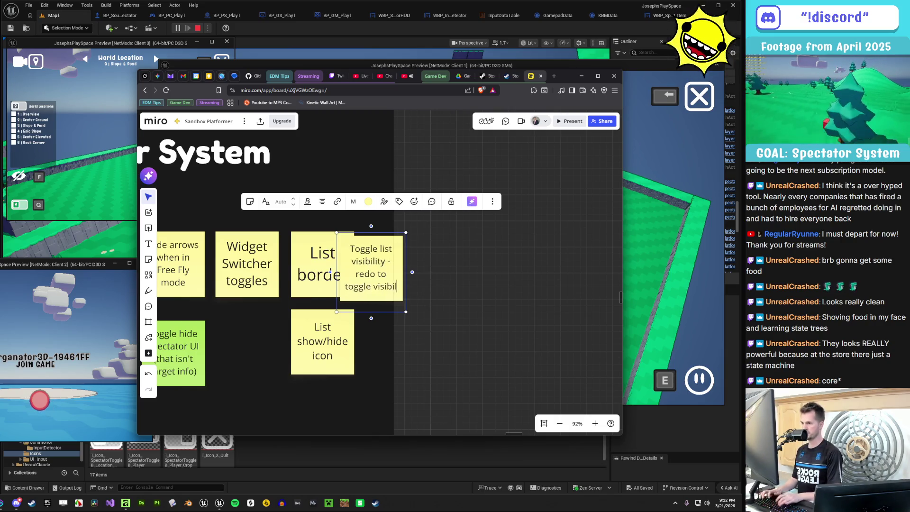
pyautogui.press('BackSpace')
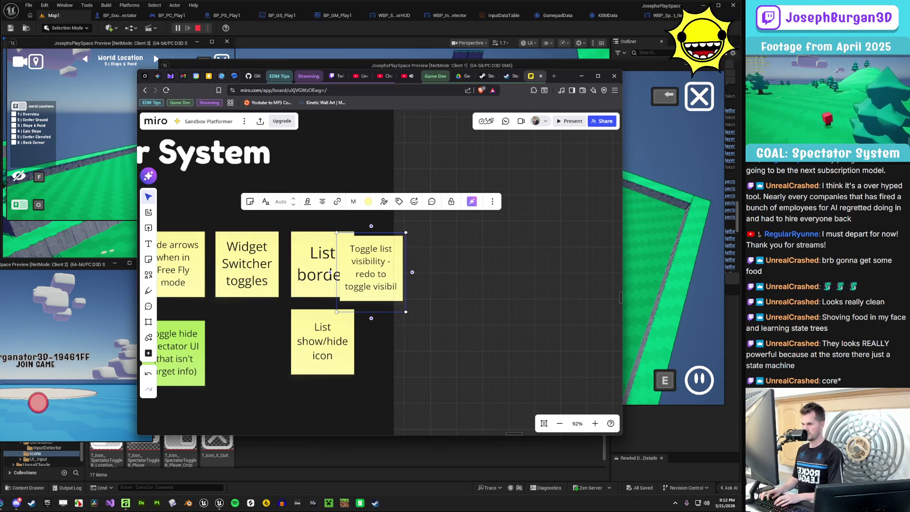
pyautogui.write('ity and not depend')
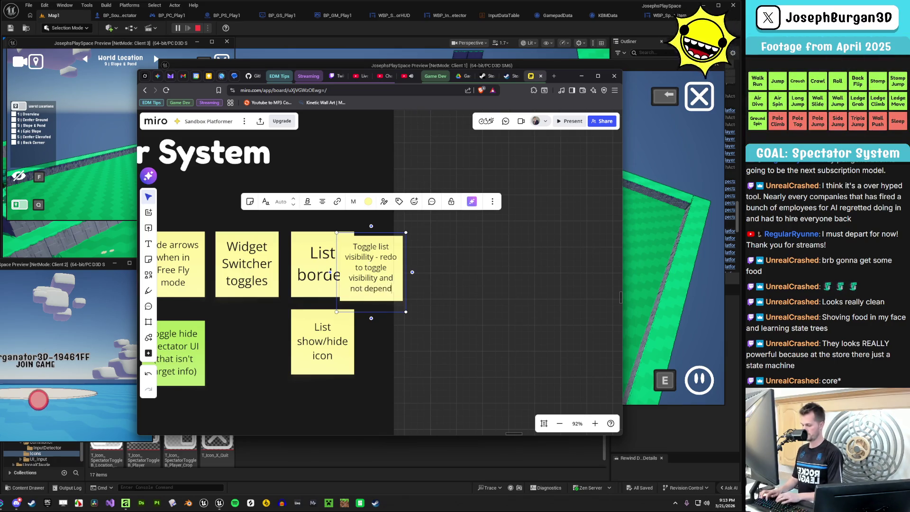
pyautogui.write(' on a boolean ')
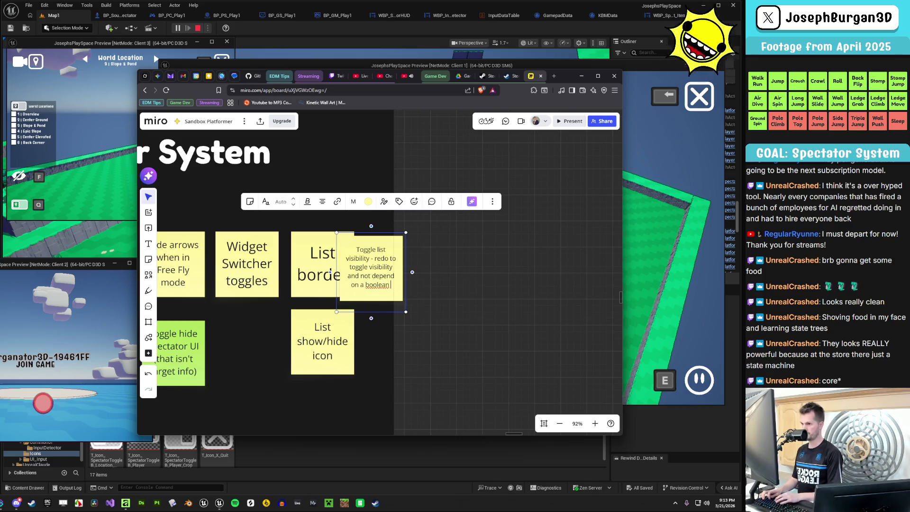
pyautogui.write("that isn't s")
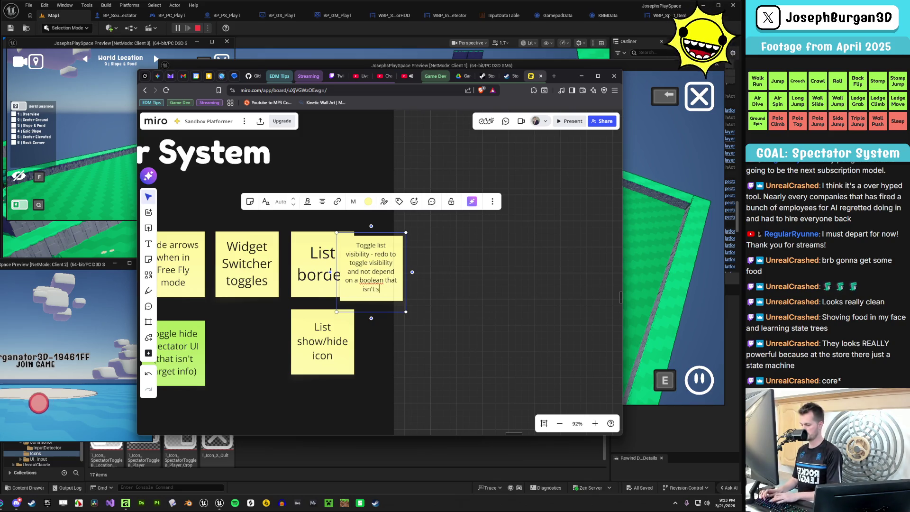
pyautogui.write('.')
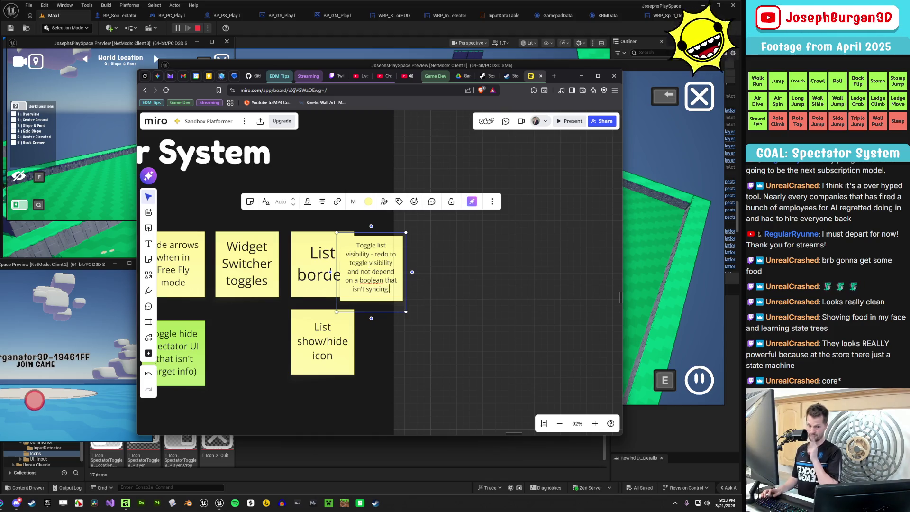
# Move it below List show/hide icon and add '(press show/hide when first entering spectating to see what I mean)'
pyautogui.click(391, 321)
pyautogui.click(372, 282)
pyautogui.moveTo(368, 279)
pyautogui.mouseDown()
pyautogui.moveTo(322, 348)
pyautogui.moveTo(322, 433)
pyautogui.moveTo(317, 387)
pyautogui.mouseUp()
pyautogui.write('(')
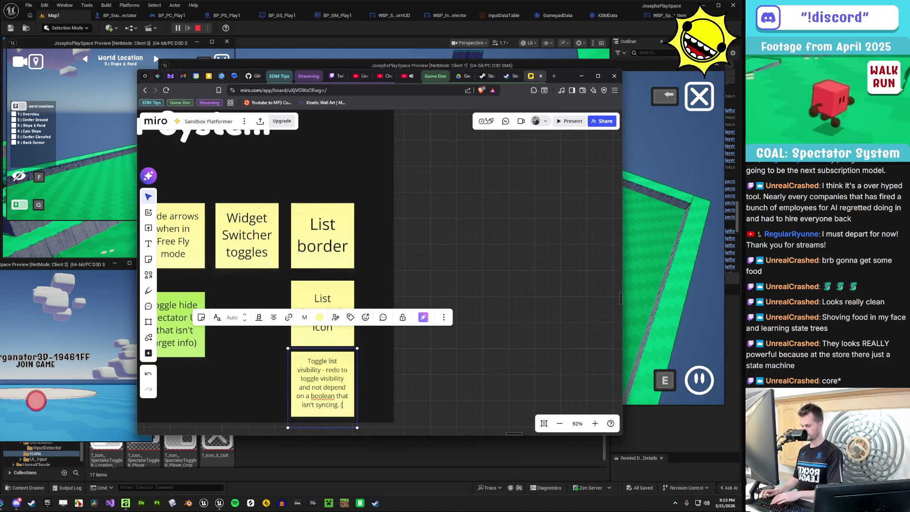
pyautogui.write('press show/hide when ')
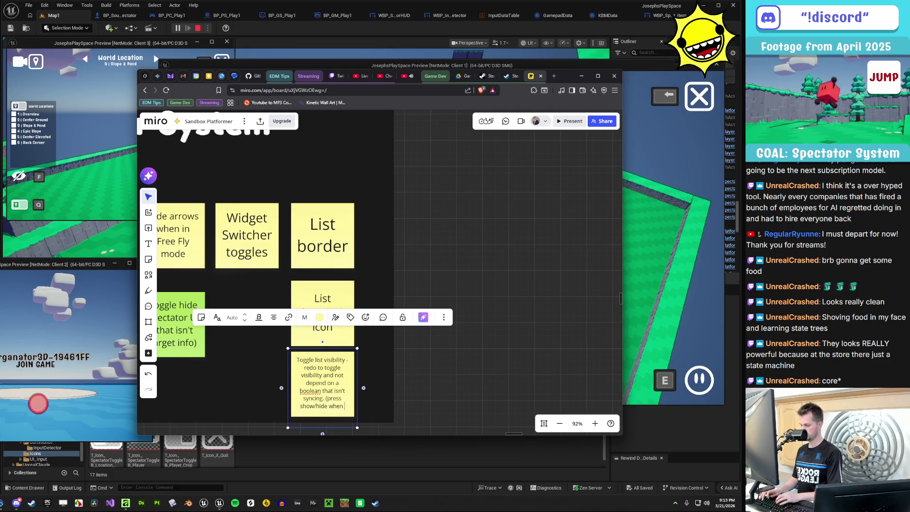
pyautogui.write('first entering spectating')
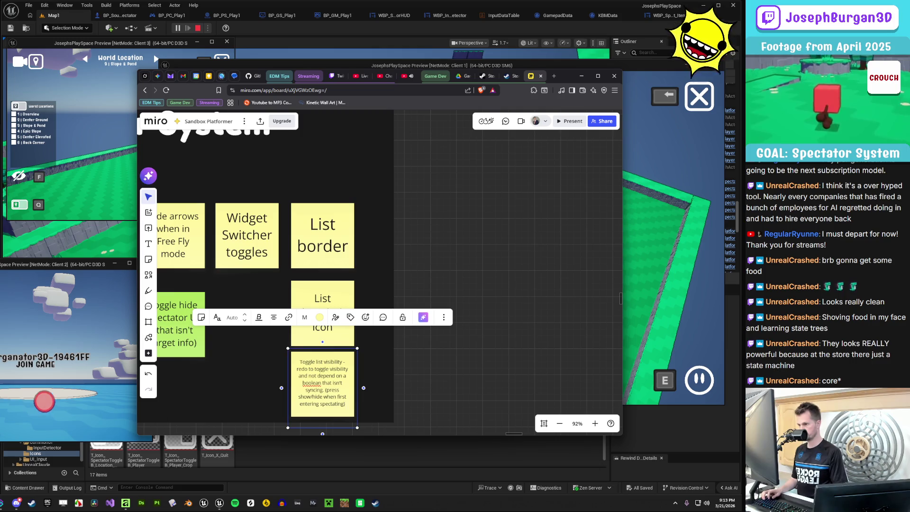
pyautogui.write('o see what I mean')
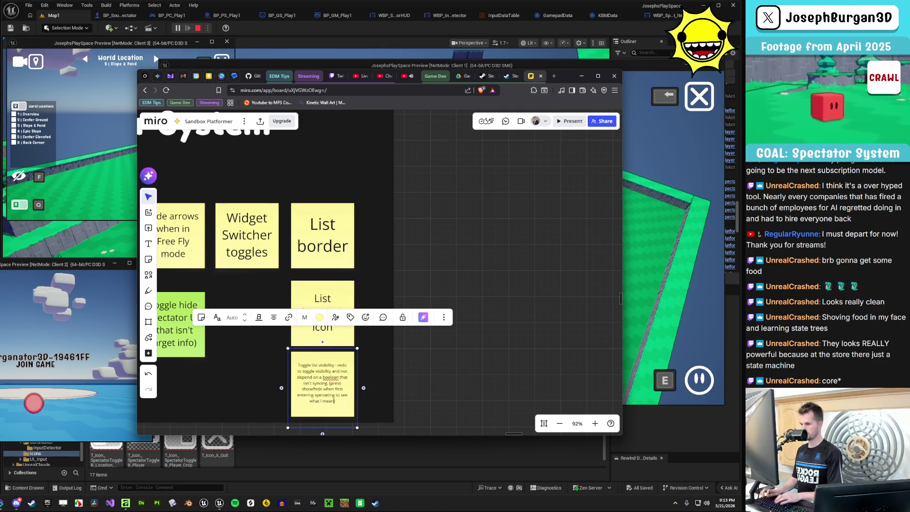
pyautogui.click(382, 392)
pyautogui.scroll(-4, 452, 321)
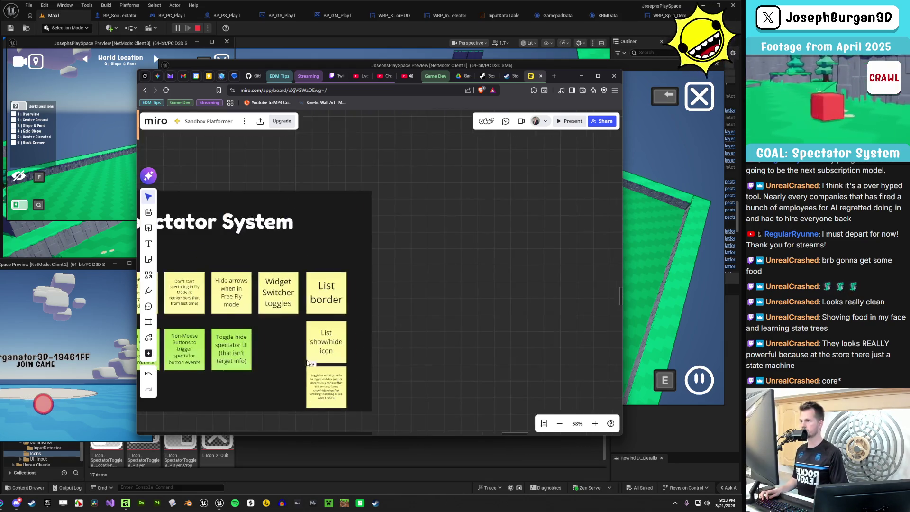
# Put List show/hide icon first in the top row and pull List border and list-visibility notes in
pyautogui.scroll(3, 314, 319)
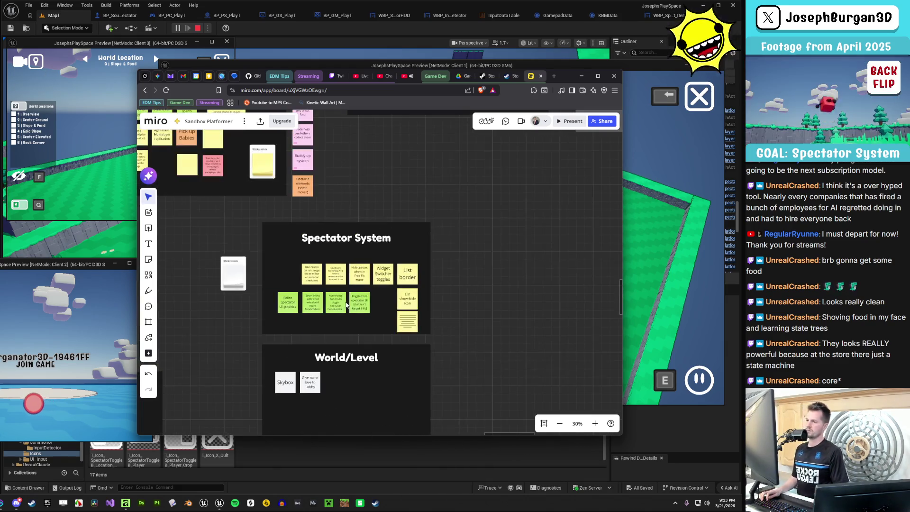
pyautogui.scroll(-4, 354, 319)
pyautogui.moveTo(258, 233)
pyautogui.mouseDown()
pyautogui.moveTo(211, 232)
pyautogui.moveTo(260, 232)
pyautogui.mouseUp()
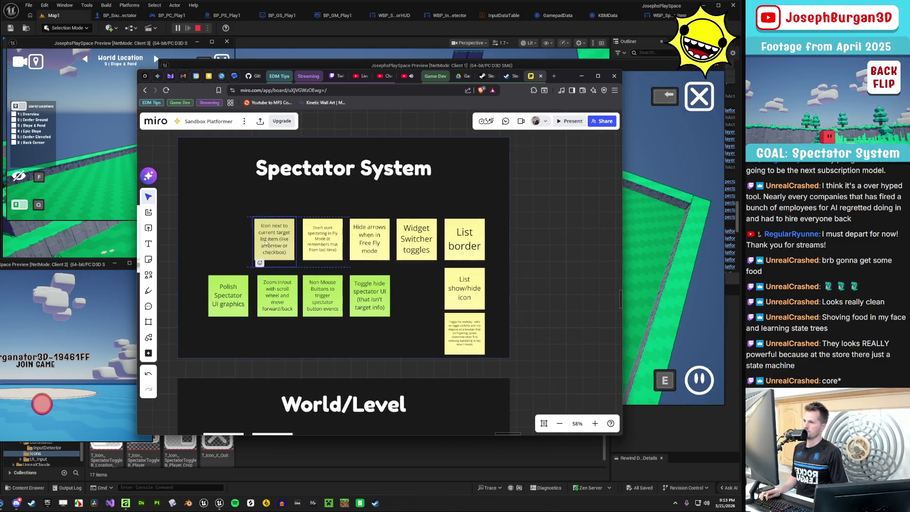
pyautogui.moveTo(451, 301); pyautogui.dragTo(199, 252)
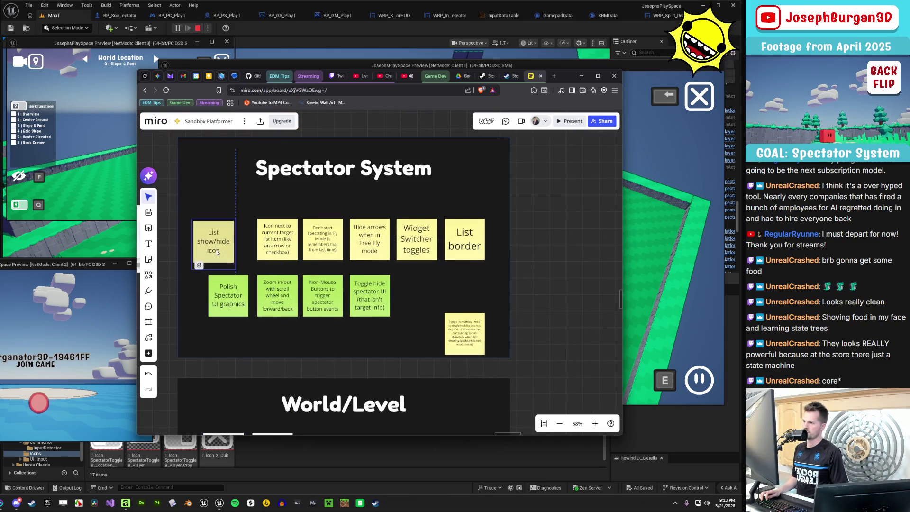
pyautogui.moveTo(289, 251)
pyautogui.mouseDown()
pyautogui.moveTo(267, 251)
pyautogui.moveTo(290, 251)
pyautogui.mouseUp()
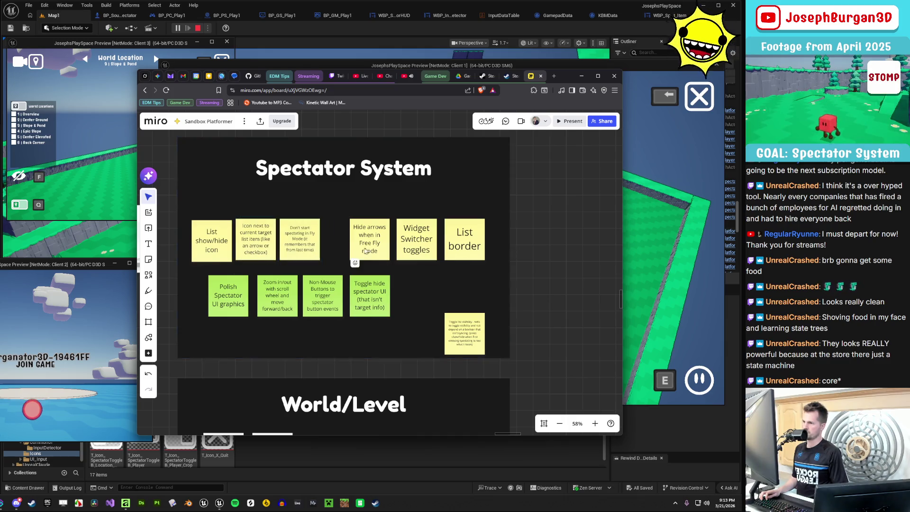
pyautogui.moveTo(356, 251); pyautogui.dragTo(329, 252)
pyautogui.moveTo(440, 251)
pyautogui.mouseDown()
pyautogui.moveTo(411, 251)
pyautogui.moveTo(431, 246)
pyautogui.mouseUp()
pyautogui.moveTo(454, 332)
pyautogui.mouseDown()
pyautogui.moveTo(470, 236)
pyautogui.moveTo(436, 246)
pyautogui.mouseUp()
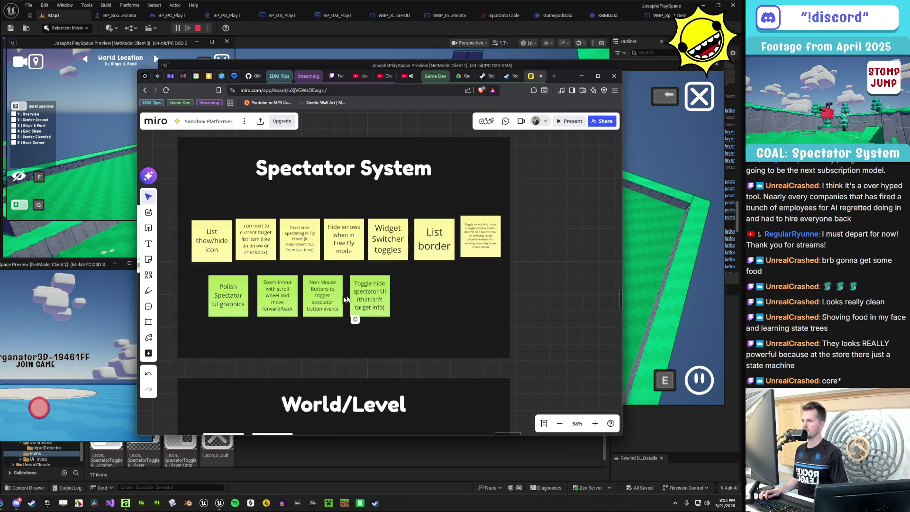
# Move the four green done stickies down and right, then bring Client 1's preview forward
pyautogui.moveTo(383, 340); pyautogui.dragTo(239, 292)
pyautogui.moveTo(240, 293); pyautogui.dragTo(282, 313)
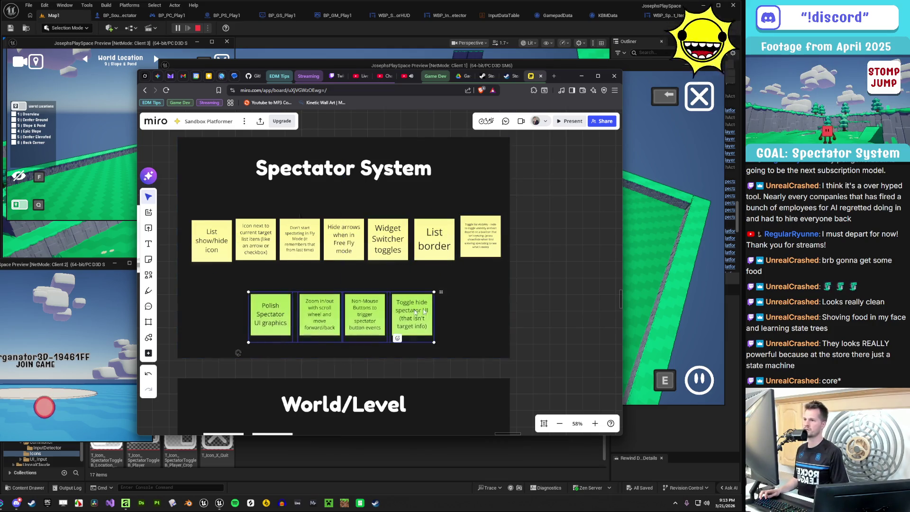
pyautogui.scroll(-3, 424, 266)
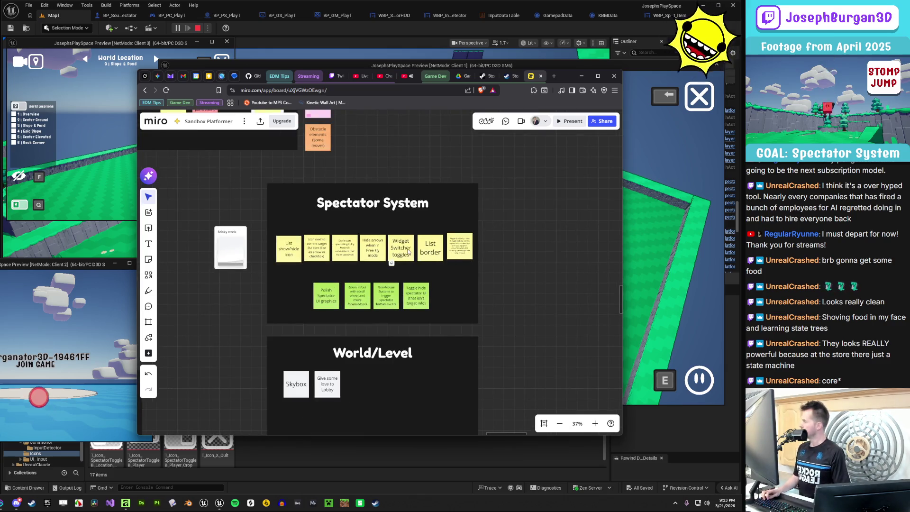
pyautogui.scroll(-3, 408, 265)
pyautogui.scroll(2, 408, 266)
pyautogui.click(106, 301)
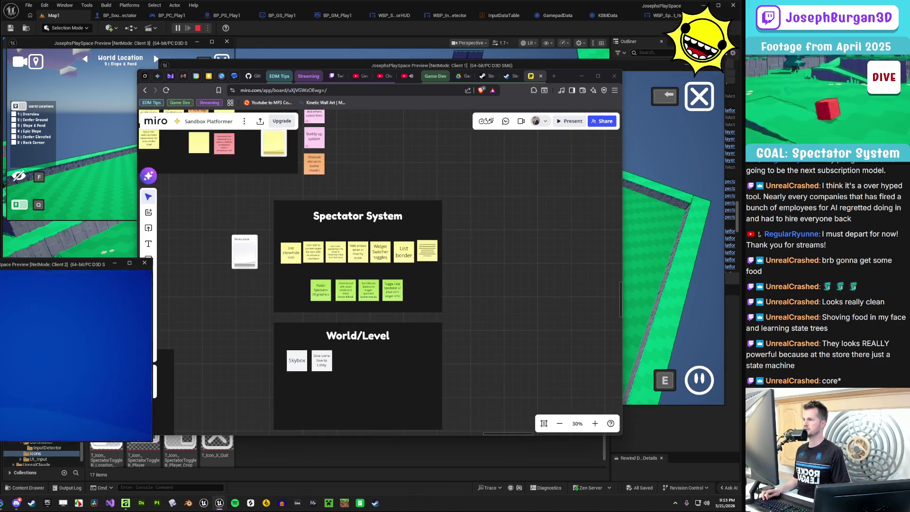
pyautogui.click(534, 320)
pyautogui.click(647, 291)
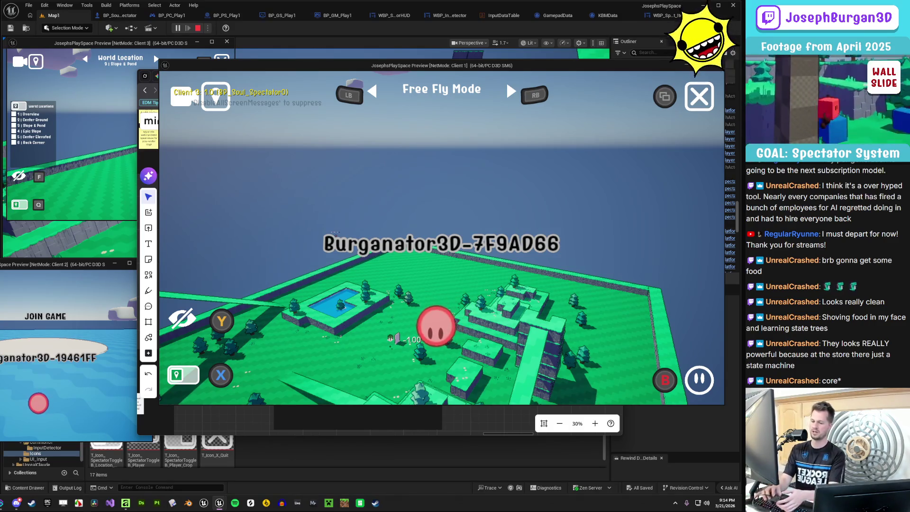
# Open World Locations in Client 1 with Q, then return to Miro and select the list-visibility note
pyautogui.press('q')
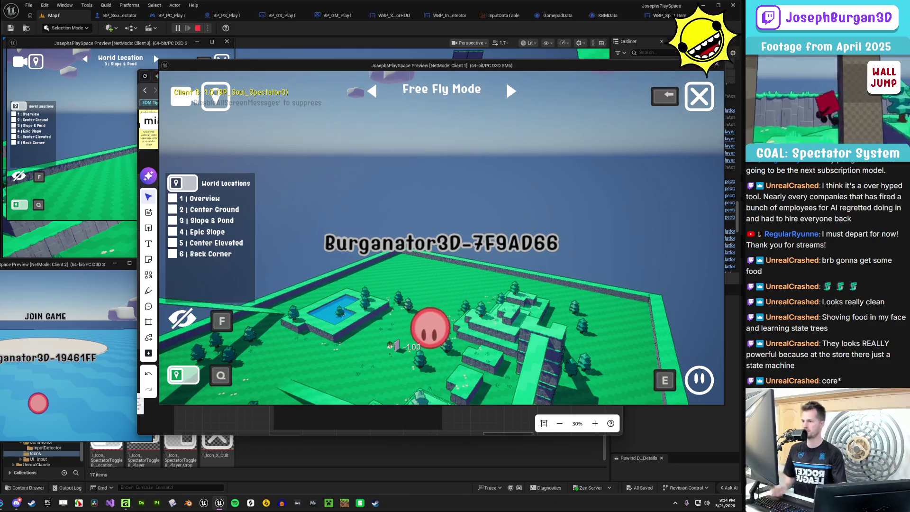
pyautogui.hotkey('alt', 'Tab')
pyautogui.scroll(3, 474, 247)
pyautogui.click(403, 256)
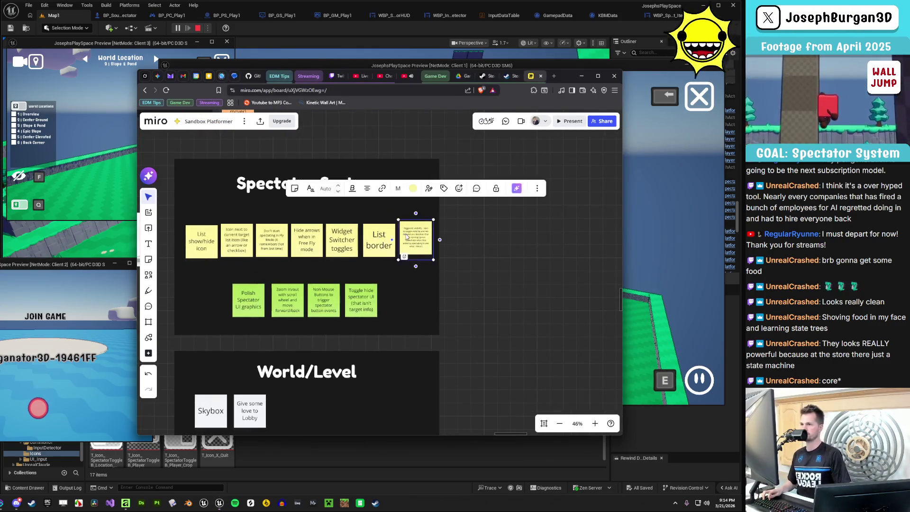
# Duplicate the list-visibility note below it, retyped as 'When in Free Fly, Disable and hide target toggle type and show list icons and ability'
pyautogui.scroll(2, 406, 282)
pyautogui.moveTo(405, 282); pyautogui.dragTo(395, 347)
pyautogui.doubleClick(414, 313)
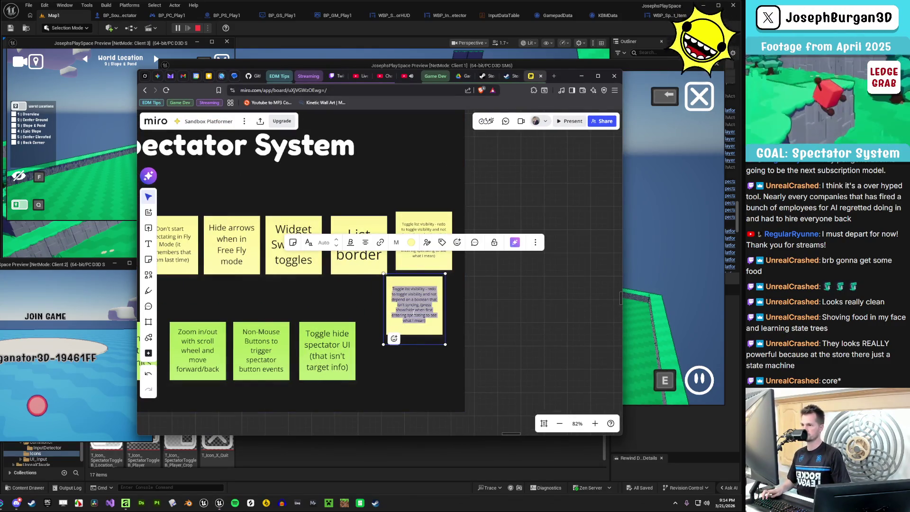
pyautogui.write('Disable ')
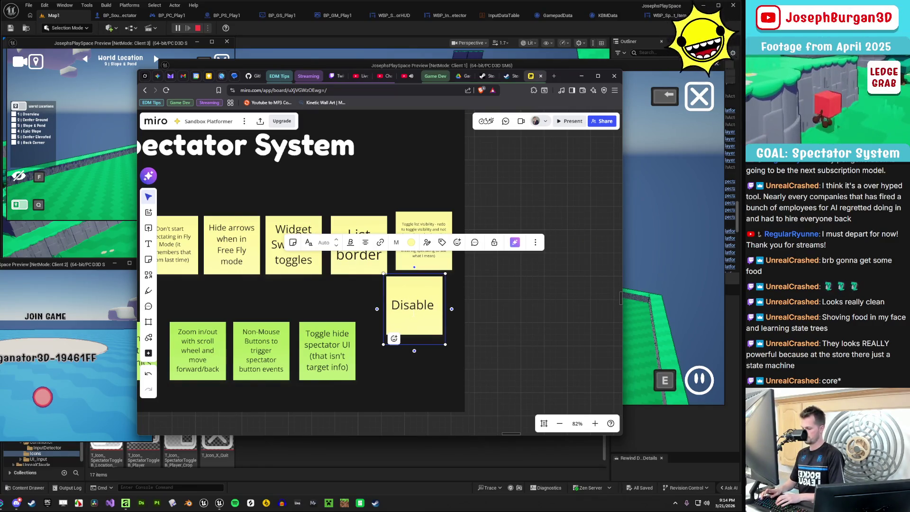
pyautogui.write('a')
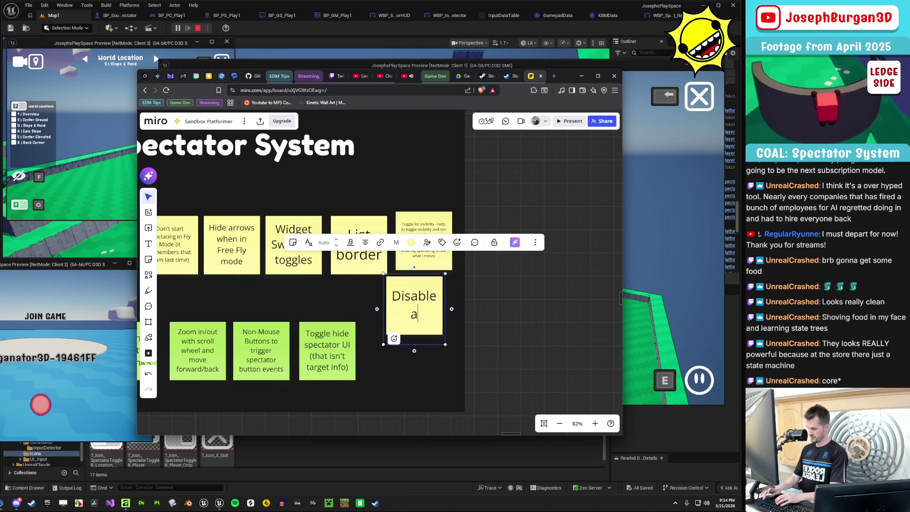
pyautogui.write('nd hide target toggle')
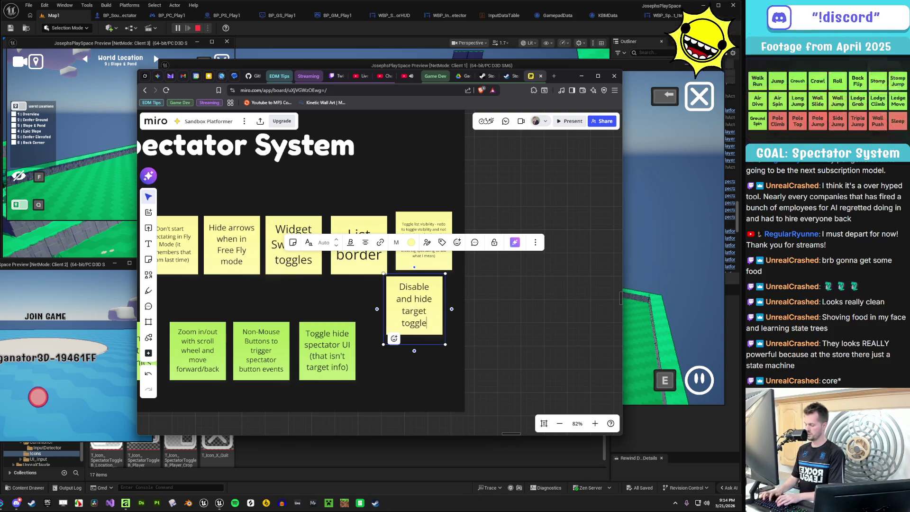
pyautogui.write(' type')
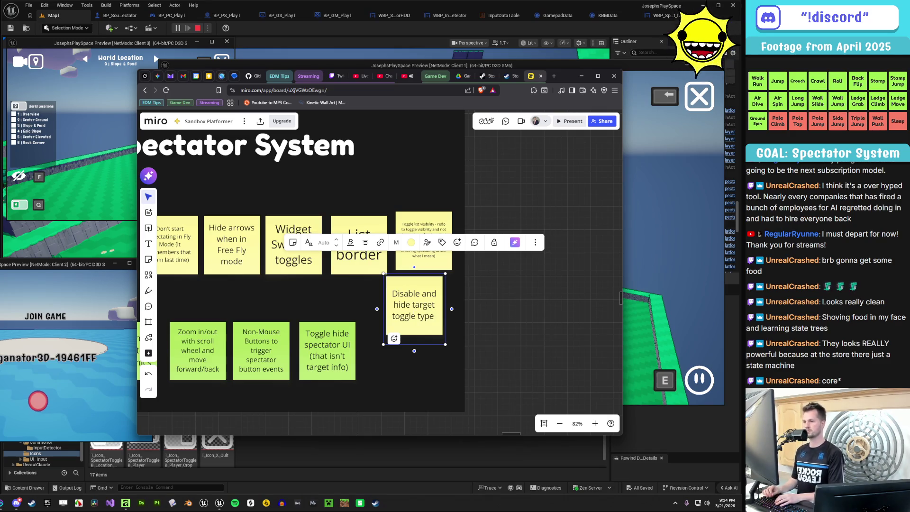
pyautogui.write('and show list')
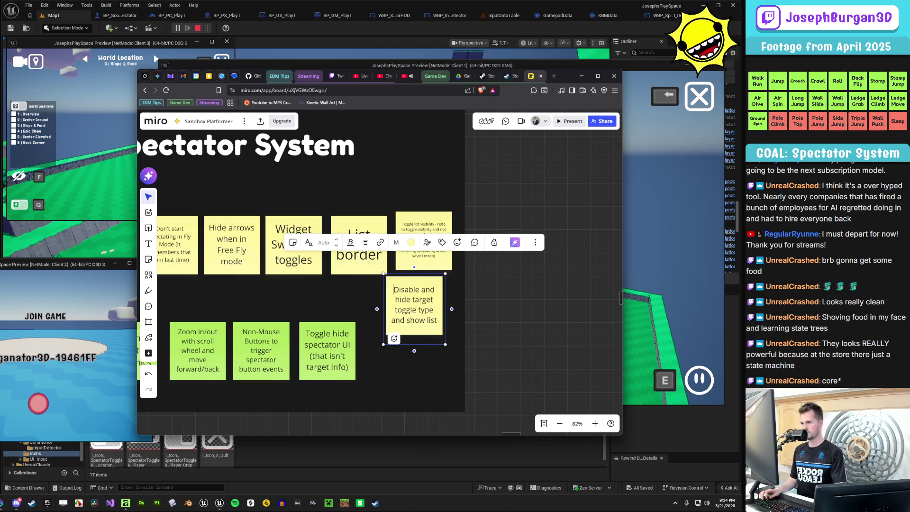
pyautogui.write('When in Free Fly, ')
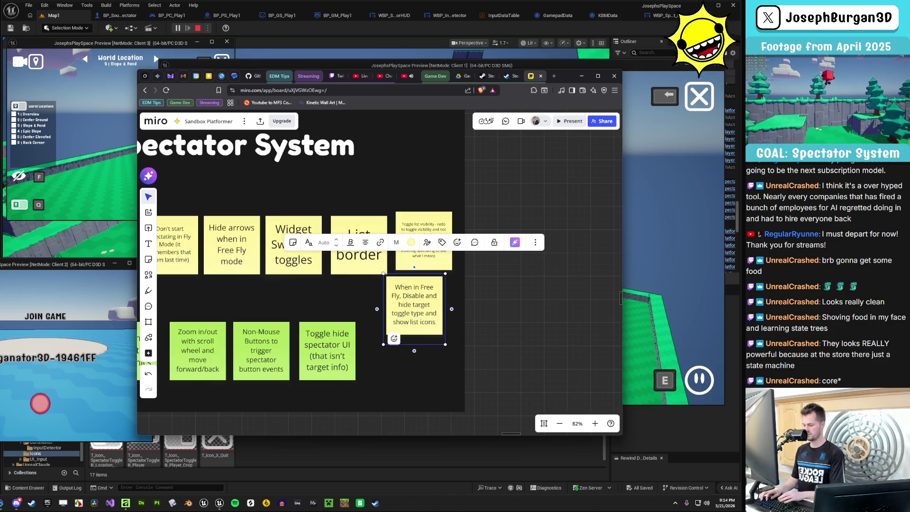
pyautogui.write(' and ability')
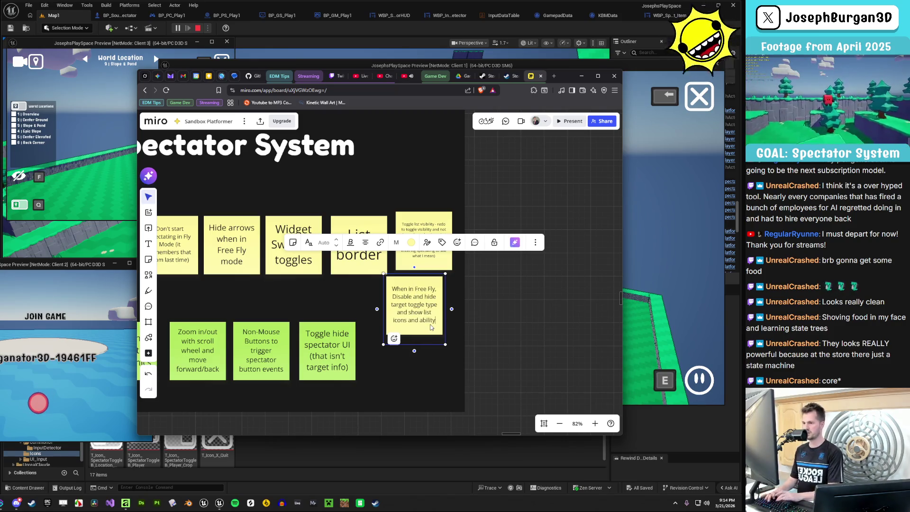
pyautogui.press('Escape')
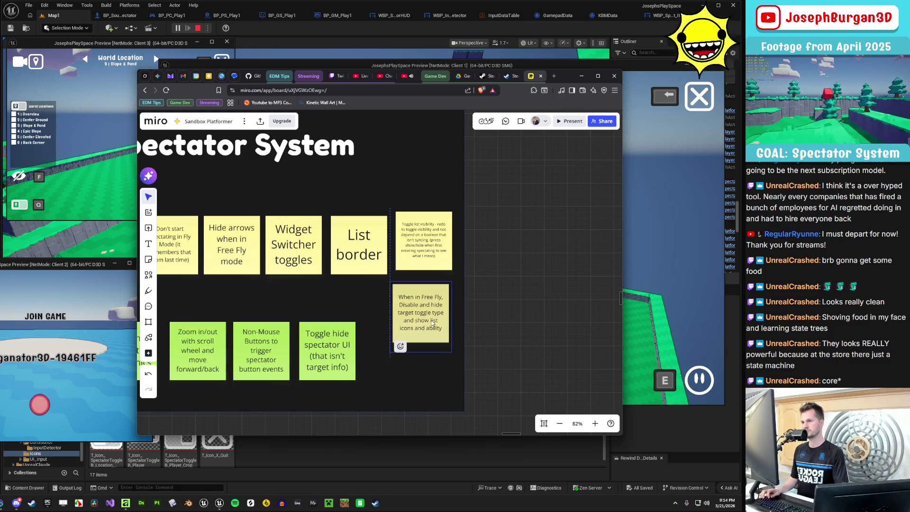
pyautogui.scroll(-2, 432, 320)
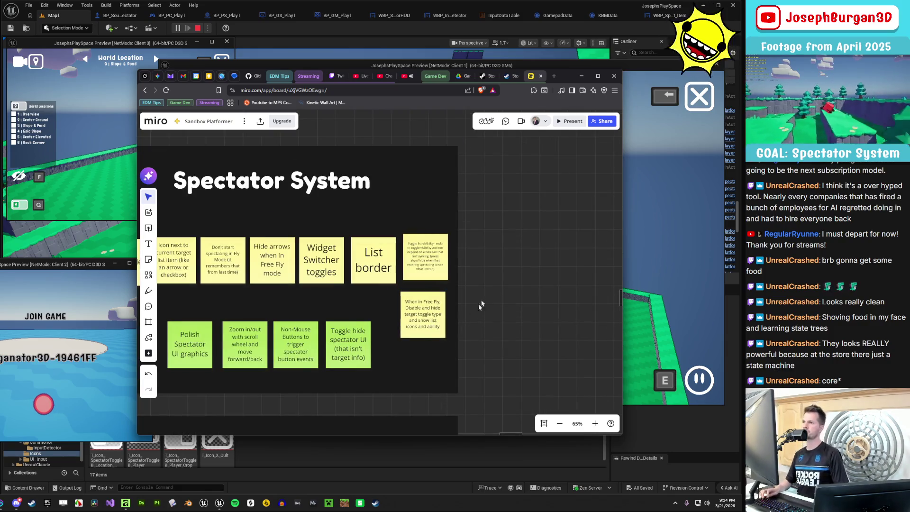
pyautogui.moveTo(568, 76); pyautogui.dragTo(384, 77)
# In the Client 1 preview, fly the spectator camera, then switch from Free Fly to the Overview location
pyautogui.click(617, 260)
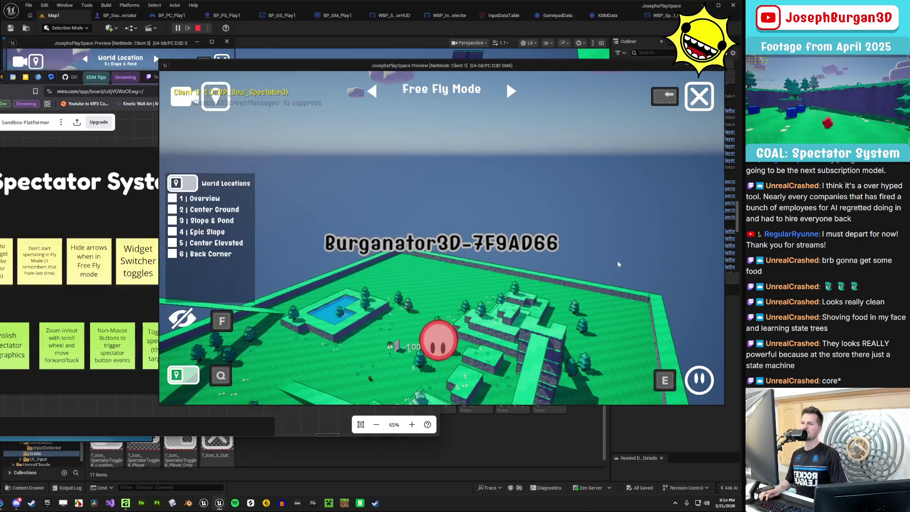
pyautogui.press('a')
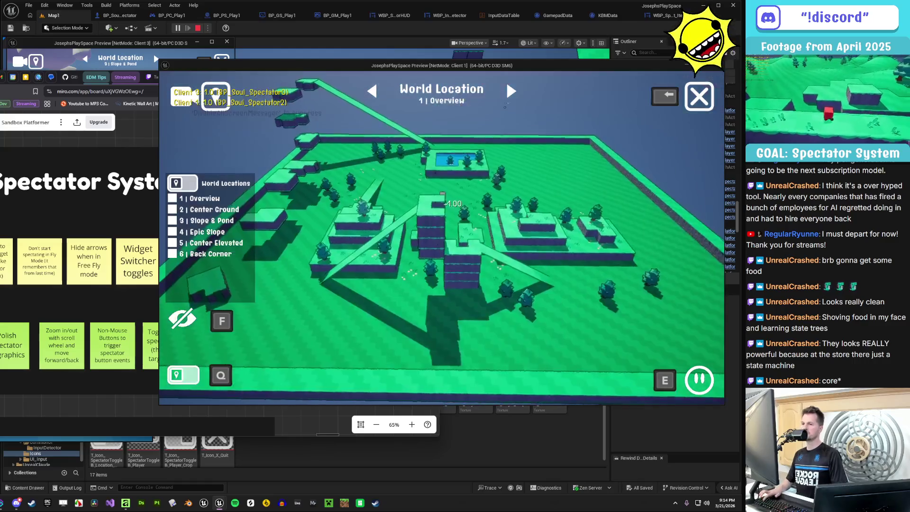
pyautogui.click(510, 92)
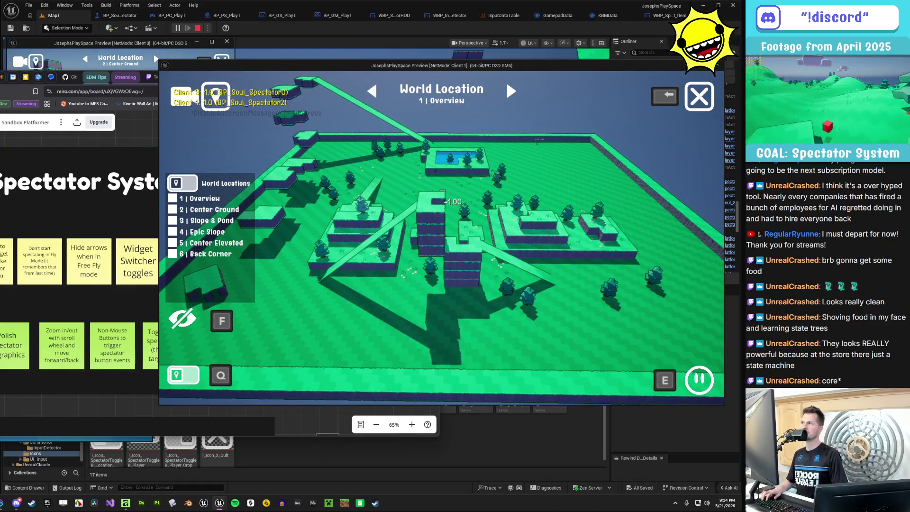
# Cycle forward and back through Center Ground, Center Elevated, Slope & Pond, Epic Slope and Overview
pyautogui.press('e')
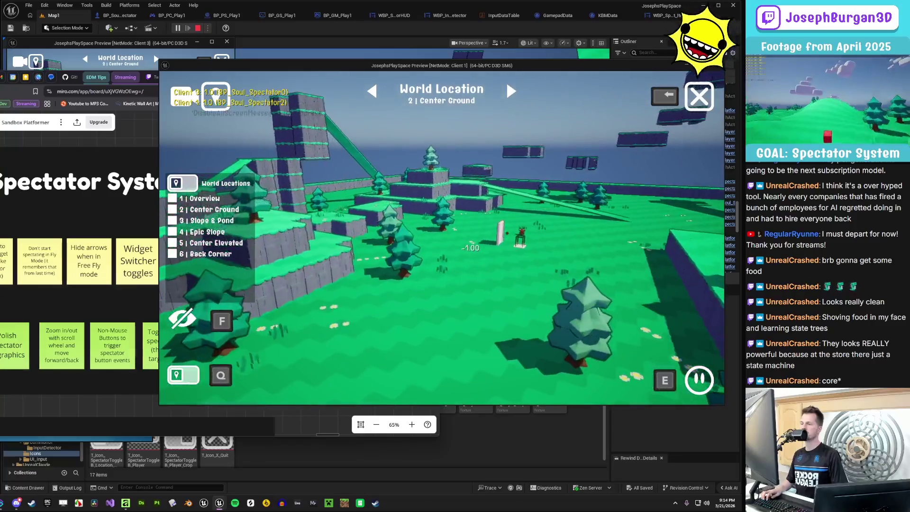
pyautogui.press('e')
pyautogui.press('e')
pyautogui.press('e')
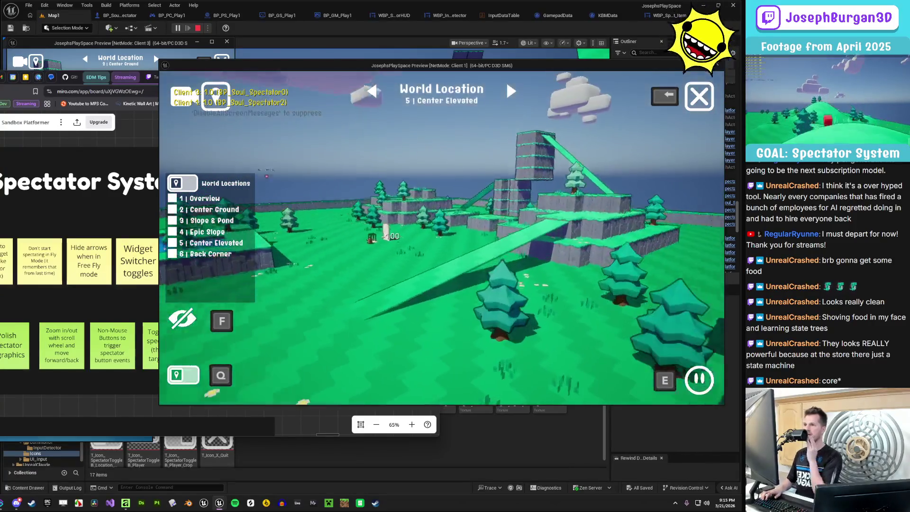
pyautogui.press('e')
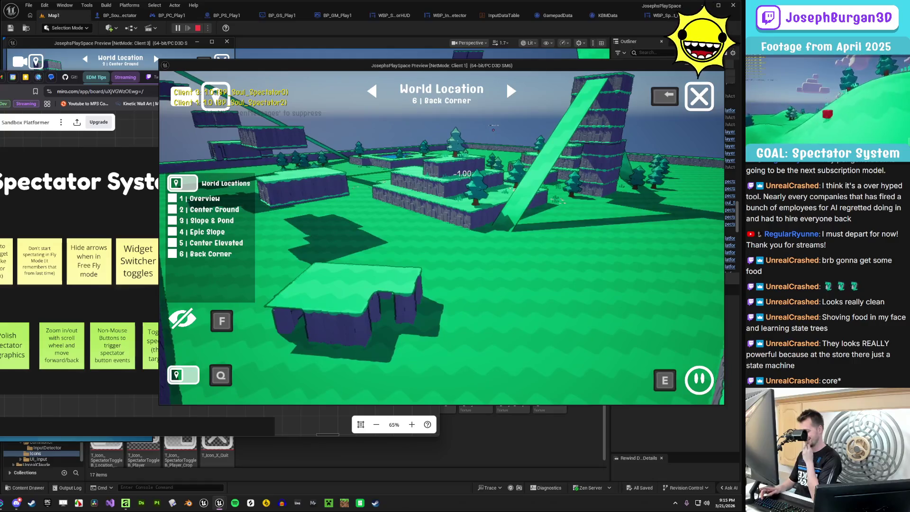
pyautogui.press('q')
pyautogui.press('q')
pyautogui.press('q')
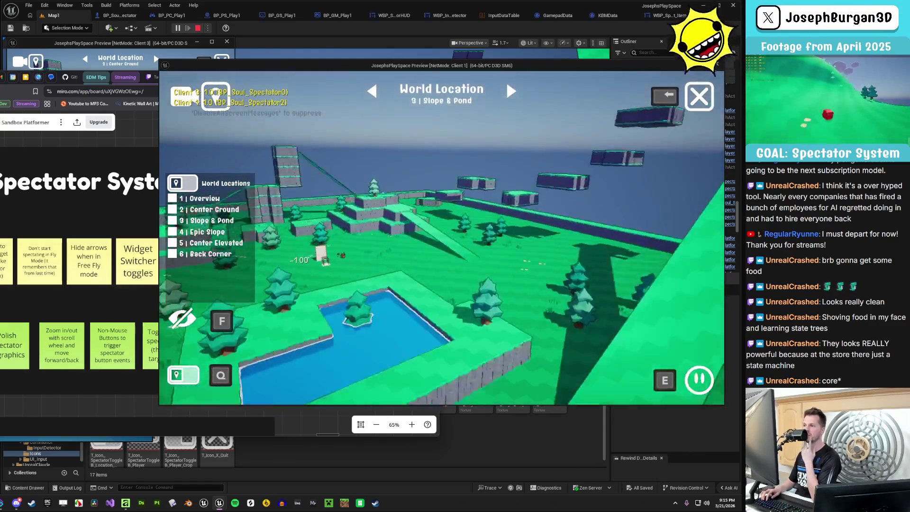
pyautogui.press('e')
pyautogui.press('e')
pyautogui.press('e')
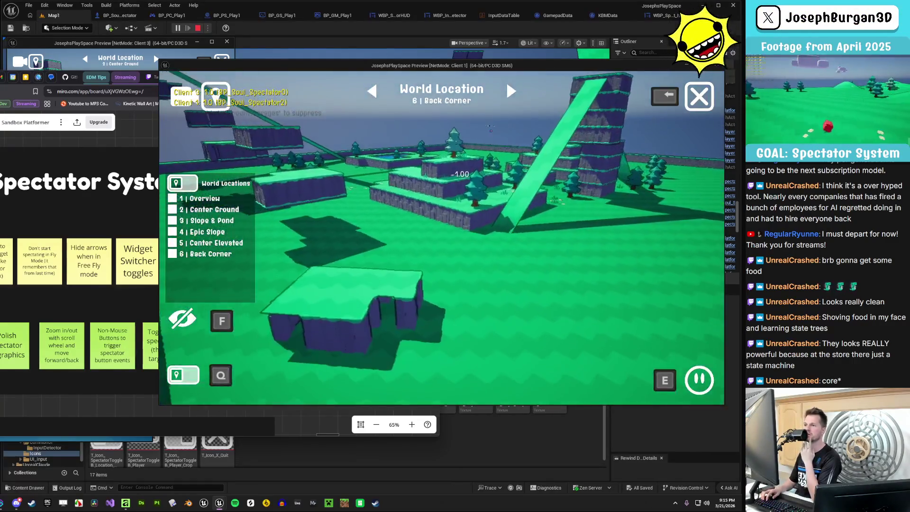
pyautogui.press('e')
pyautogui.press('e')
pyautogui.press('e')
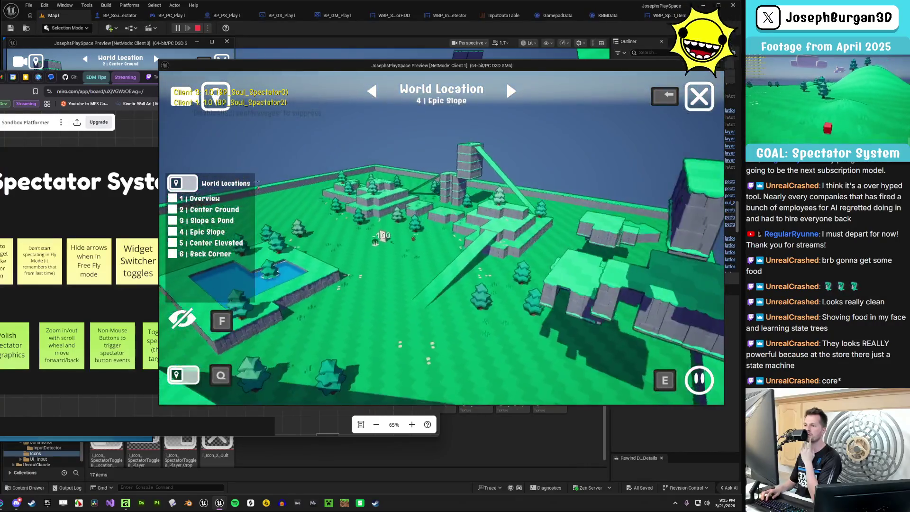
pyautogui.press('e')
pyautogui.press('q')
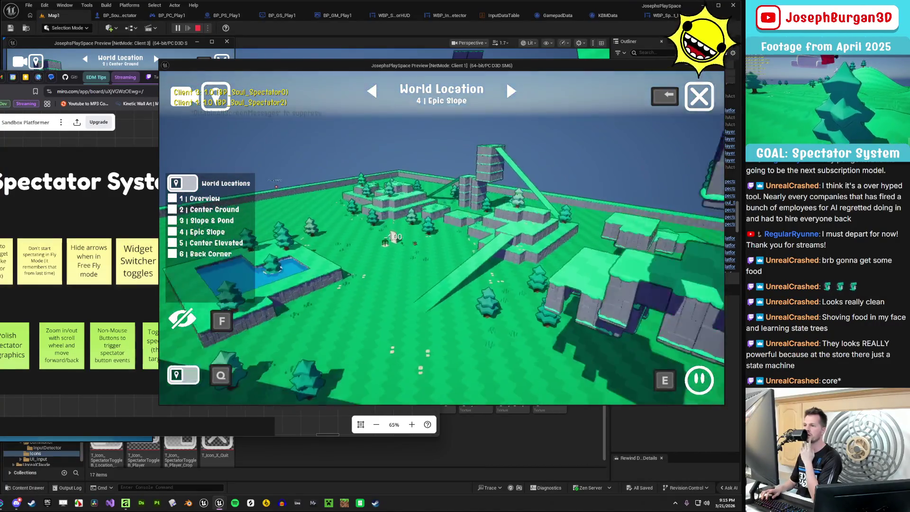
pyautogui.press('q')
pyautogui.press('q')
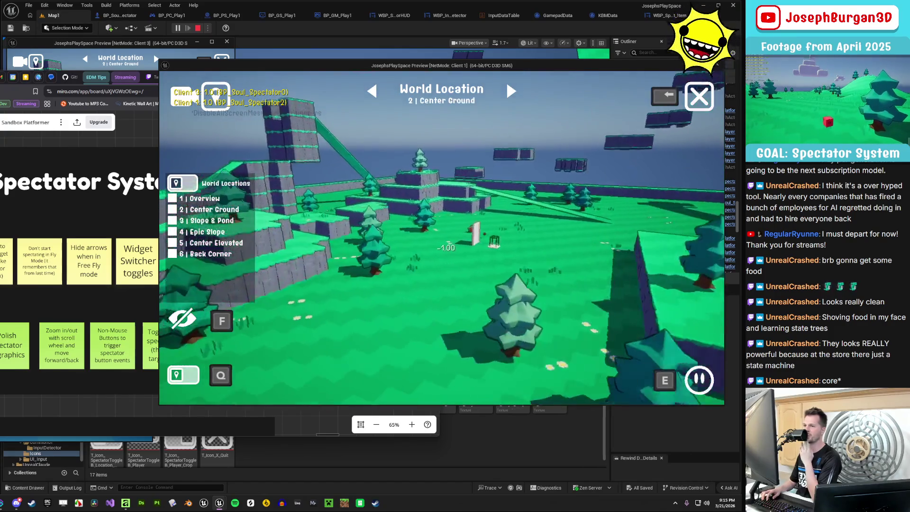
# Step backward through all locations to Back Corner, toggle the locations list, and stop PIE
pyautogui.press('q')
pyautogui.press('e')
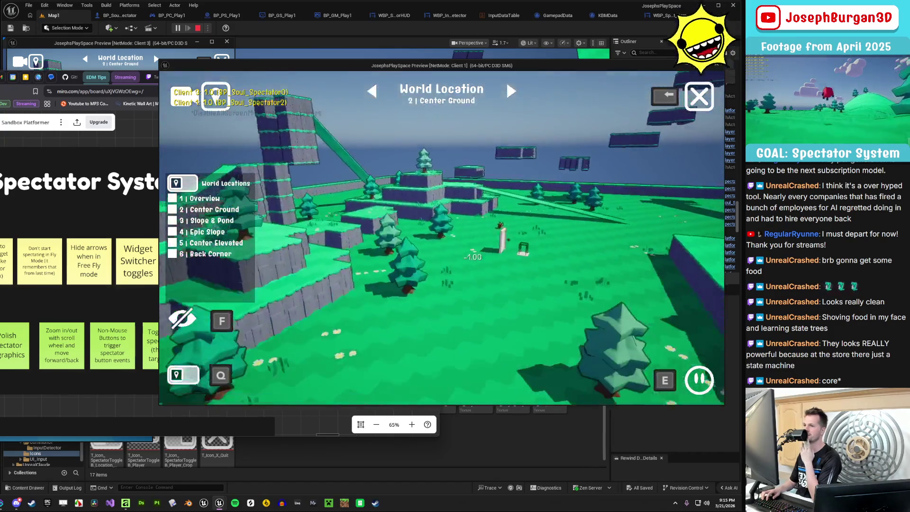
pyautogui.press('e')
pyautogui.press('q')
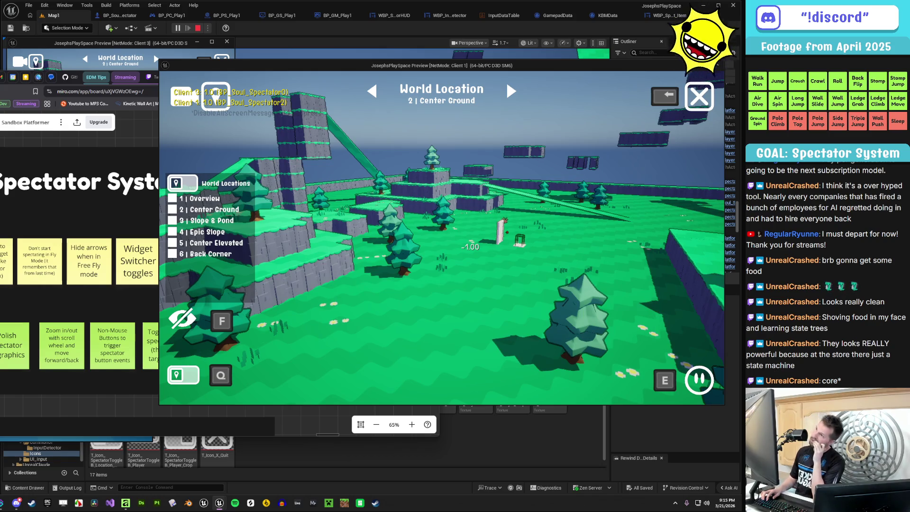
pyautogui.press('q')
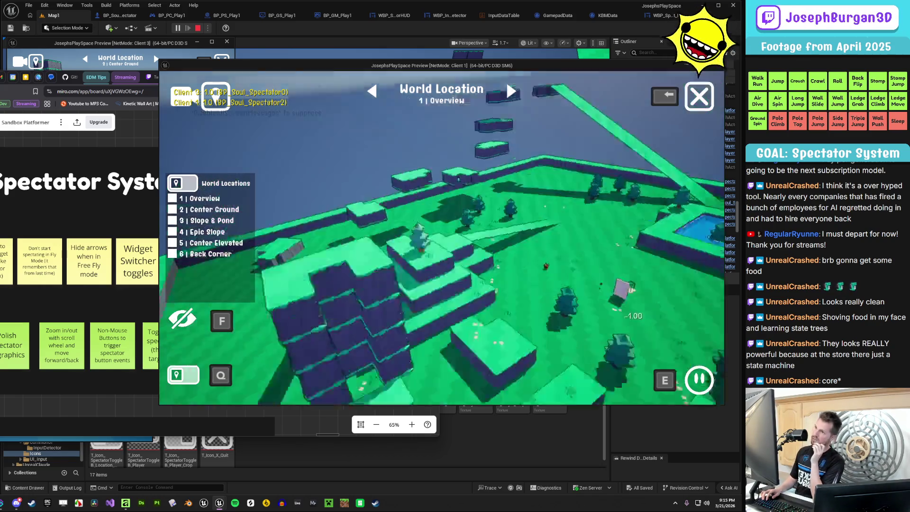
pyautogui.press('q')
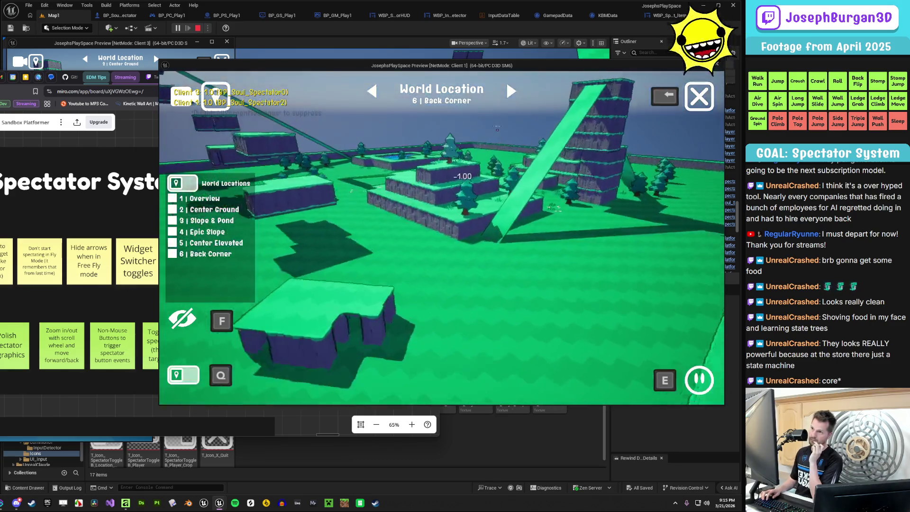
pyautogui.press('q')
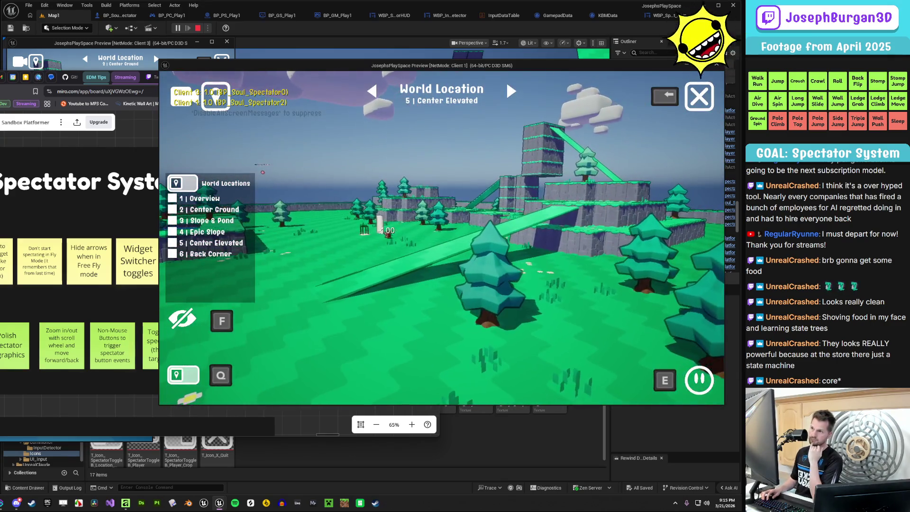
pyautogui.press('q')
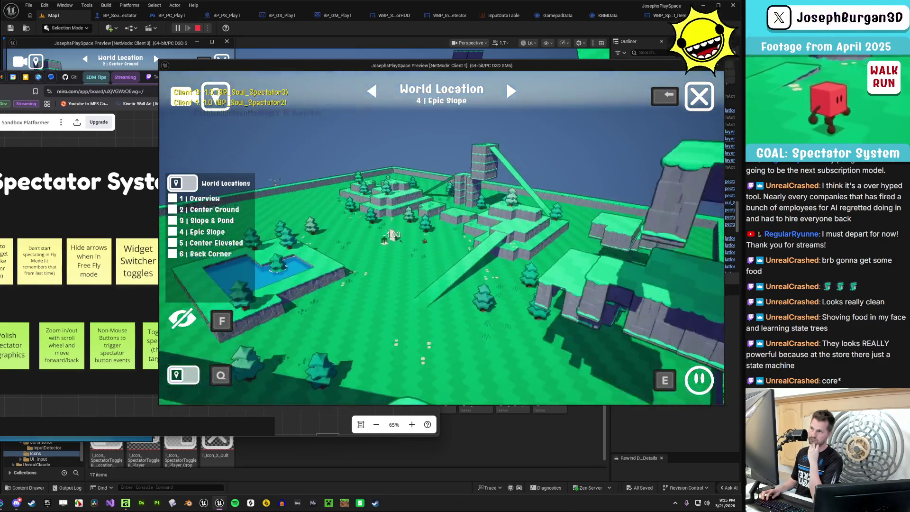
pyautogui.press('q')
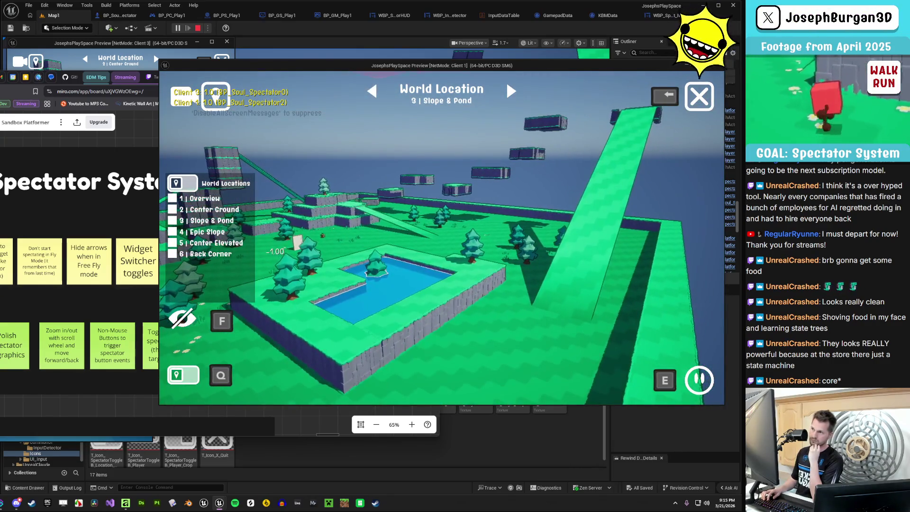
pyautogui.press('q')
pyautogui.press('e')
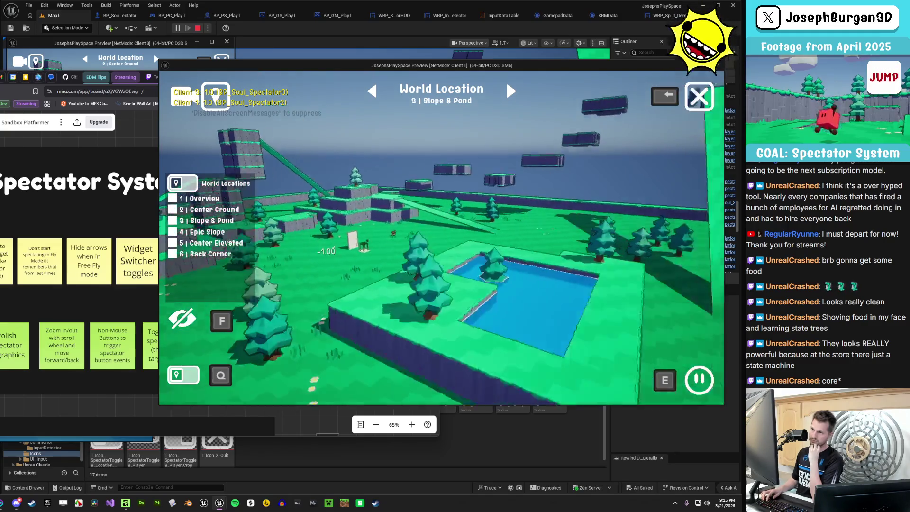
pyautogui.press('q')
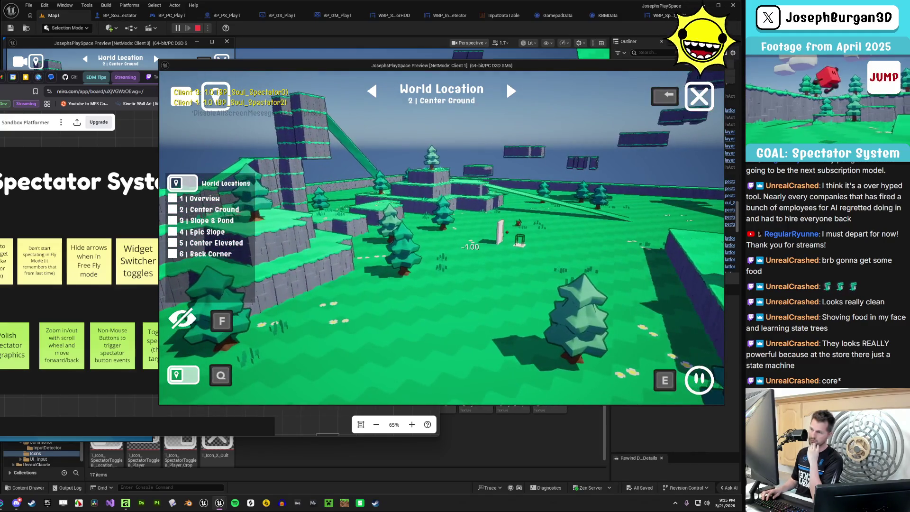
pyautogui.press('q')
pyautogui.press('q')
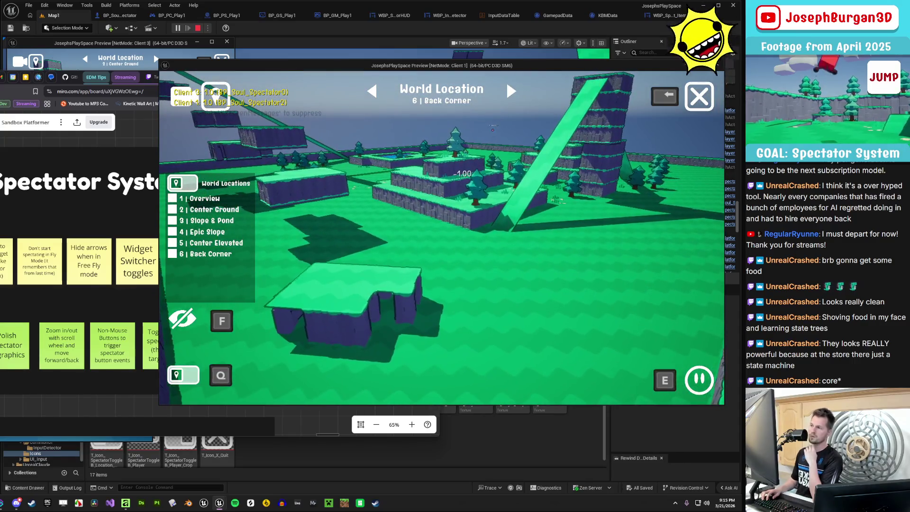
pyautogui.press('Tab')
pyautogui.press('Tab')
pyautogui.press('Tab')
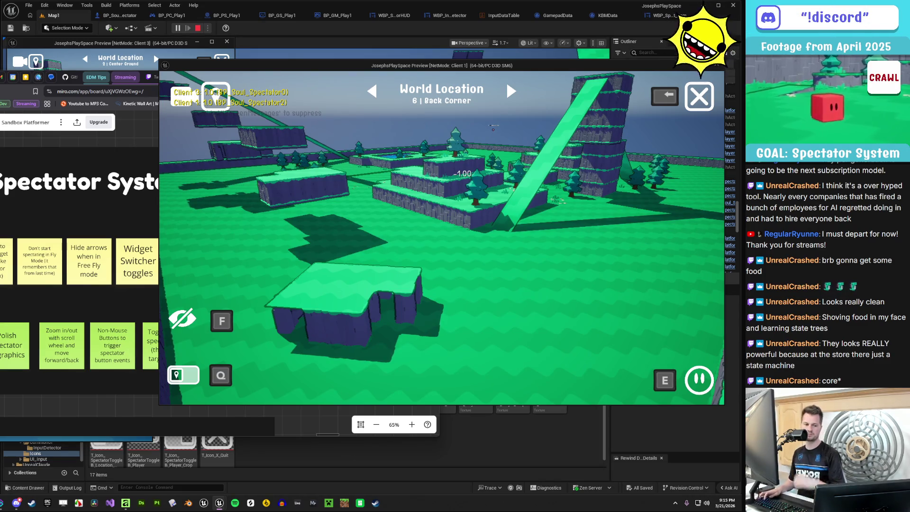
pyautogui.press('Escape')
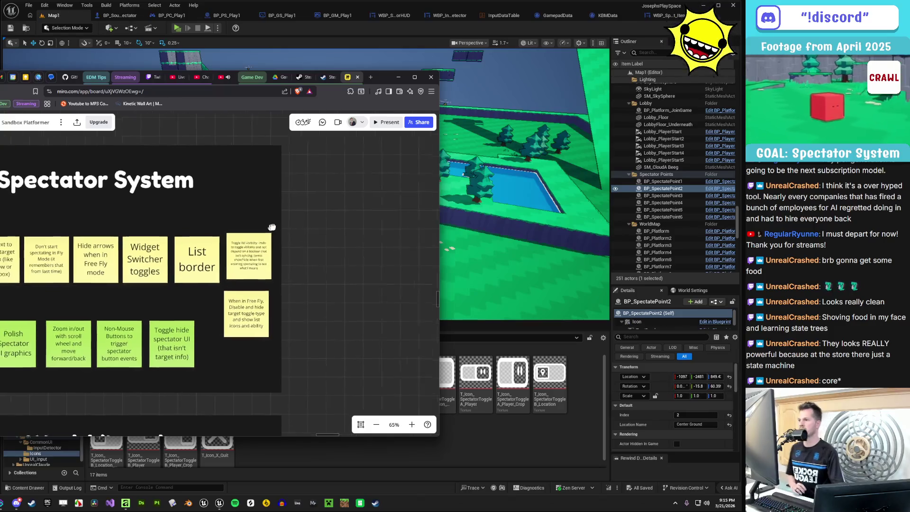
# Drag the 'When in Free Fly…' sticky directly beneath the 'Toggle list visibility' note in the Spectator System frame
pyautogui.scroll(-2, 271, 228)
pyautogui.moveTo(272, 228); pyautogui.dragTo(355, 226)
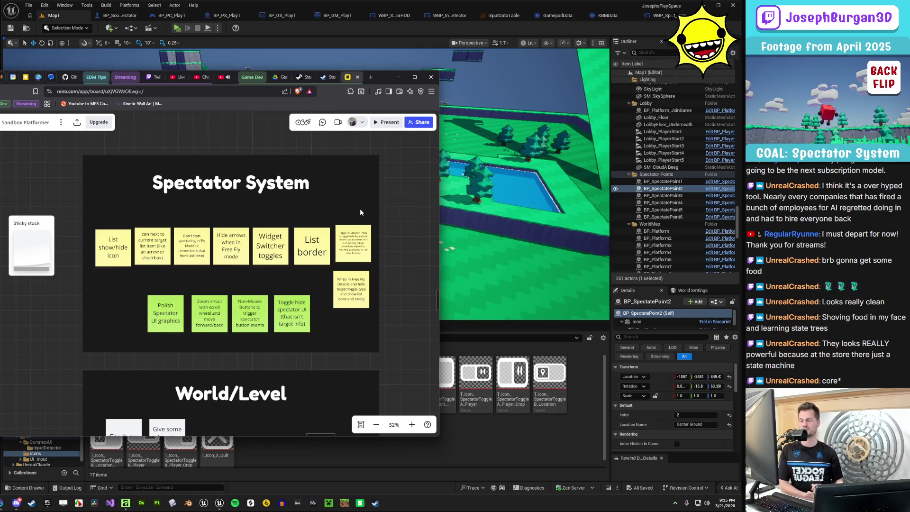
pyautogui.scroll(5, 360, 209)
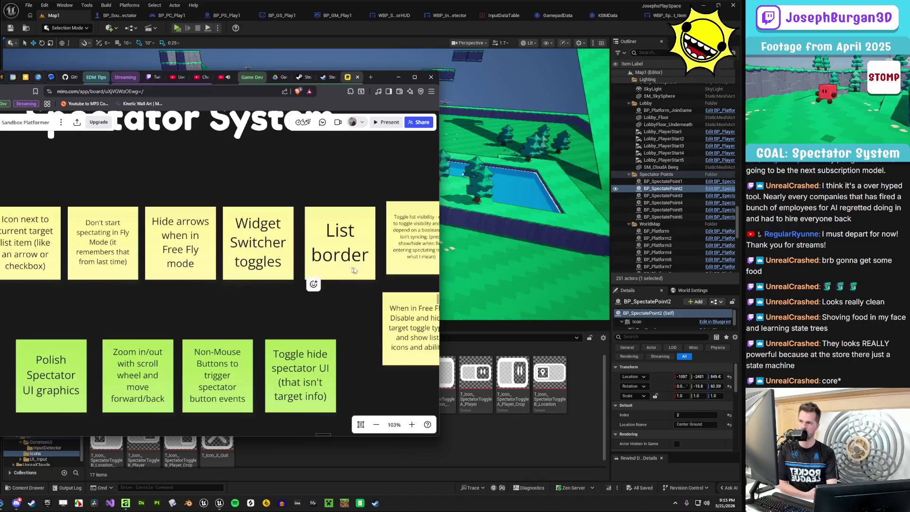
pyautogui.hscroll(3, 353, 270)
pyautogui.scroll(3, 353, 270)
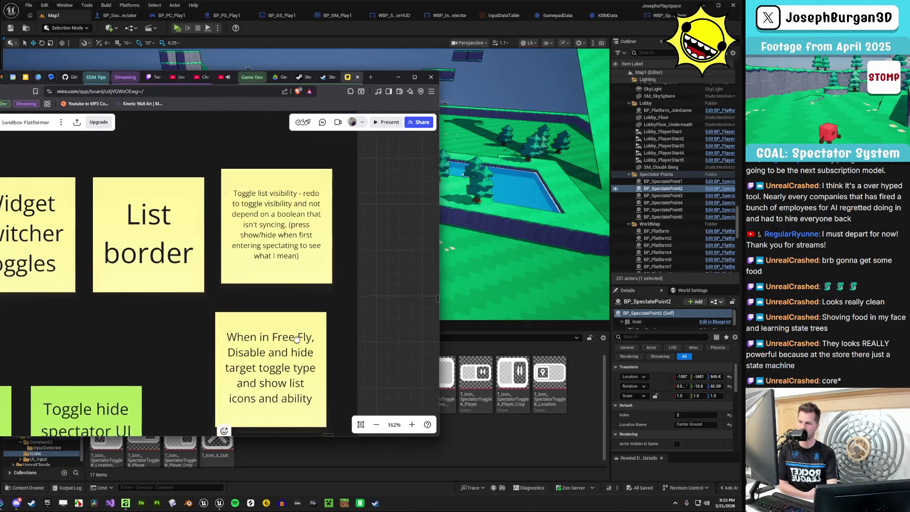
pyautogui.scroll(-2, 297, 338)
pyautogui.moveTo(297, 338); pyautogui.dragTo(269, 231)
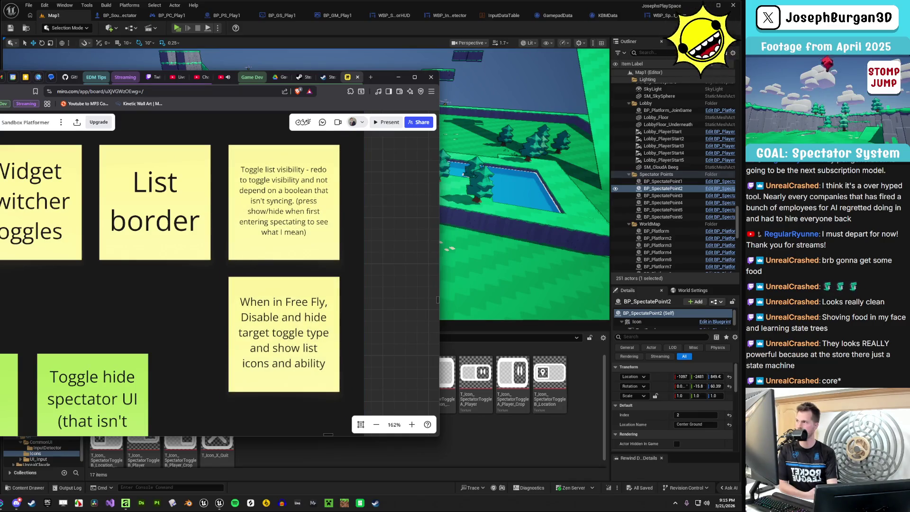
pyautogui.scroll(-5, 290, 260)
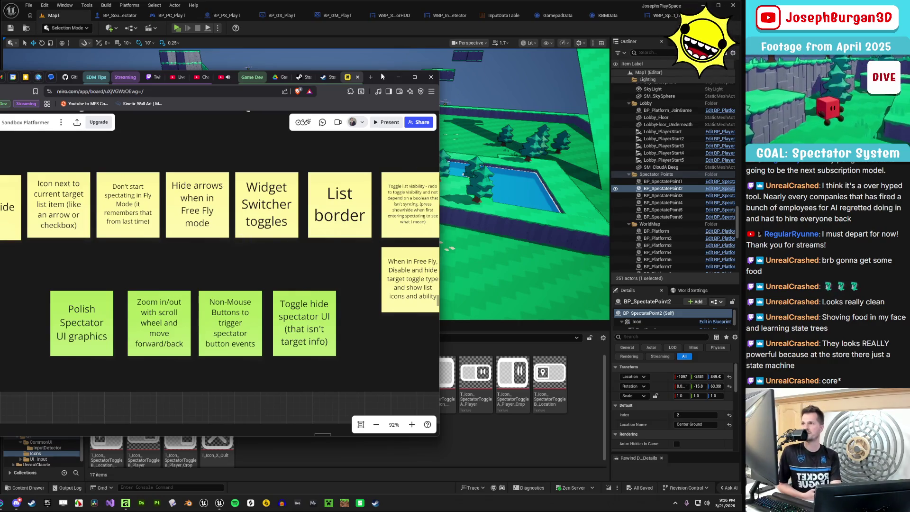
pyautogui.moveTo(382, 77); pyautogui.dragTo(387, 71)
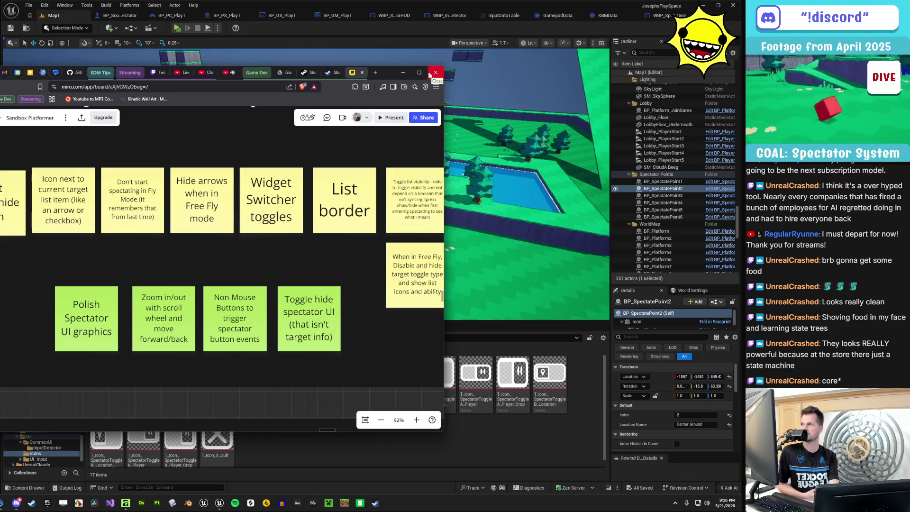
# Switch the browser to the YouTube tab and minimize it to reveal the Unreal Editor
pyautogui.click(226, 76)
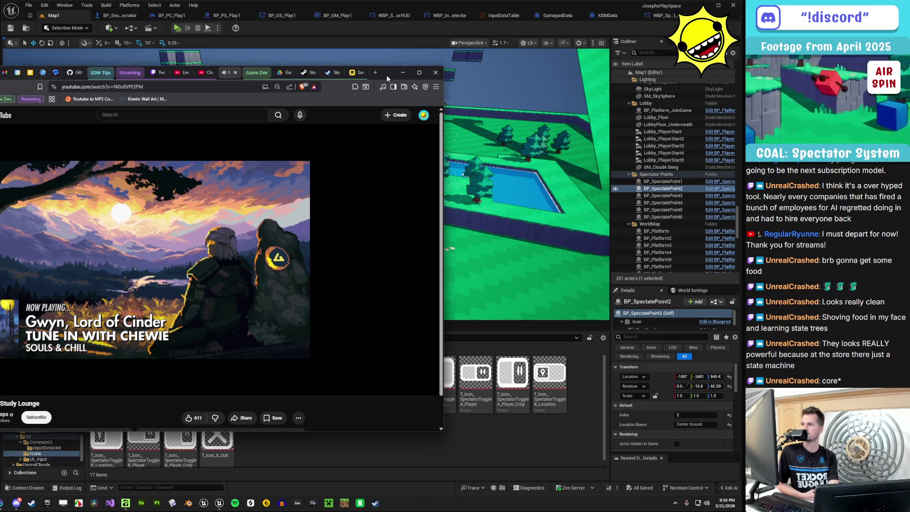
pyautogui.click(402, 72)
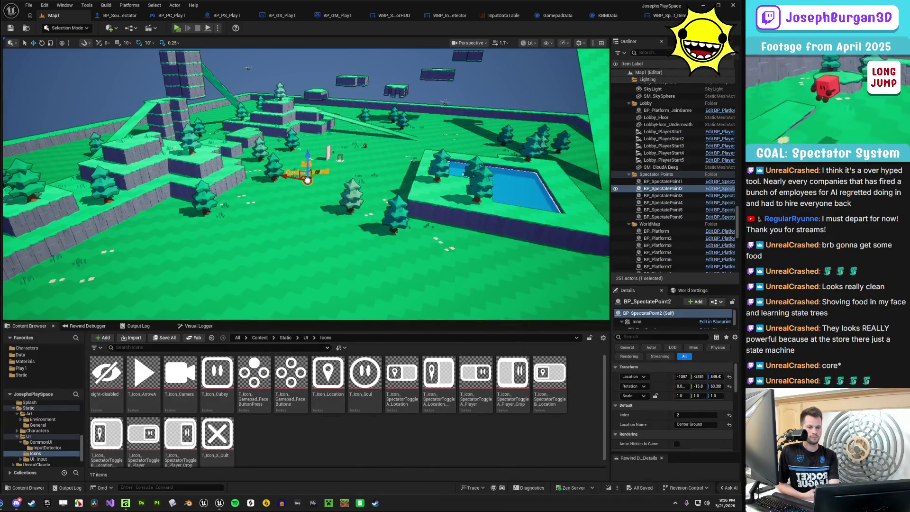